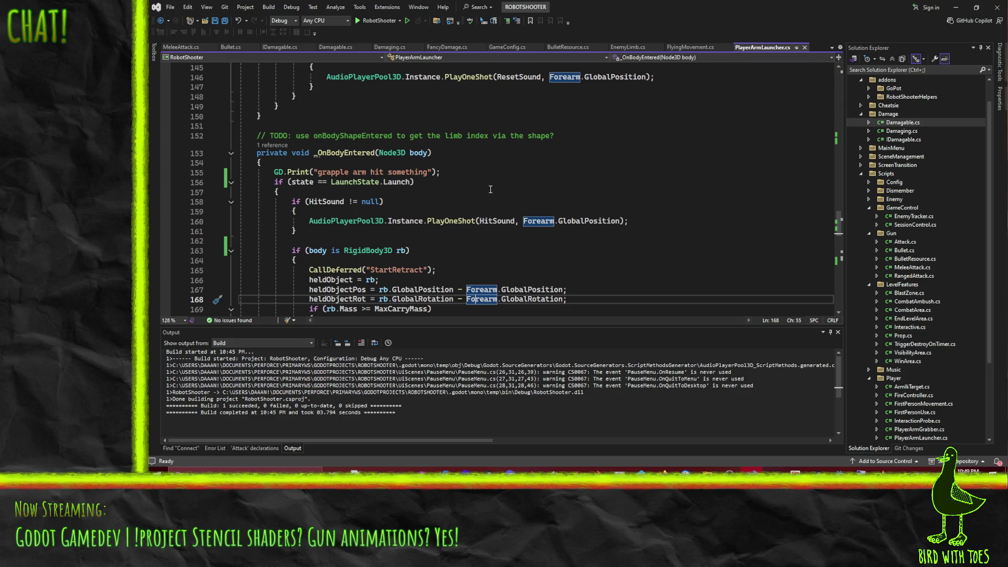
- Return to Godot, open the Player scene and list the Grabber's signals in the Node dock
click(640, 469)
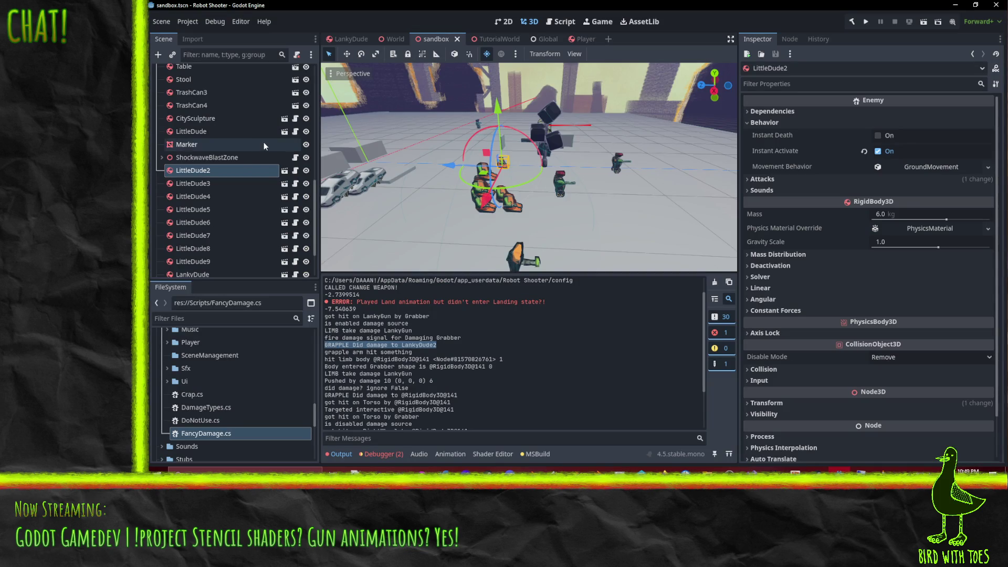
click(582, 39)
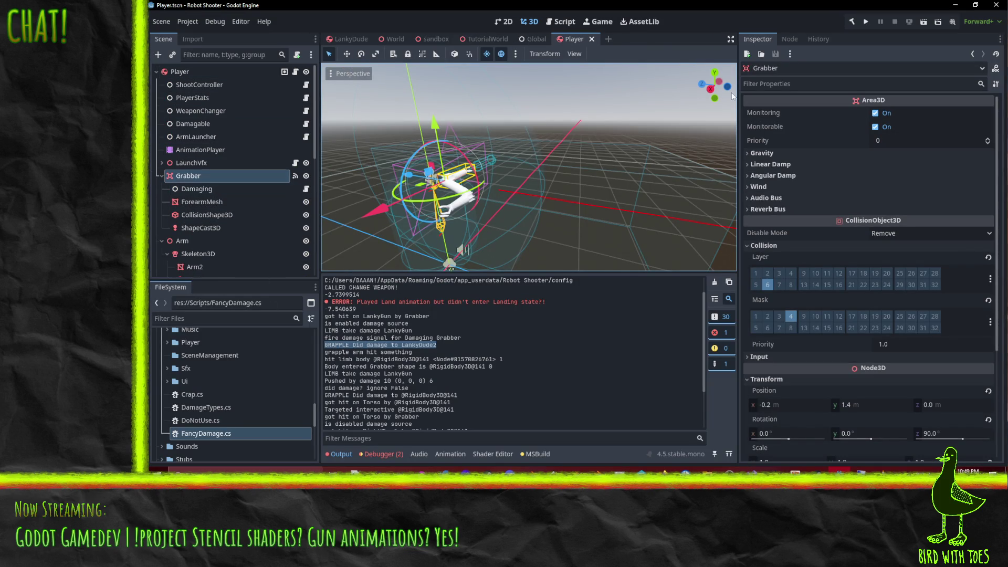
click(795, 36)
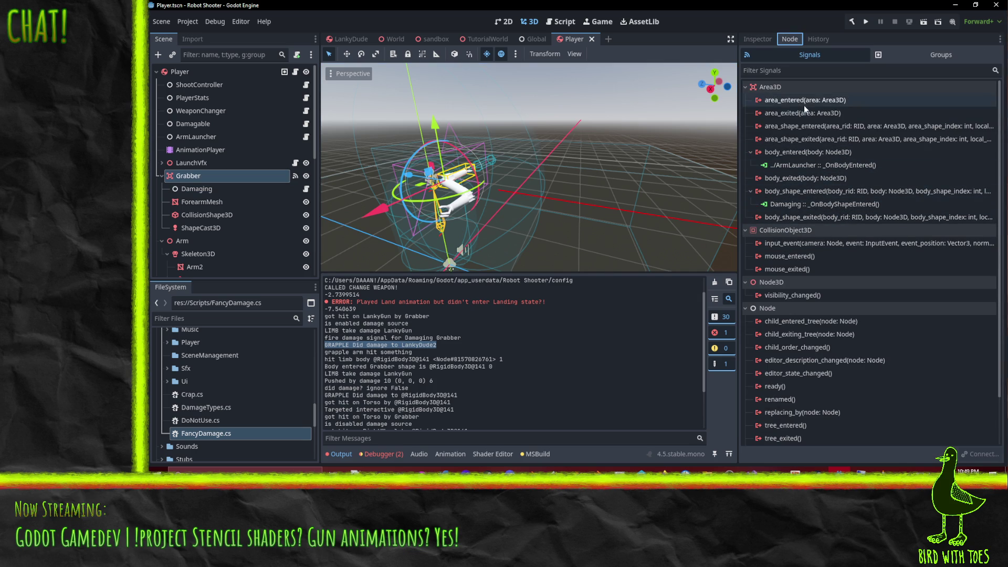
- Hook the Grabber's area_entered signal to ArmLauncher, with _OnBodyEntered as the receiver method
mouse_move(822, 131)
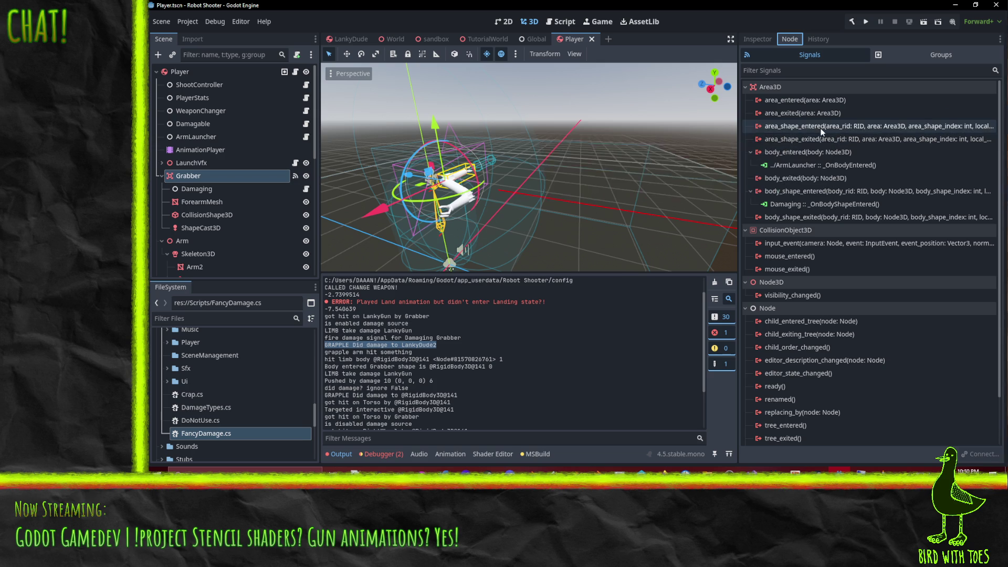
mouse_move(810, 105)
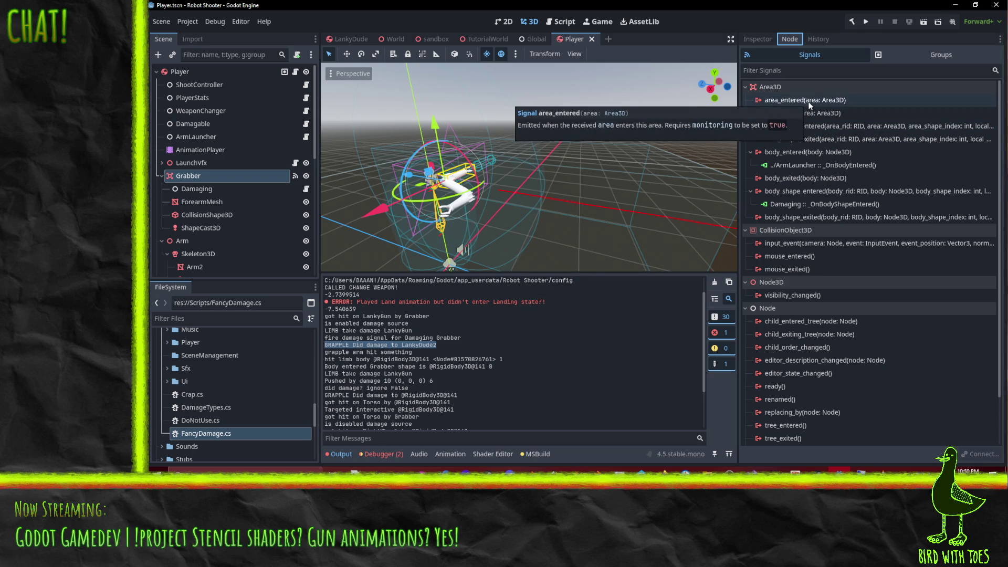
right_click(810, 105)
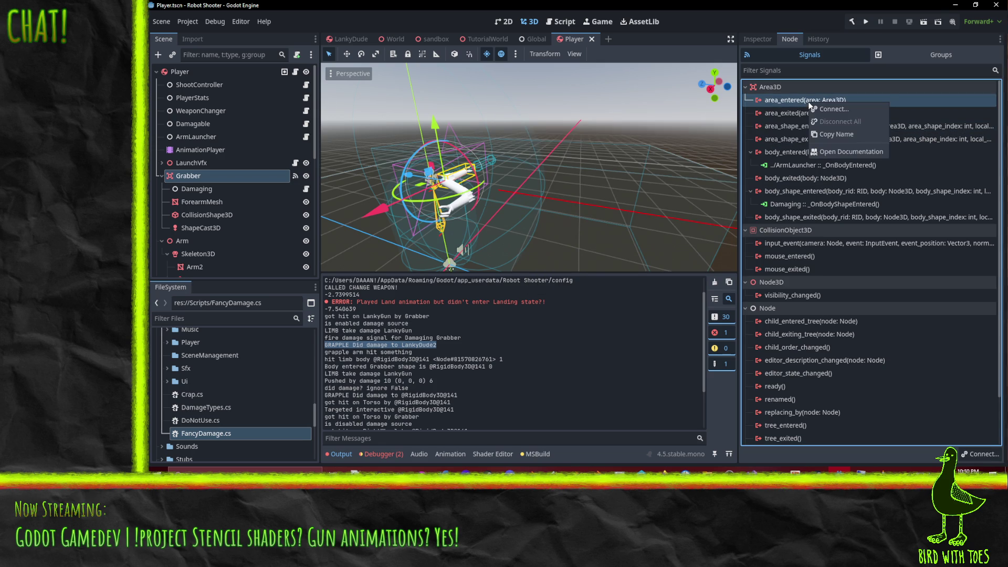
click(842, 111)
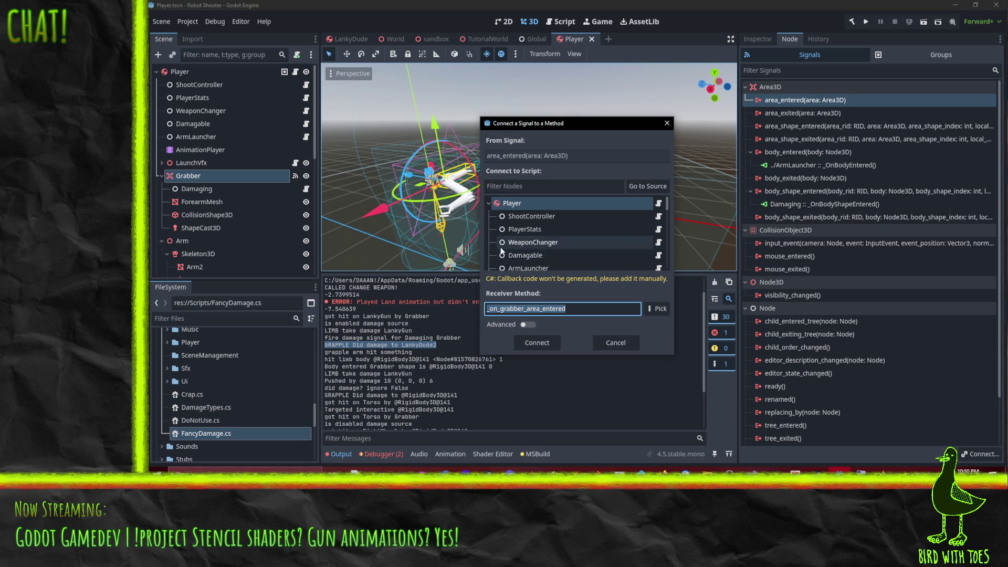
scroll(552, 251, down, 1)
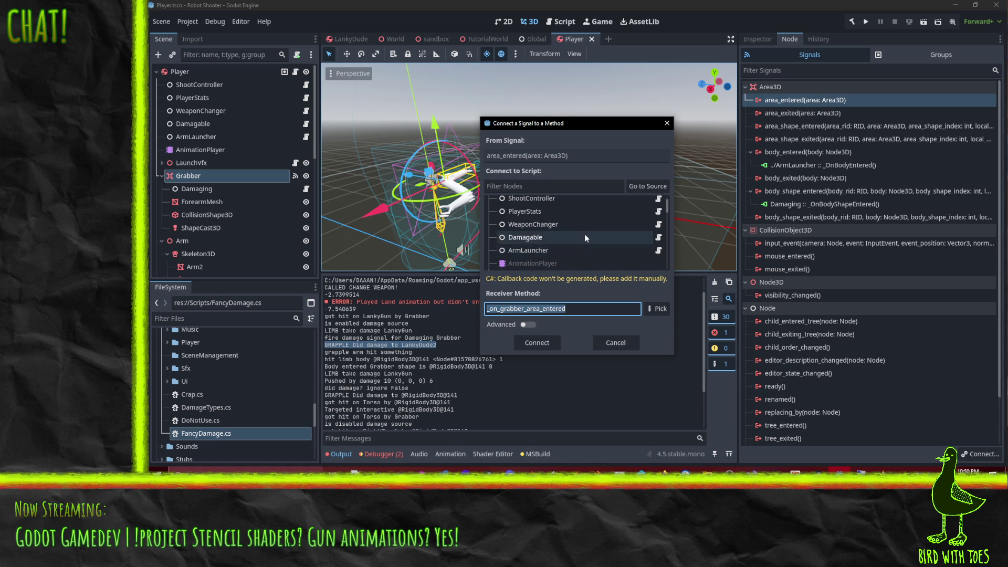
click(543, 253)
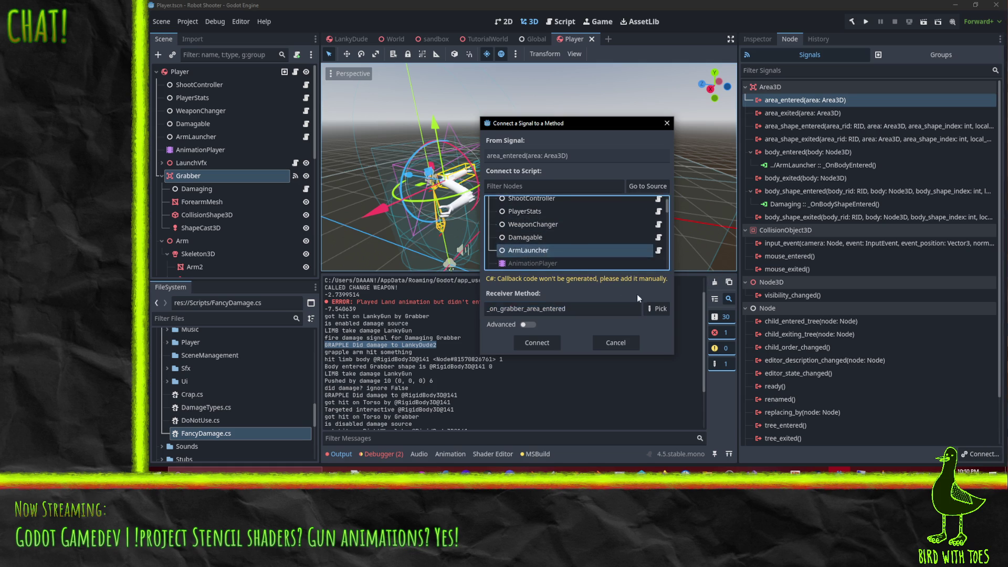
click(657, 308)
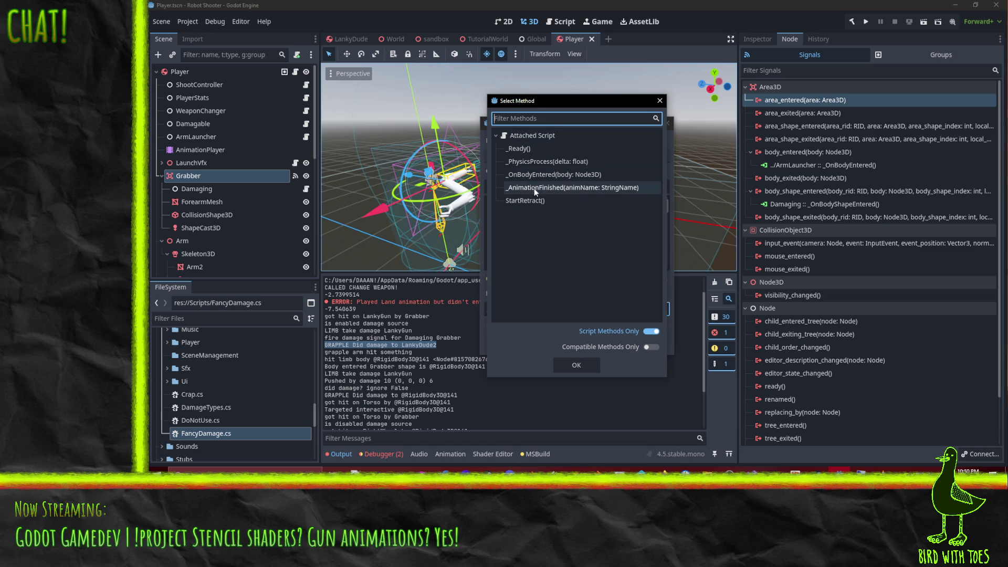
click(541, 174)
click(587, 364)
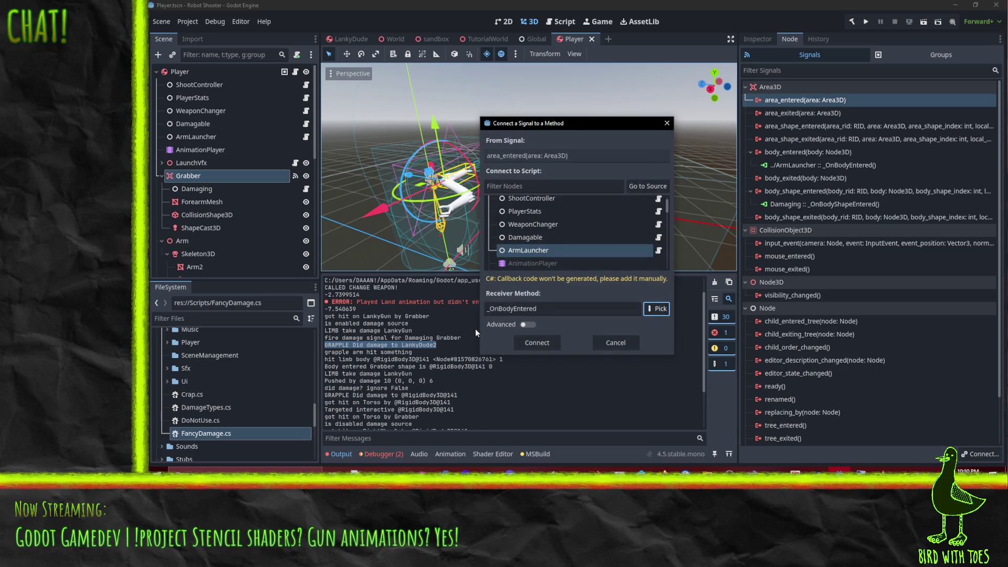
click(535, 346)
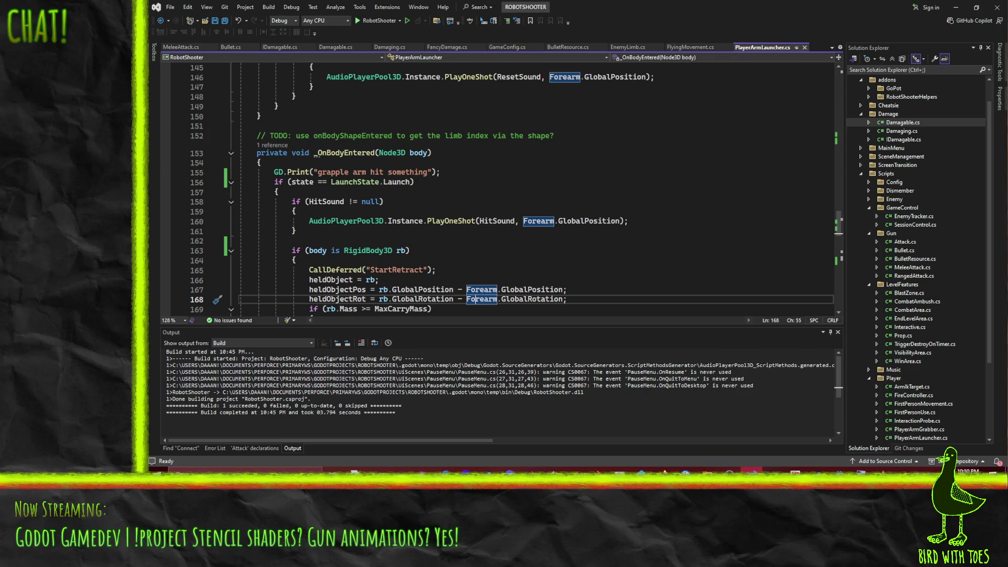
- Enable layer 3 (EnemyHurt) in the Grabber's collision mask, alongside layer 4
key(alt+Tab)
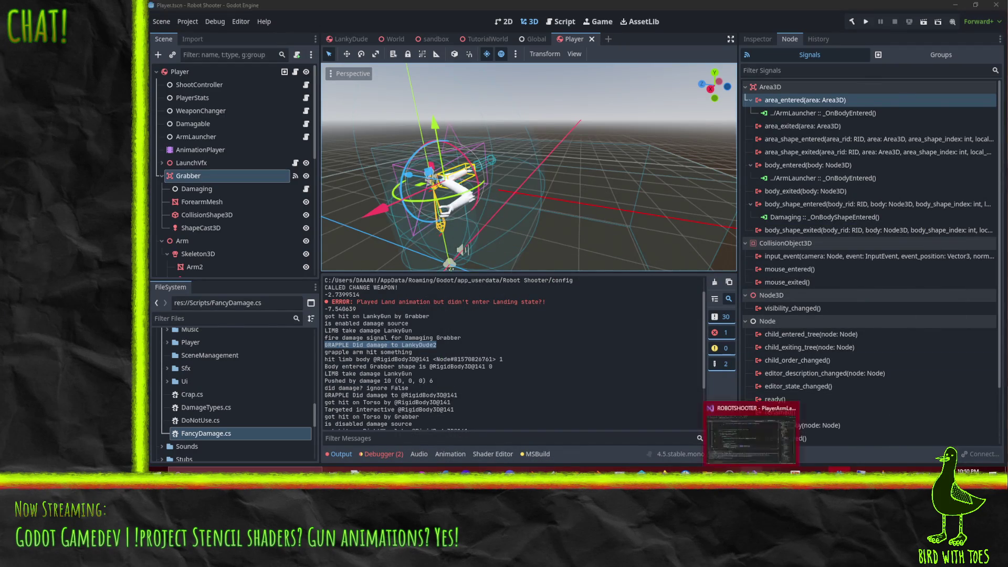
click(750, 436)
mouse_move(663, 470)
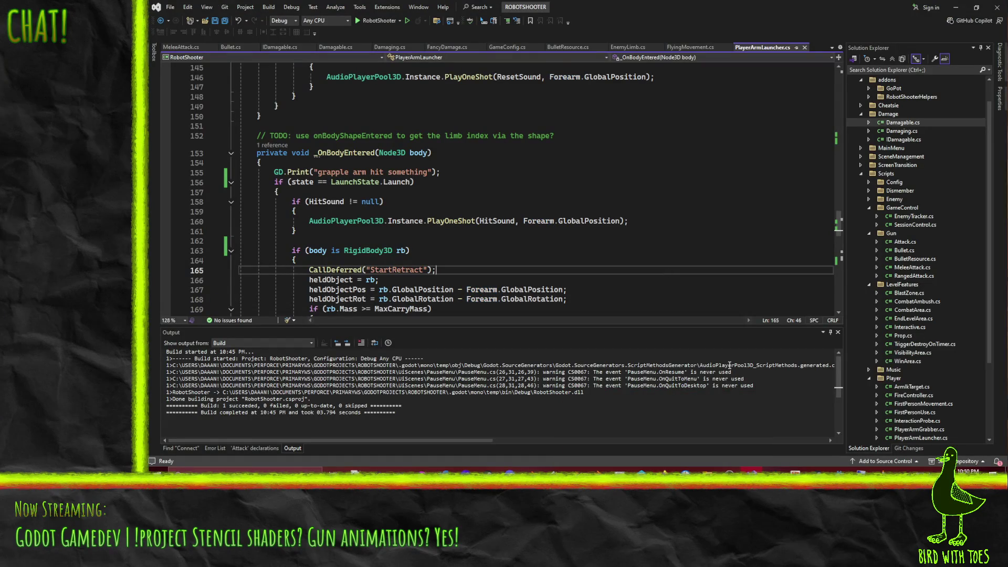
click(730, 470)
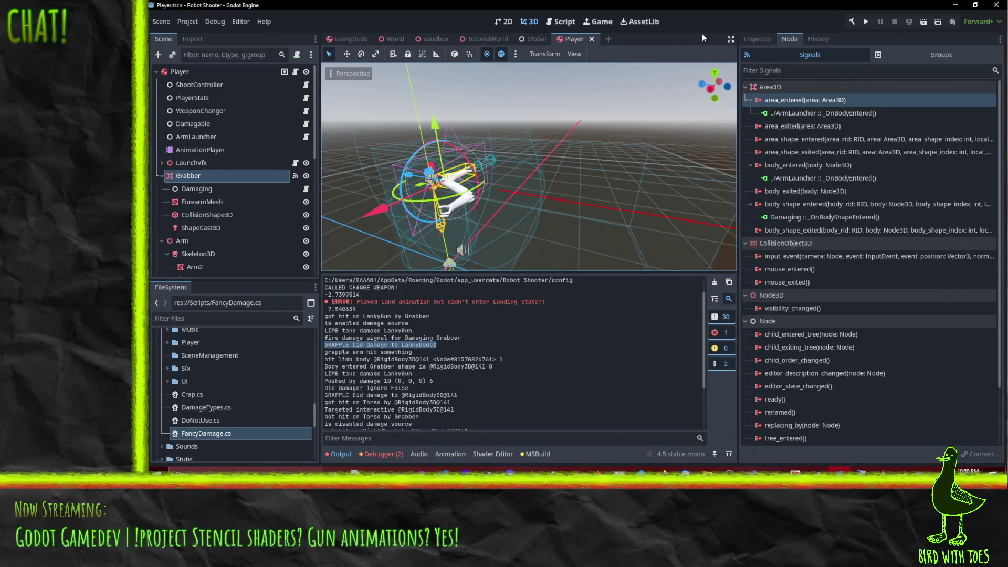
click(751, 39)
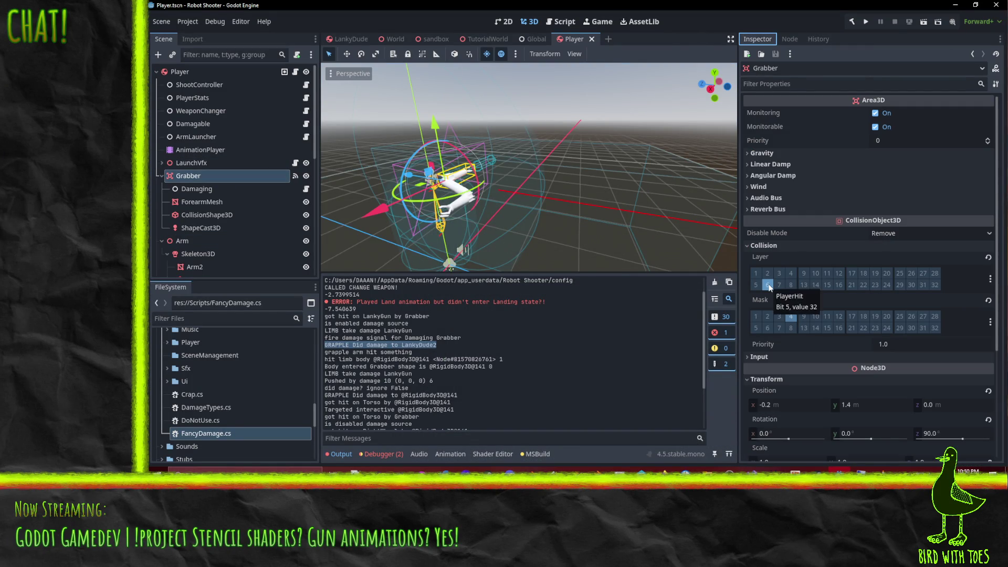
click(780, 317)
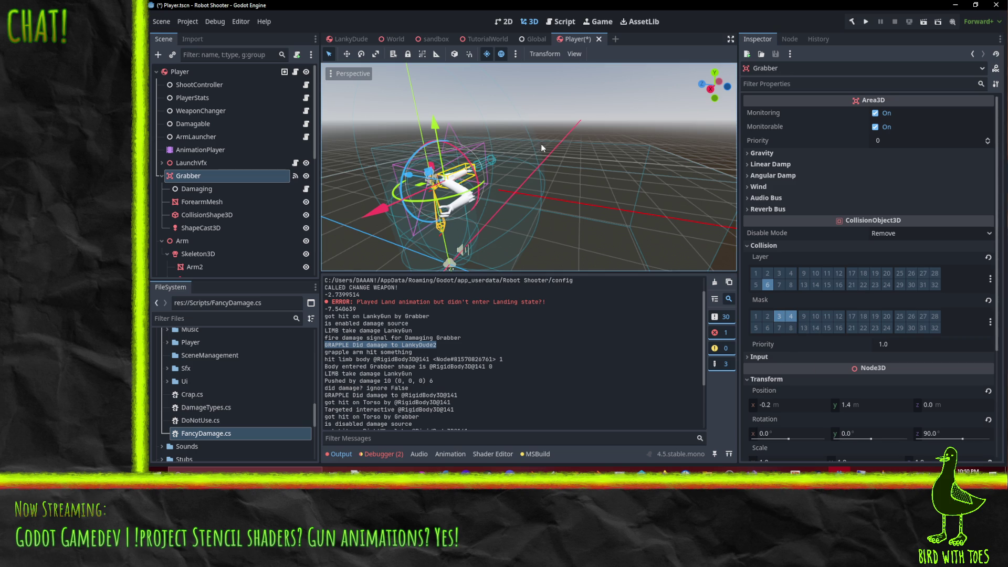
- Save the Player scene and run the sandbox scene
key(ctrl+s)
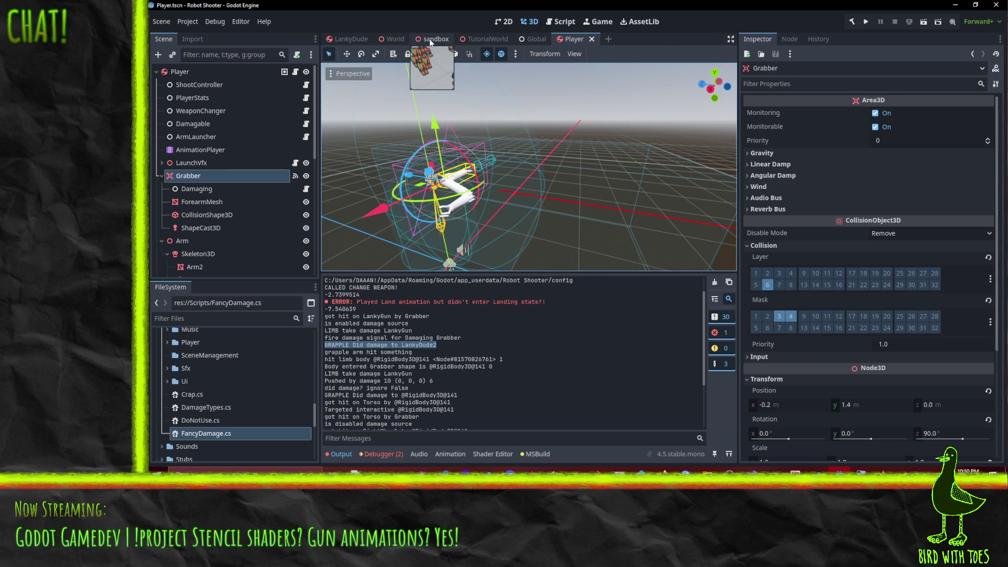
click(431, 40)
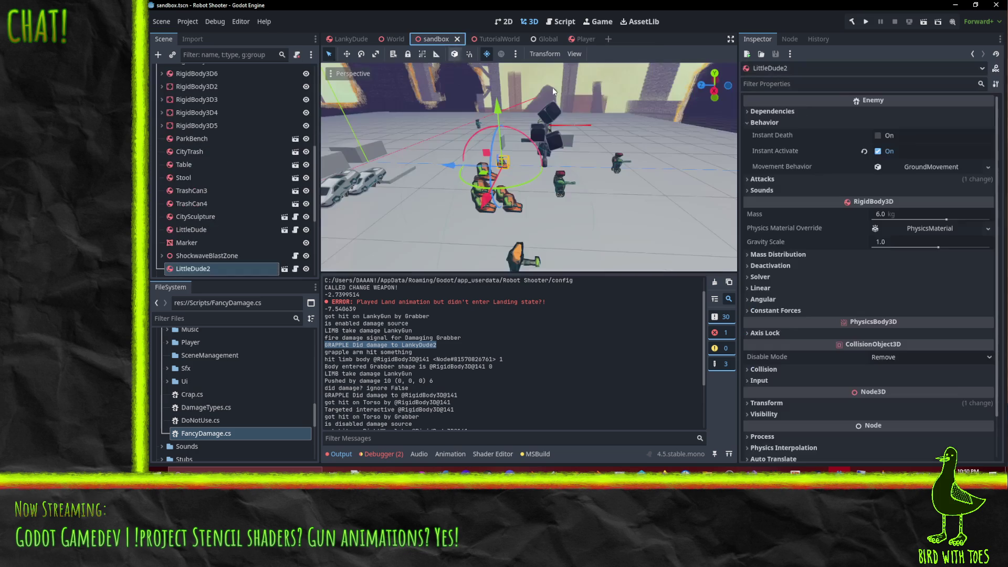
click(923, 22)
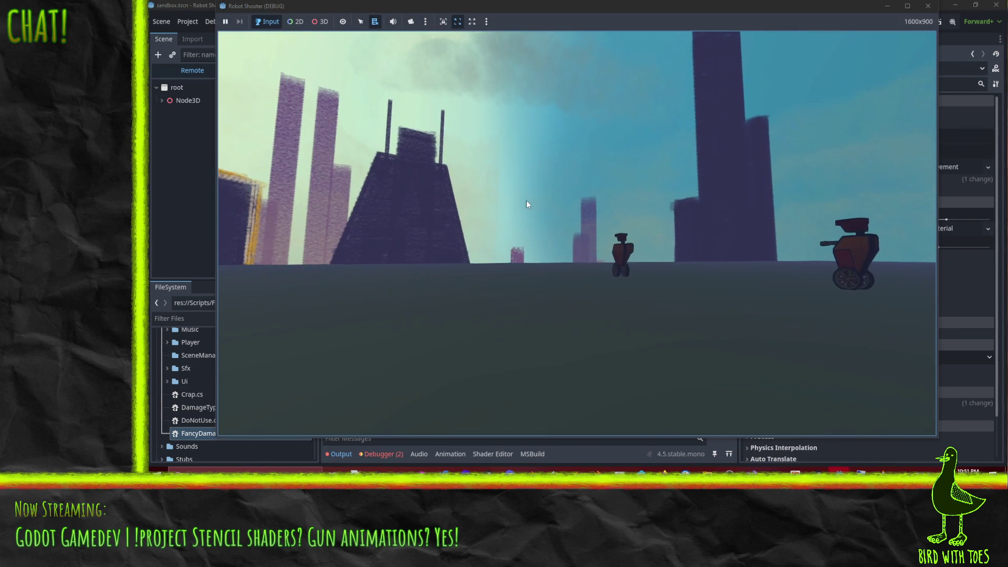
- Shoot and grapple the robots in the sandbox, then stop the playtest
click(574, 196)
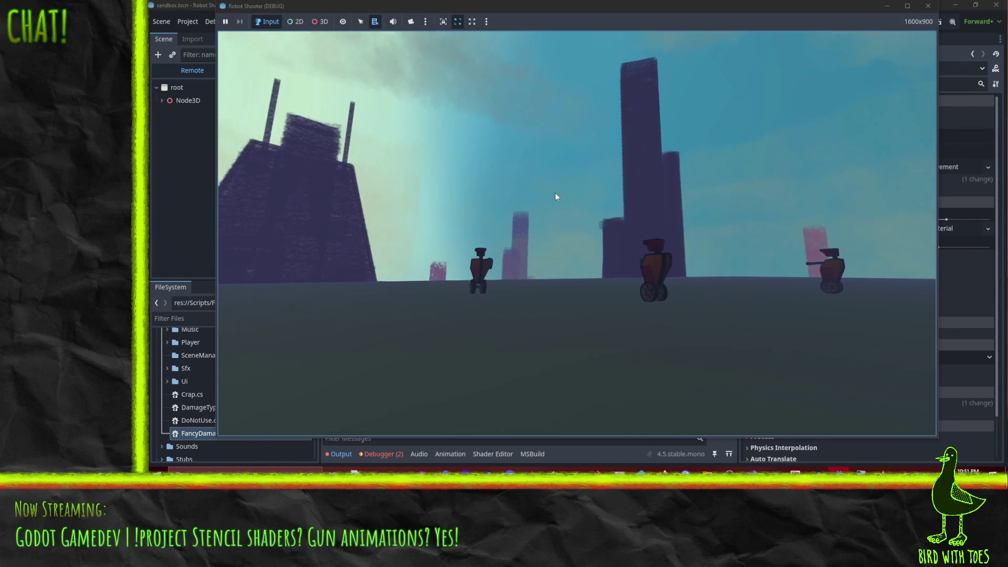
click(545, 187)
key(w)
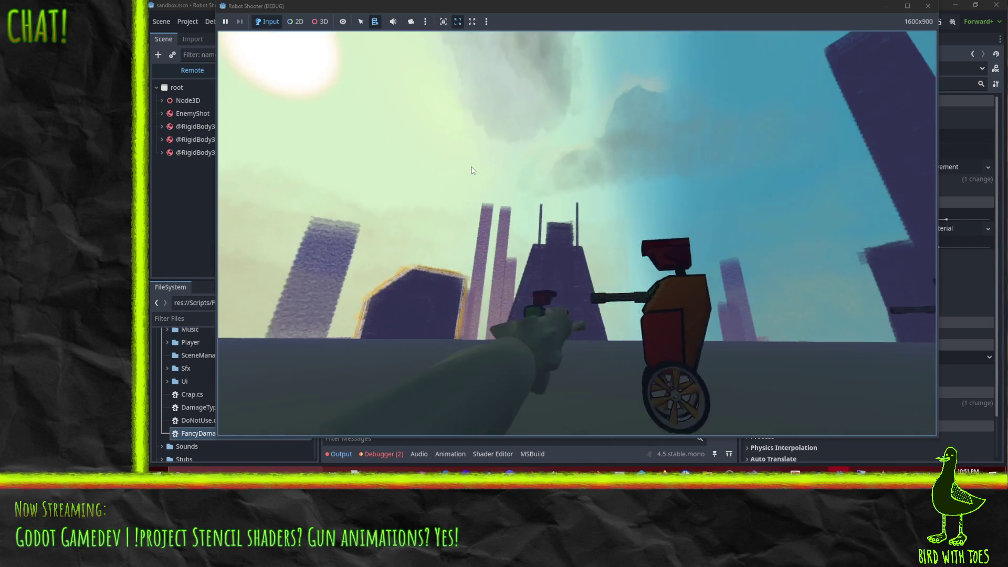
click(471, 169)
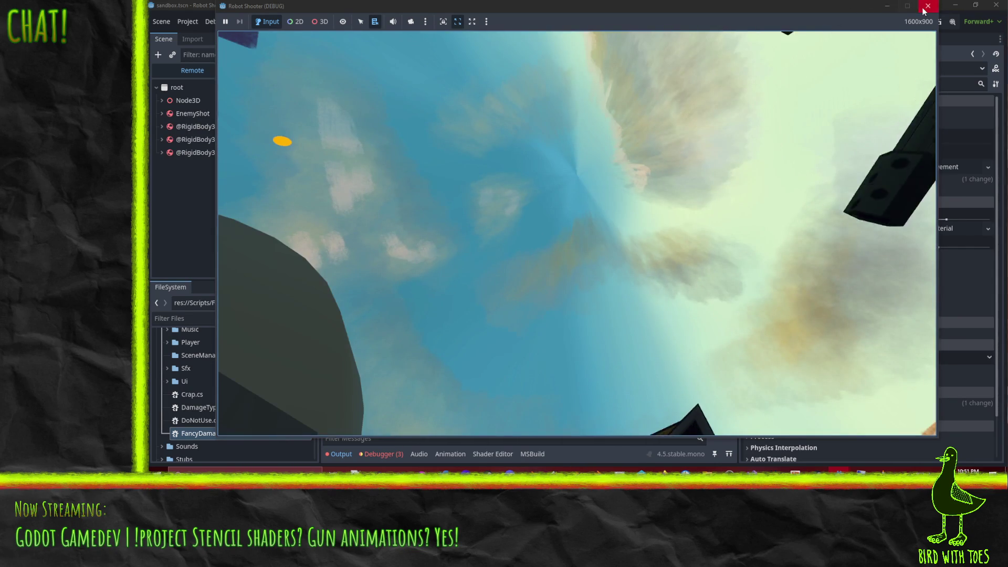
click(924, 11)
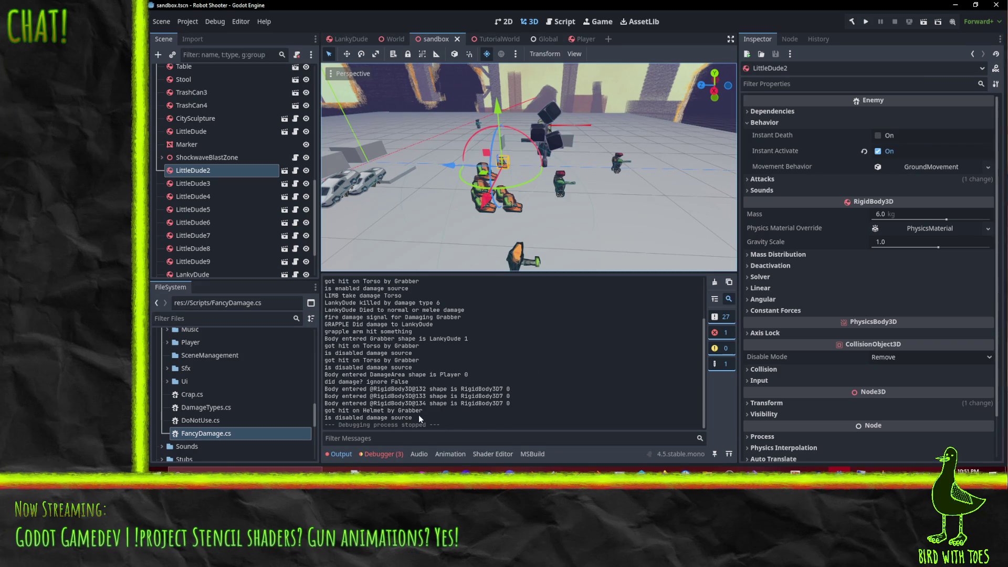
- Scroll the Output log and highlight the 'Body entered Grabber shape is LankyDude 1' line
scroll(385, 326, up, 3)
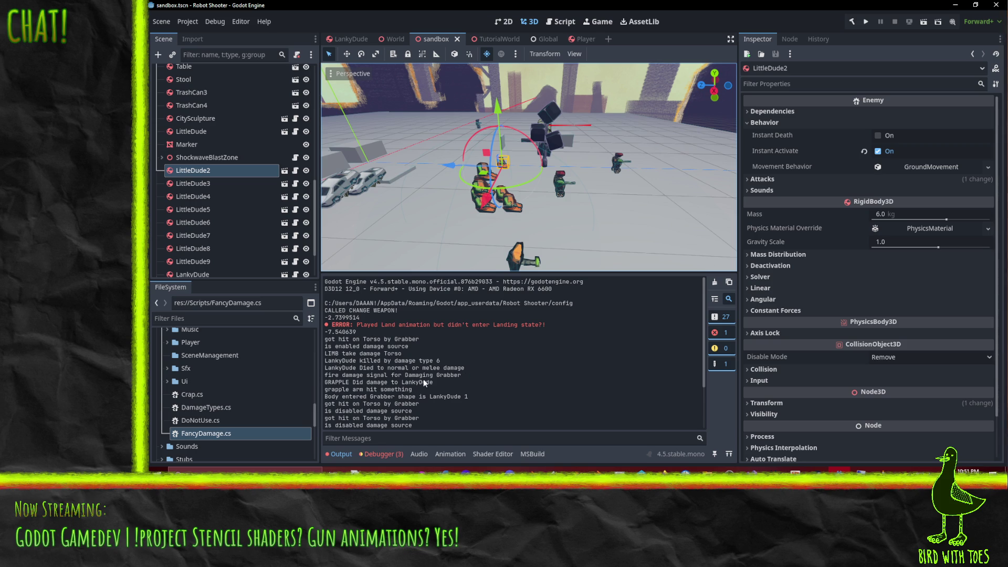
scroll(339, 389, down, 1)
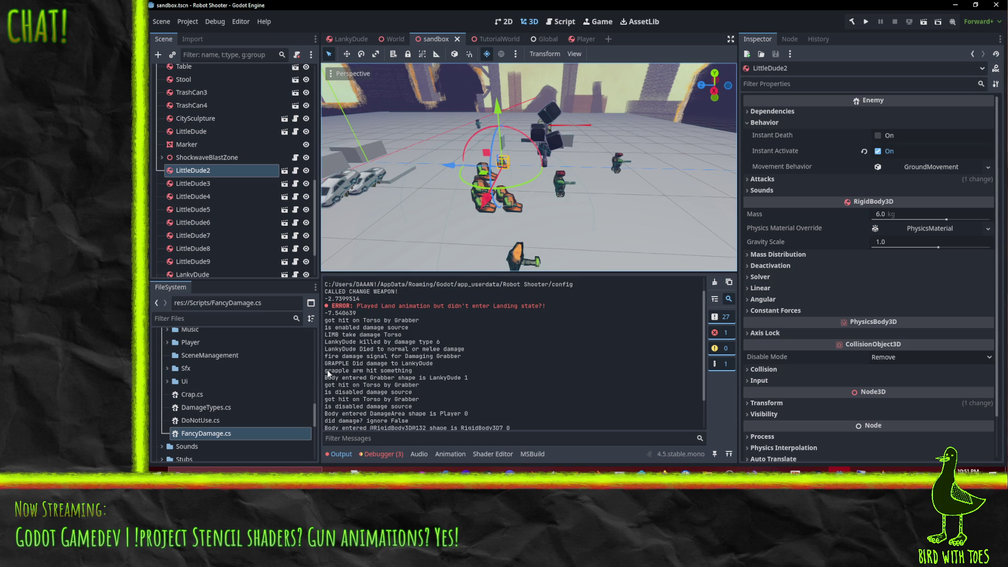
drag(325, 372, 415, 371)
drag(326, 377, 465, 377)
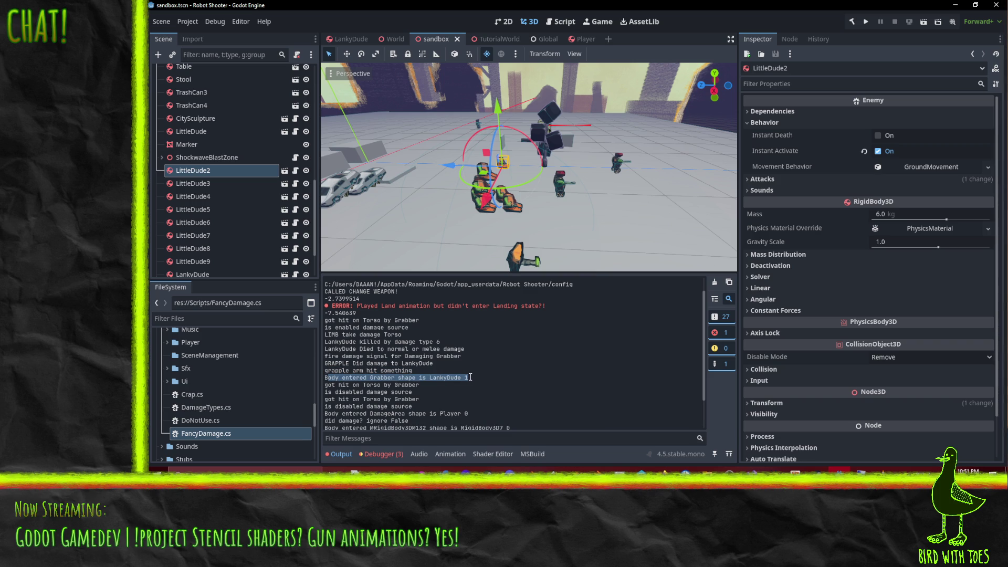
click(469, 376)
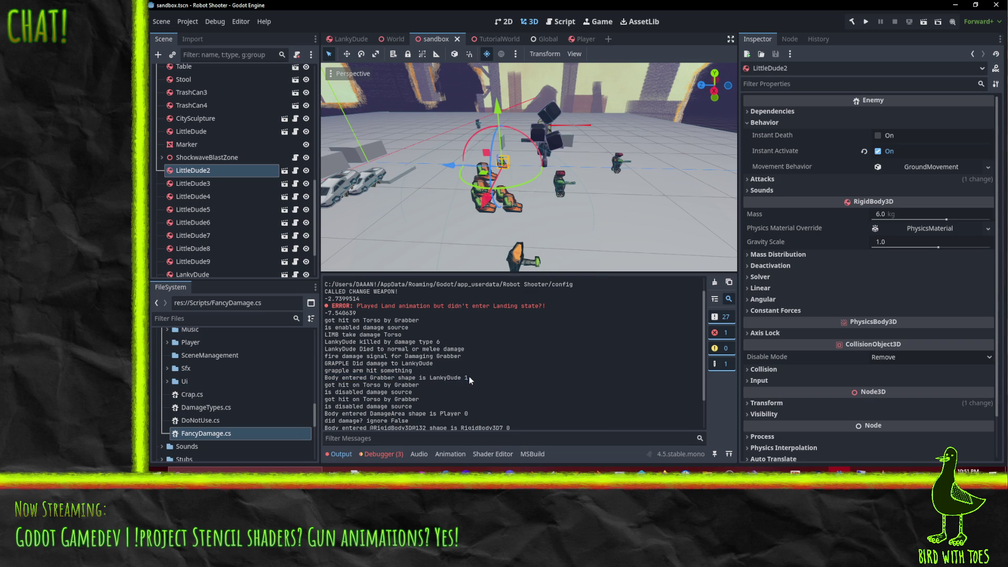
drag(326, 376, 477, 377)
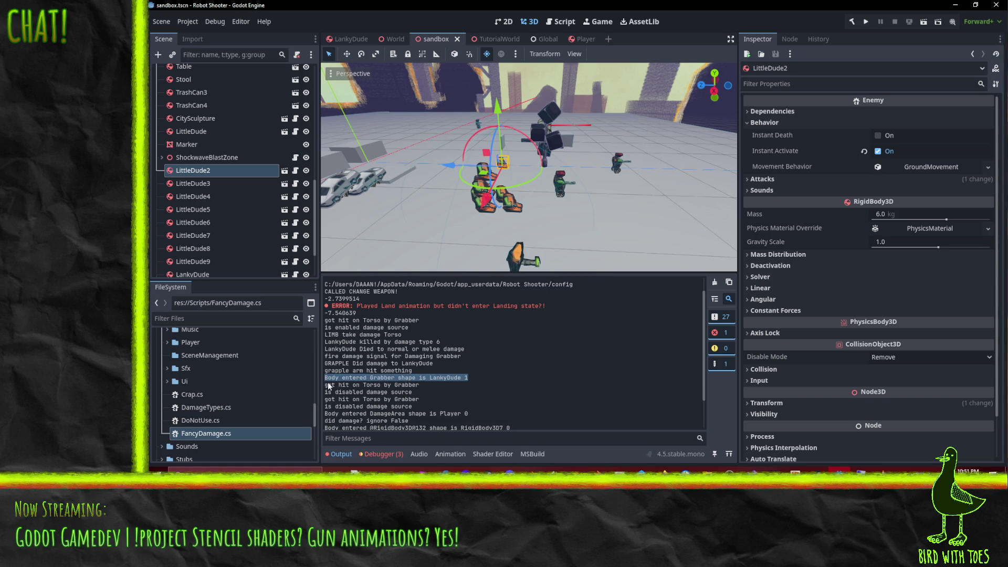
click(334, 386)
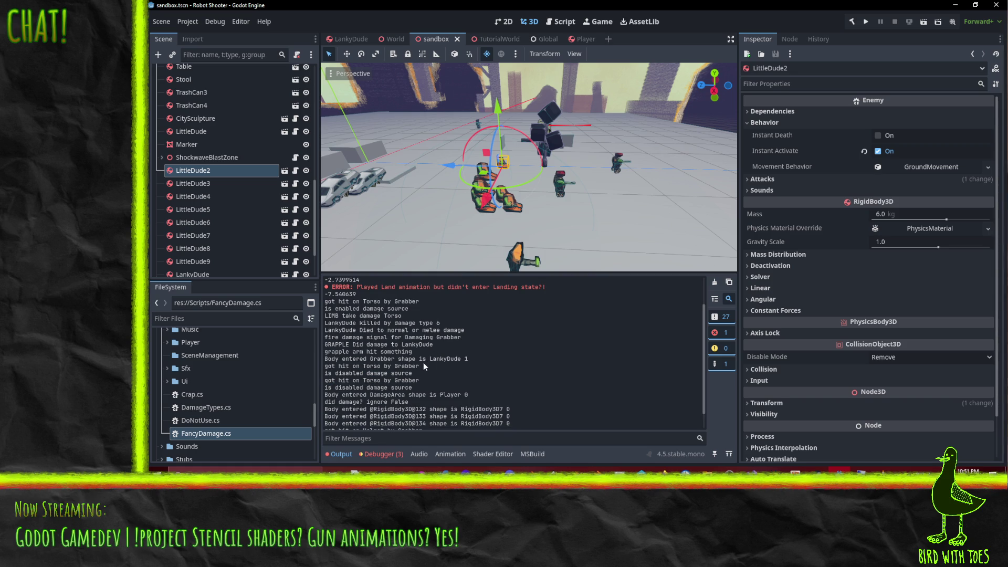
drag(470, 358, 324, 359)
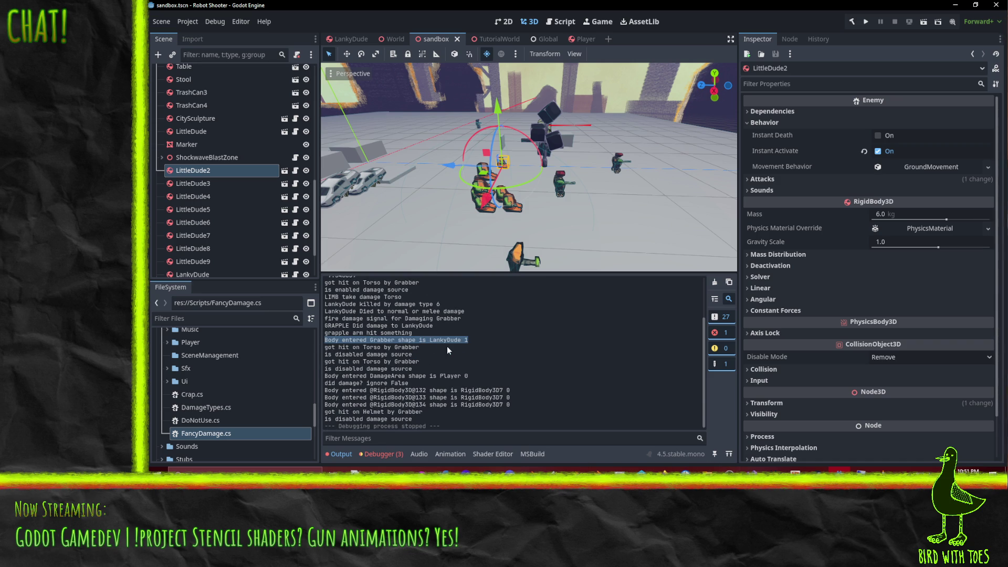
- Set a breakpoint on line 155, the 'grapple arm hit something' print in _OnBodyEntered
key(alt+Tab)
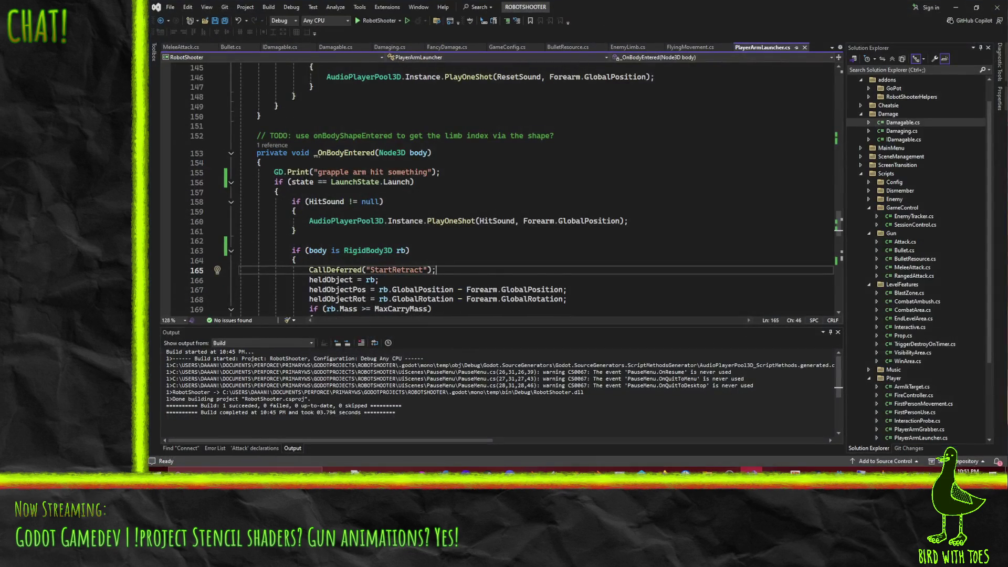
scroll(456, 282, up, 5)
scroll(466, 284, down, 4)
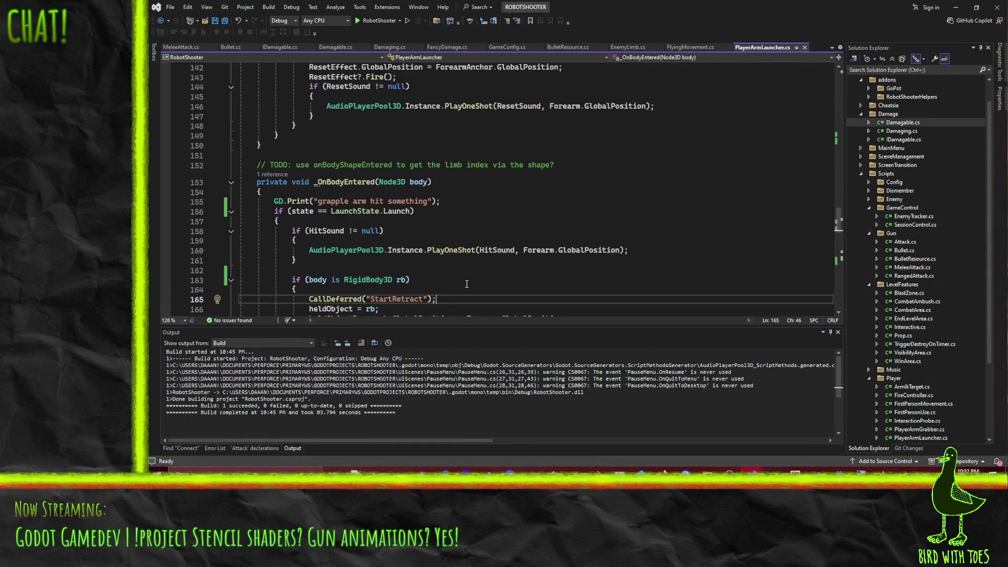
scroll(368, 208, down, 3)
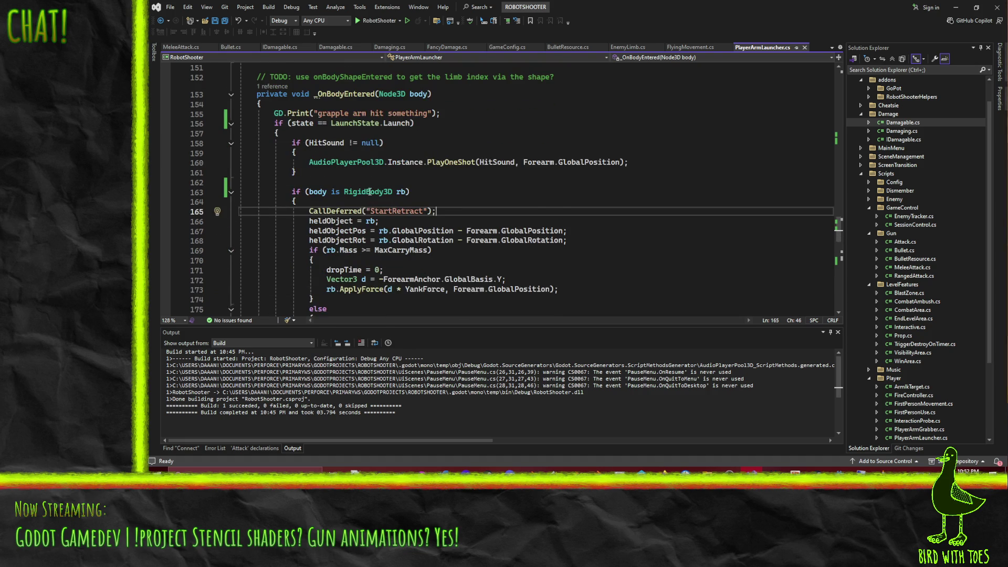
scroll(369, 193, down, 6)
scroll(297, 245, up, 4)
scroll(297, 246, down, 3)
click(839, 471)
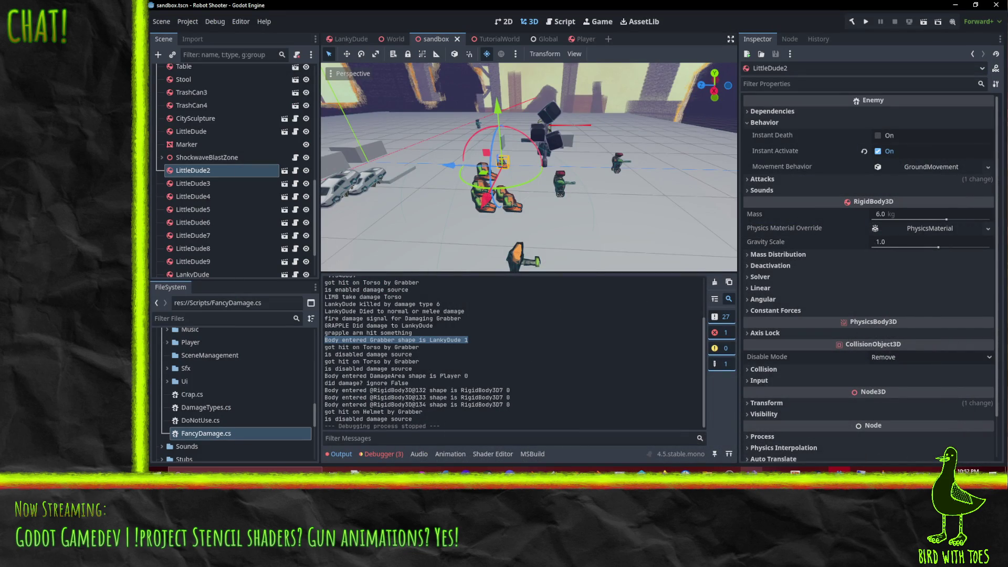
click(751, 471)
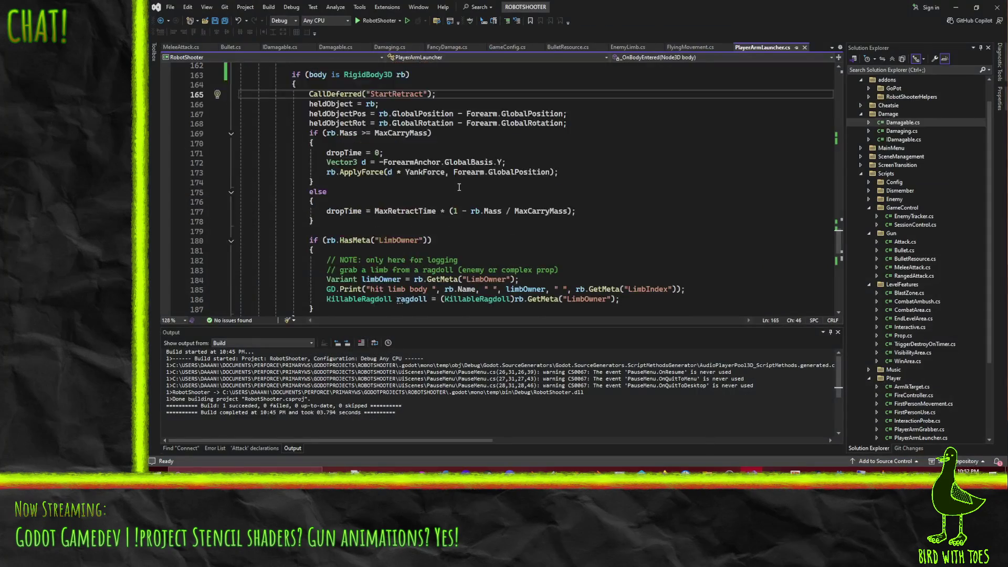
click(165, 143)
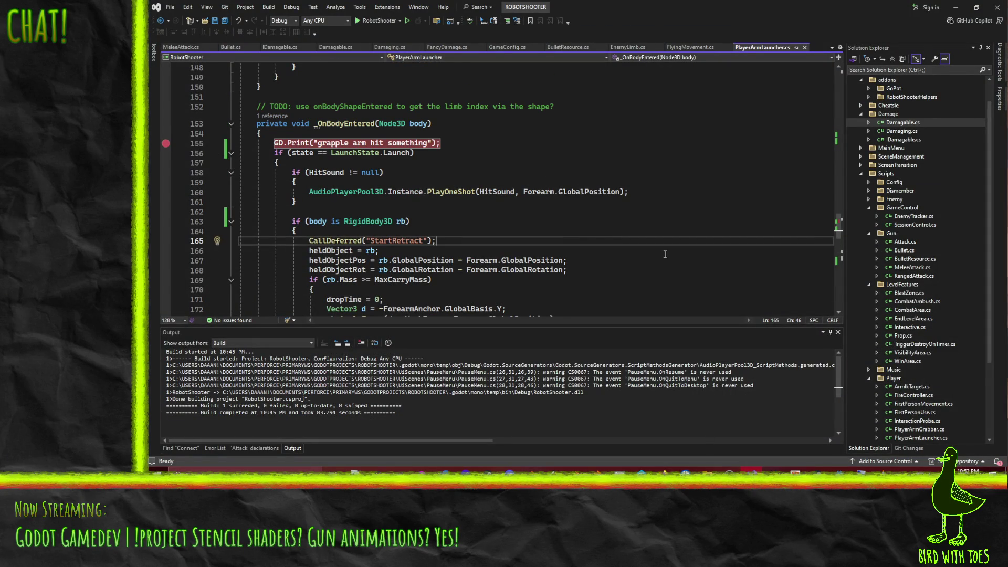
click(839, 471)
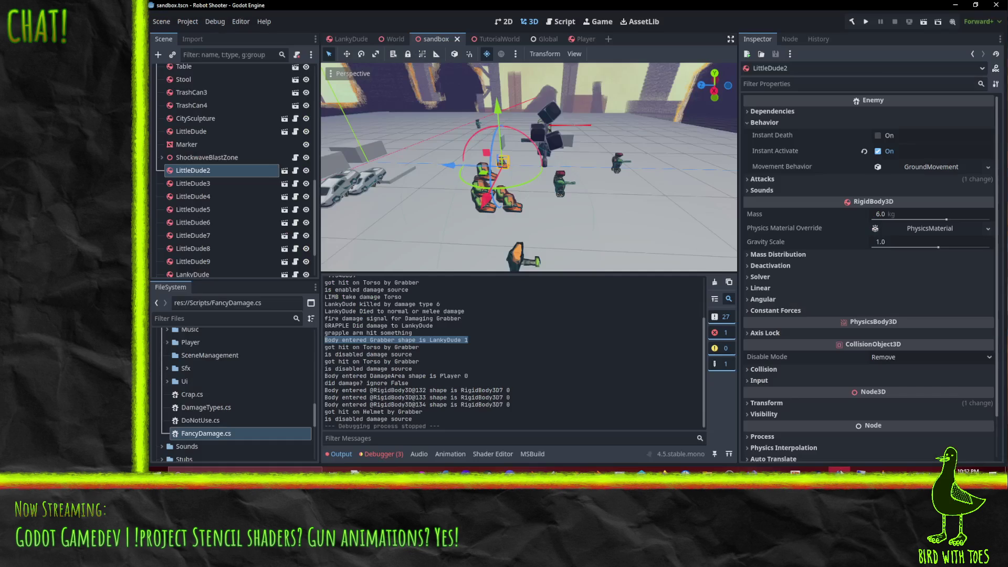
- Launch the game, reattach the Visual Studio debugger, and fire the grapple arm at an object
click(923, 21)
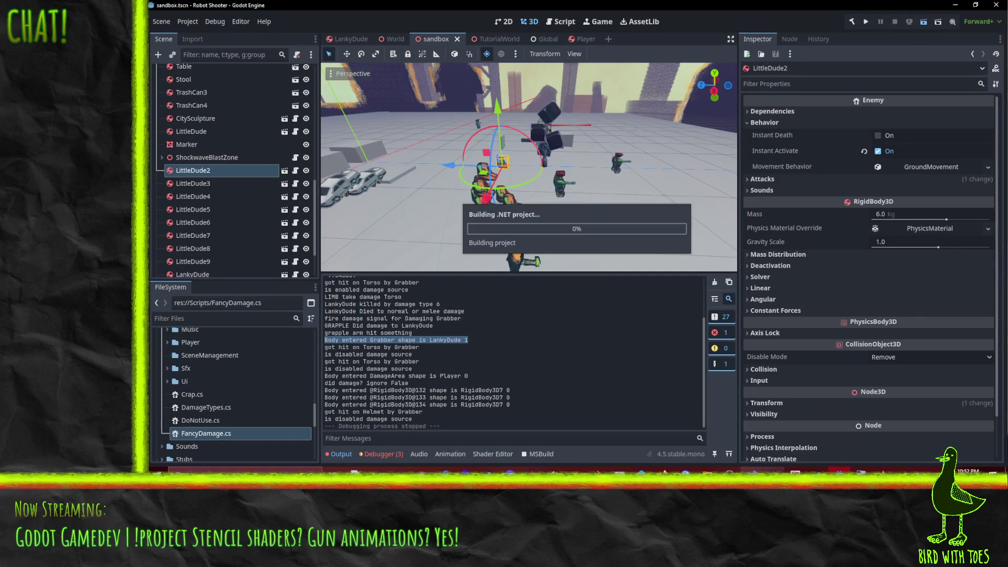
click(752, 469)
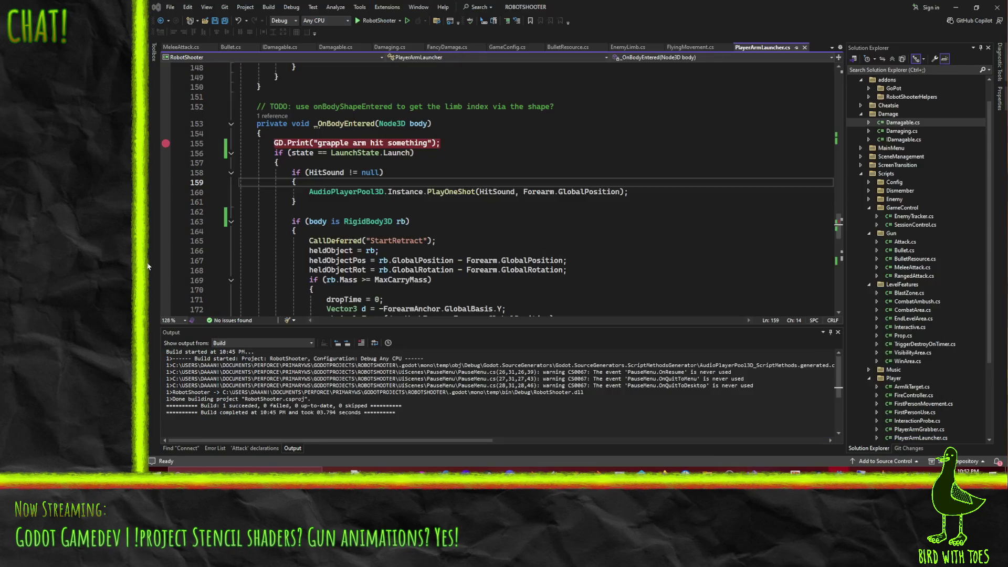
key(shift+alt+p)
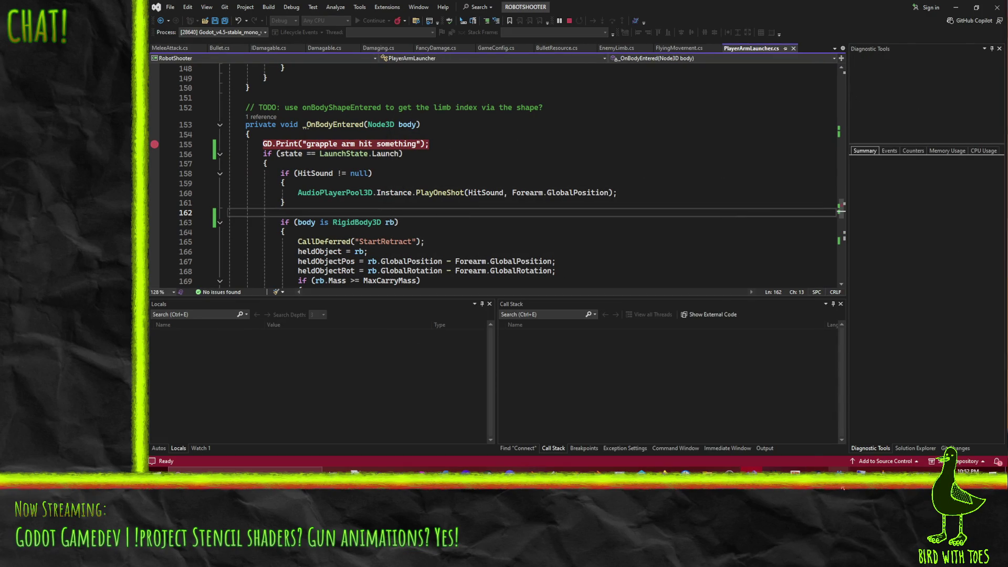
mouse_move(839, 472)
click(852, 449)
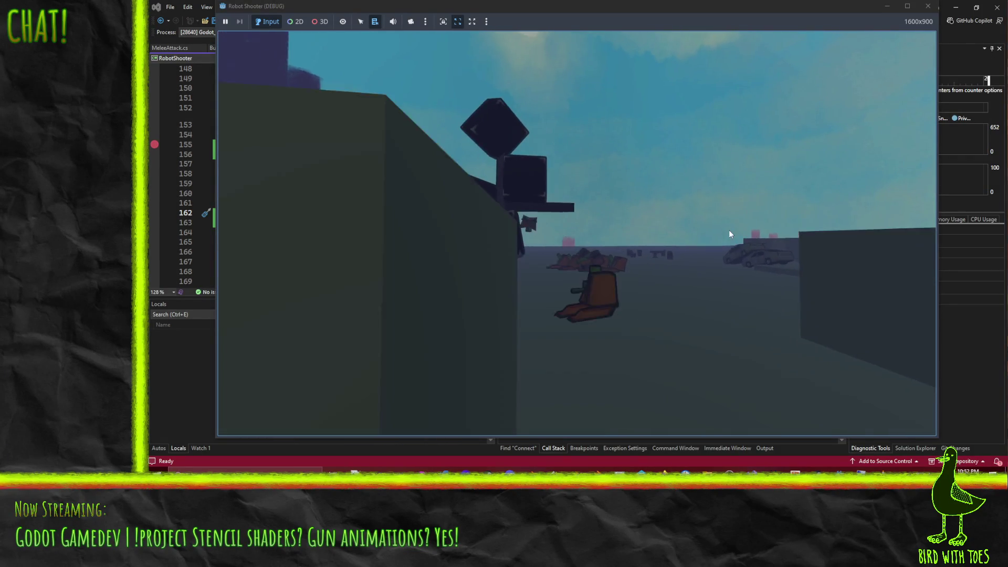
click(706, 229)
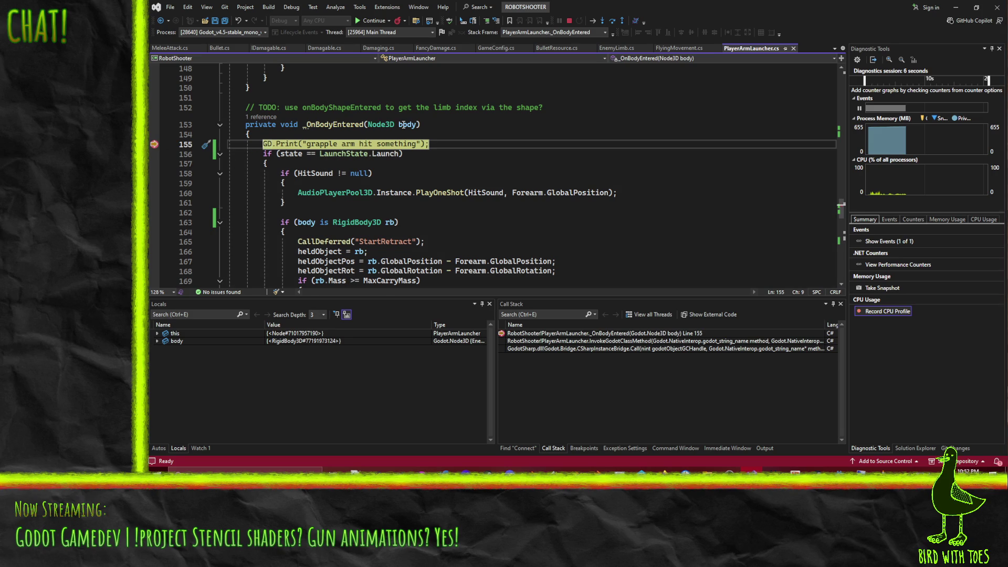
mouse_move(401, 124)
- Step over the hit sound check into the rigid body branch, reaching the StartRetract call
click(614, 22)
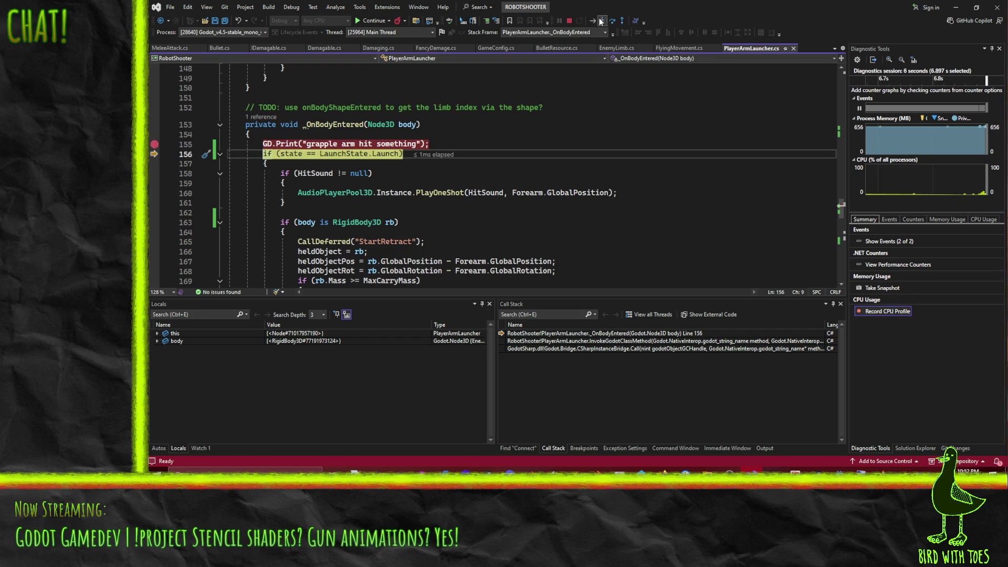
click(613, 22)
click(613, 22)
click(614, 22)
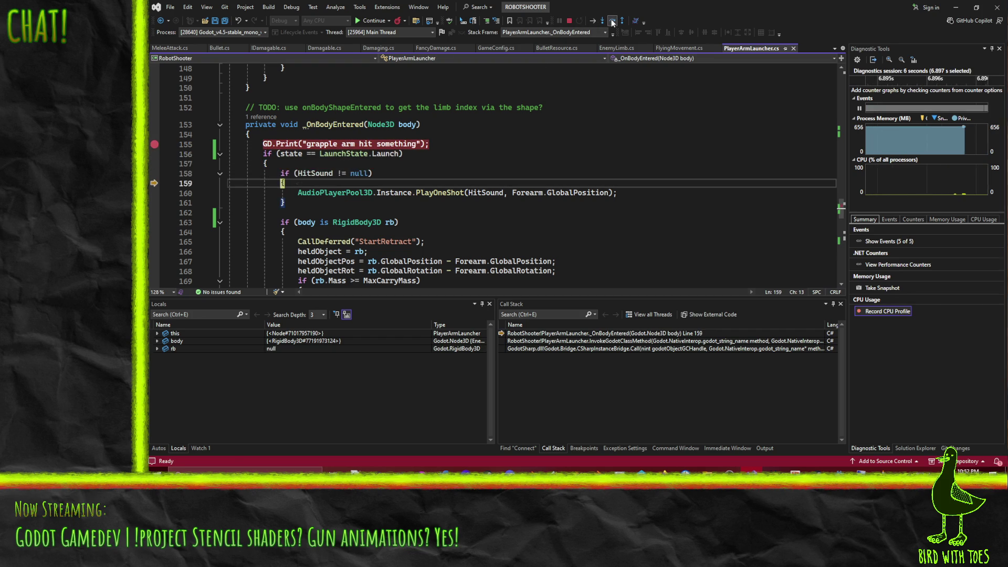
click(614, 22)
click(613, 22)
click(612, 22)
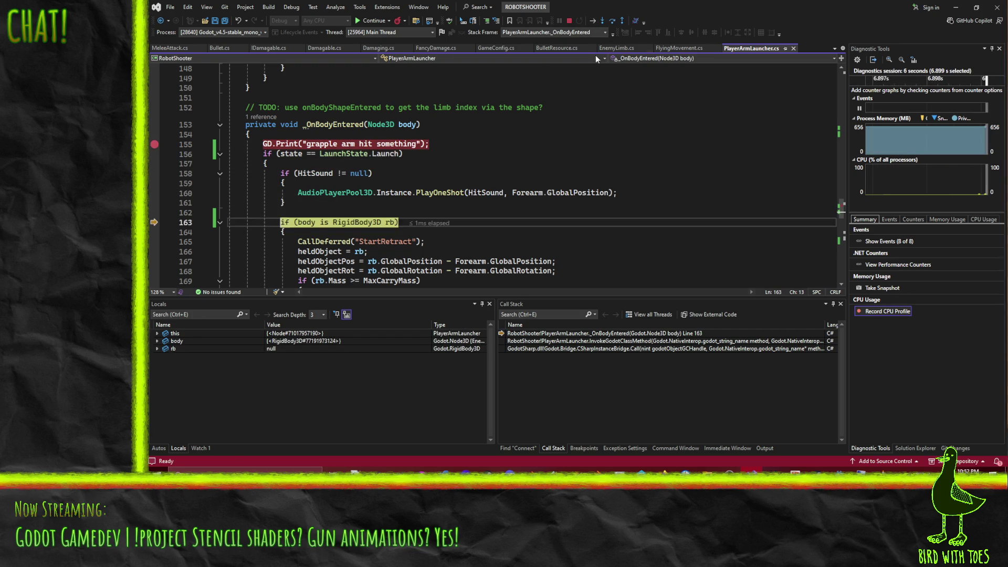
scroll(587, 108, down, 2)
scroll(587, 109, down, 1)
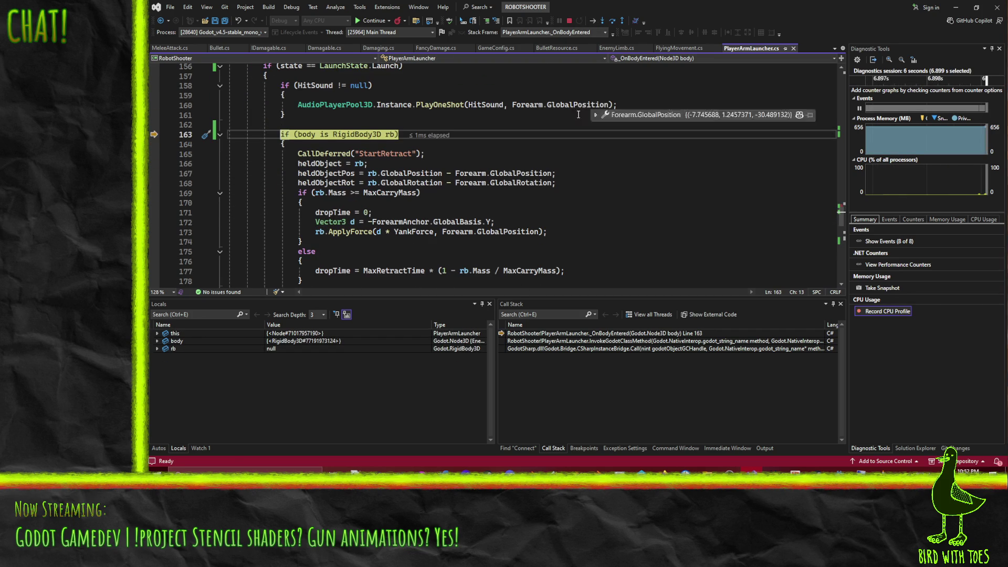
click(611, 23)
click(612, 22)
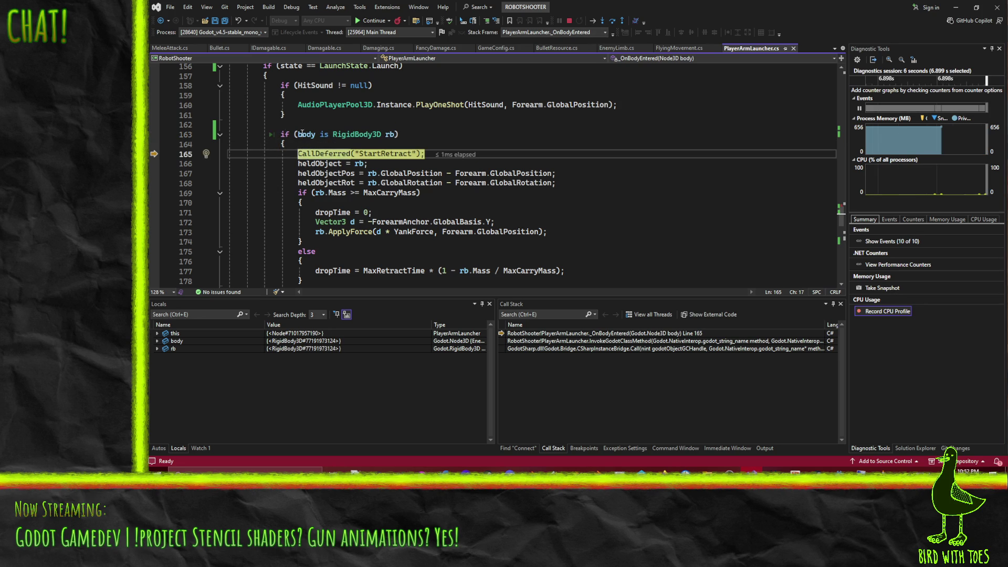
- Step past the mass and LimbOwner metadata checks to the handler's end, then continue
mouse_move(298, 134)
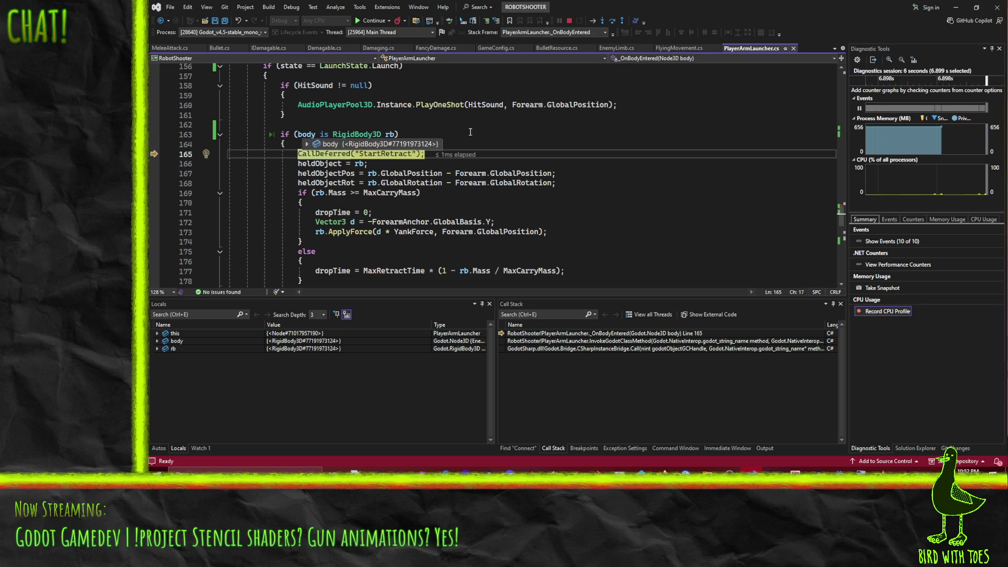
scroll(382, 132, down, 6)
scroll(640, 157, up, 6)
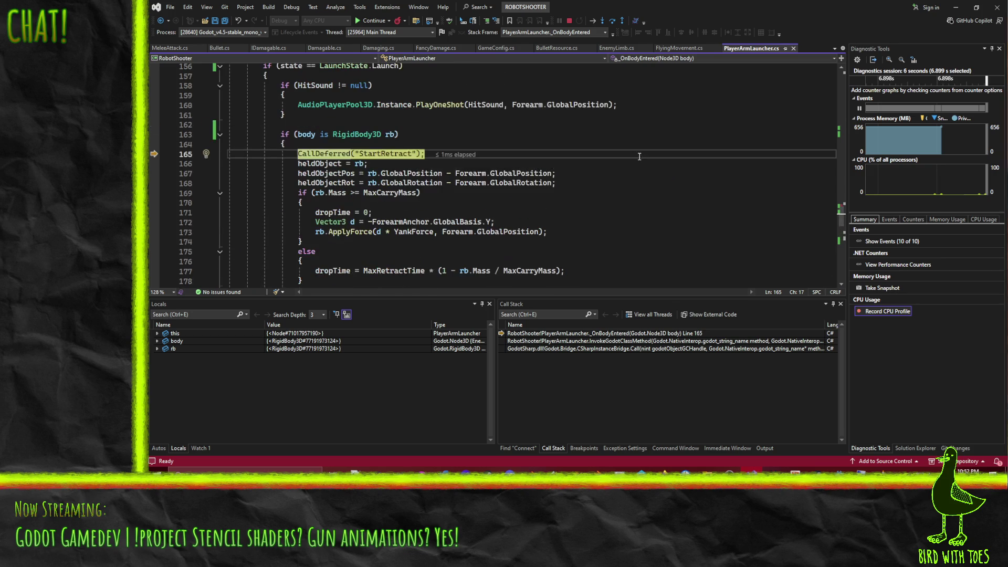
click(613, 24)
click(614, 24)
click(613, 24)
click(613, 24)
click(613, 24)
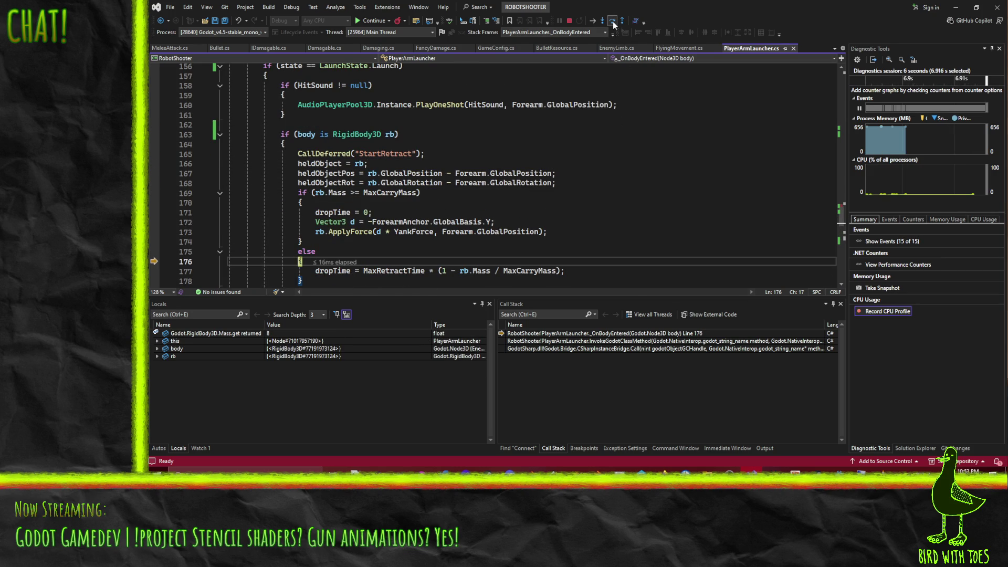
click(613, 24)
click(613, 24)
click(613, 24)
scroll(632, 112, down, 1)
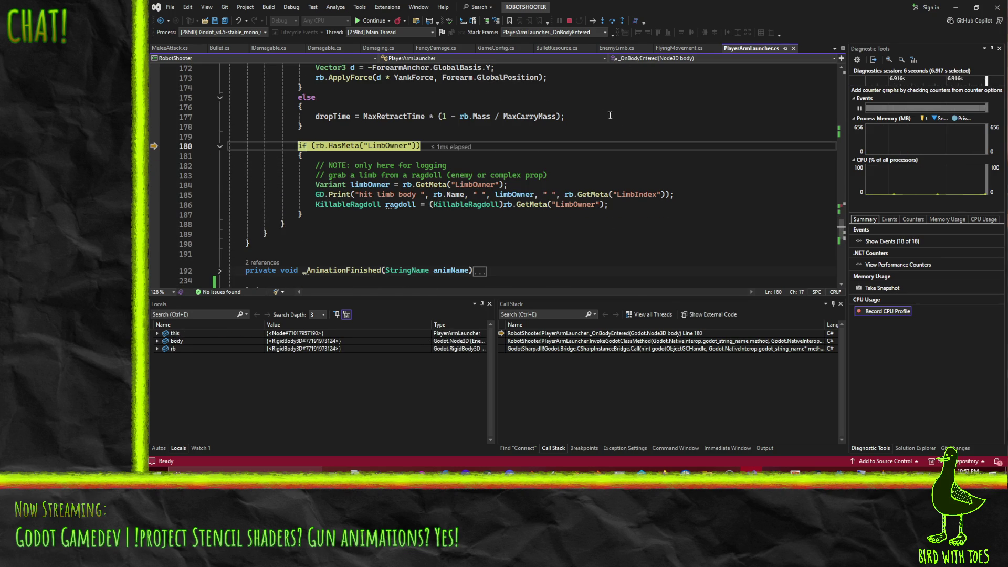
click(613, 24)
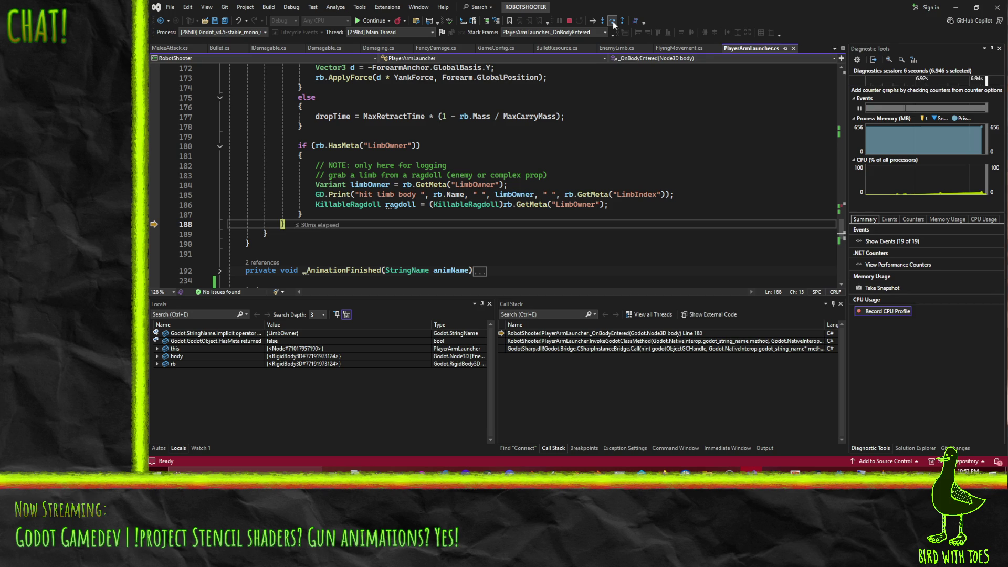
click(613, 24)
click(613, 25)
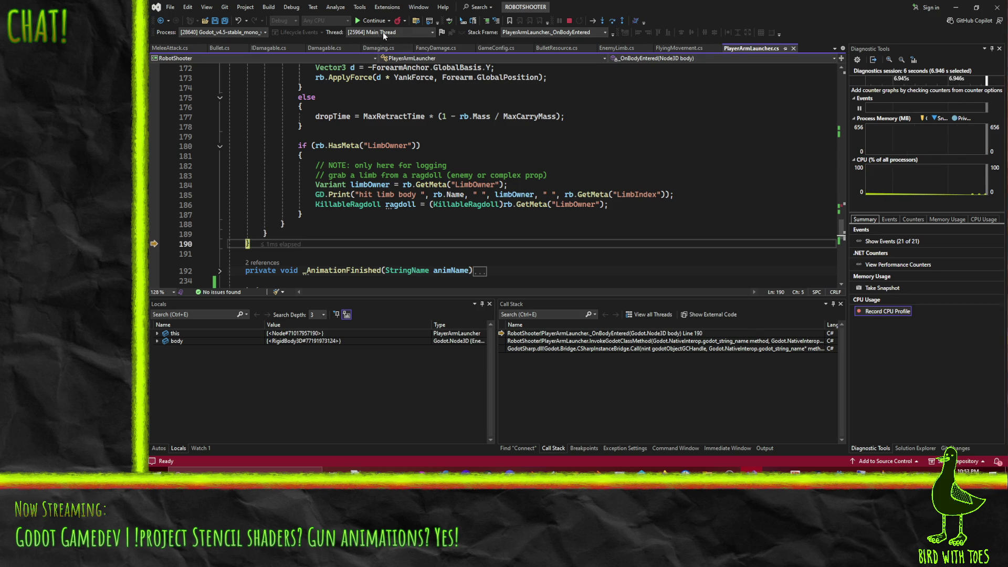
click(378, 21)
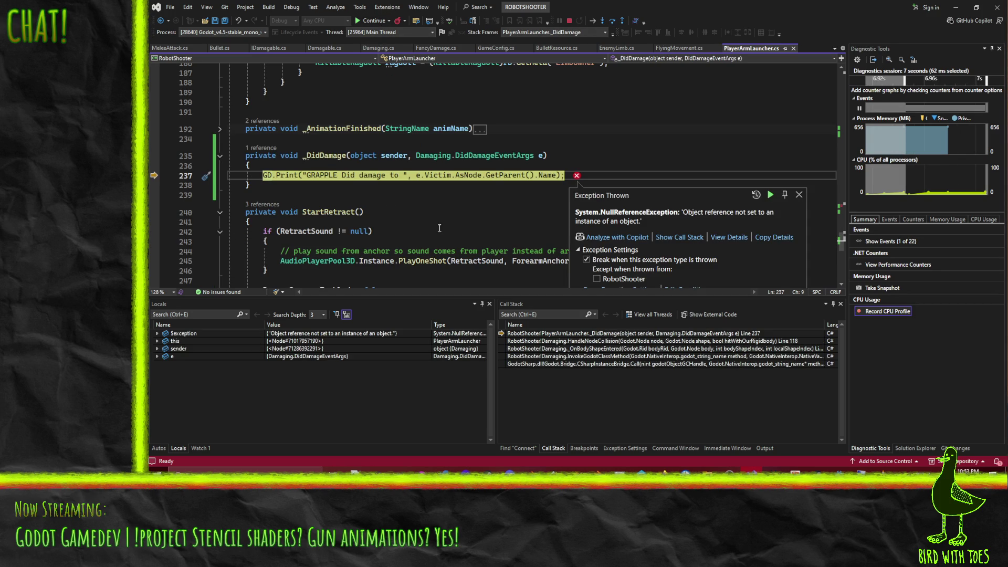
- Continue past the NullReferenceException and grapple an enemy again in the game
mouse_move(443, 180)
click(368, 20)
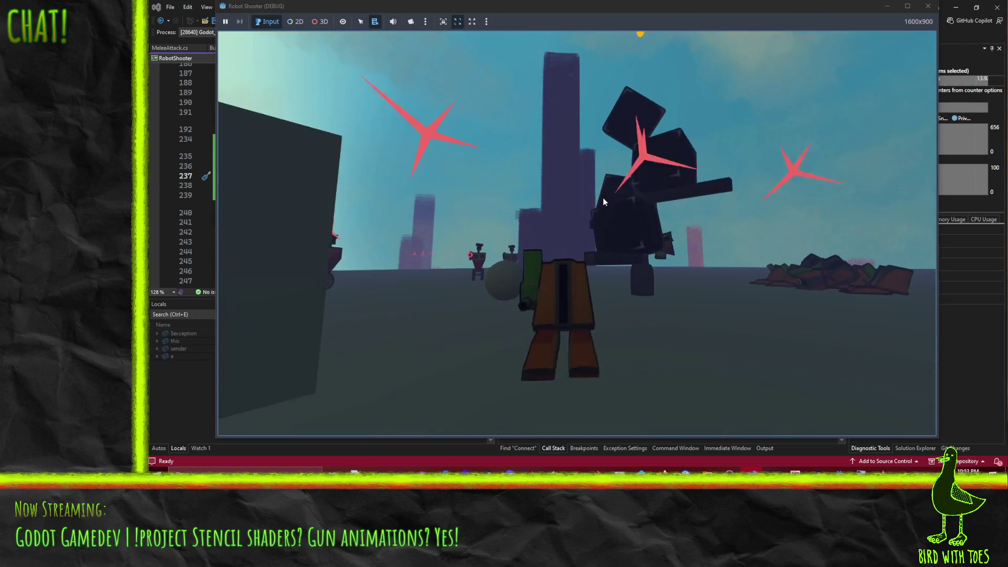
click(591, 194)
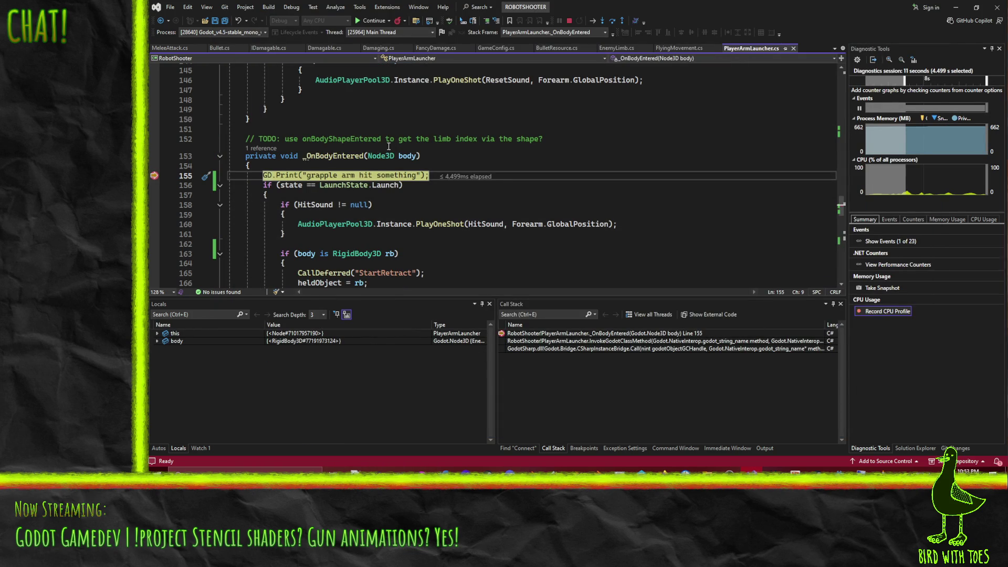
mouse_move(408, 157)
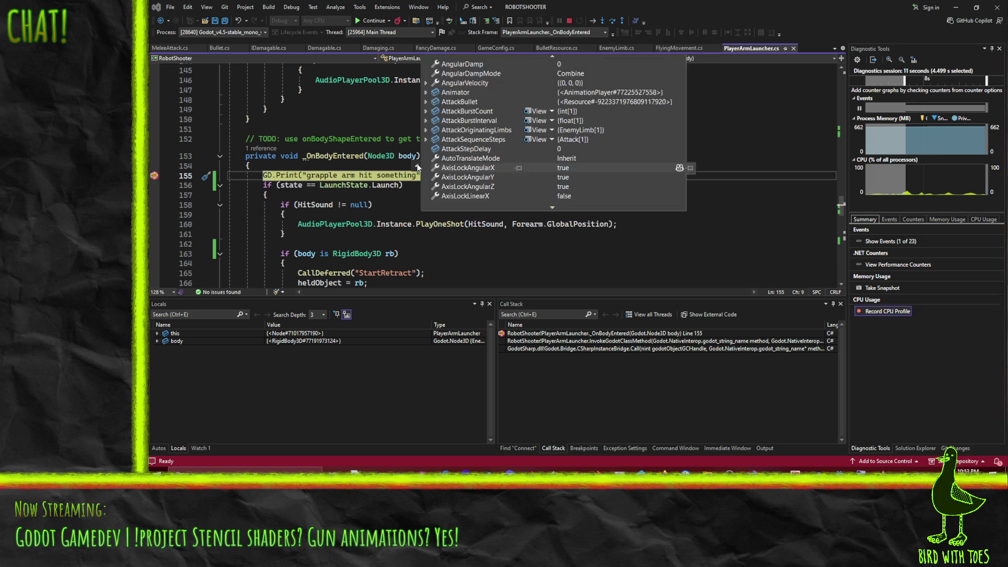
scroll(535, 143, down, 8)
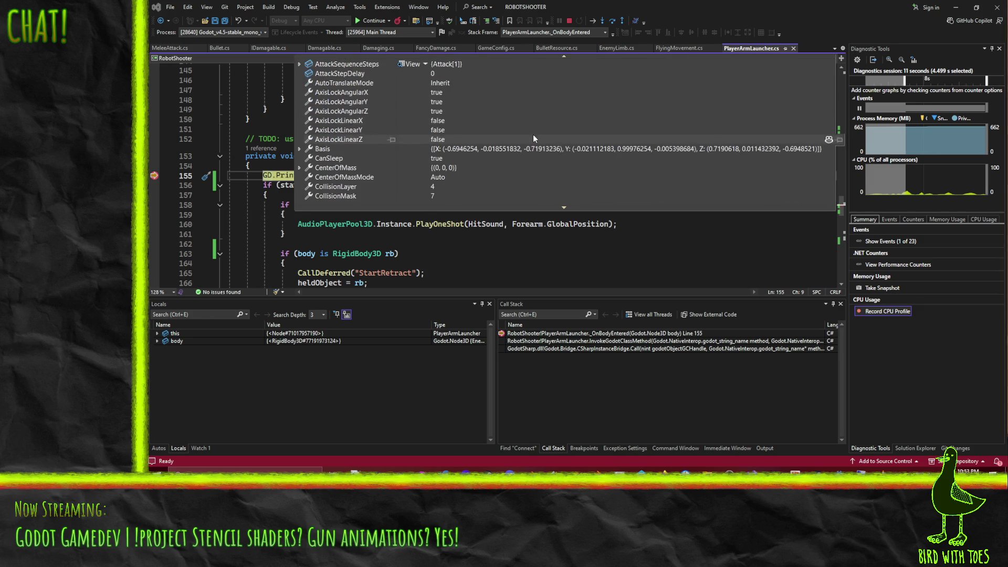
scroll(527, 141, down, 1)
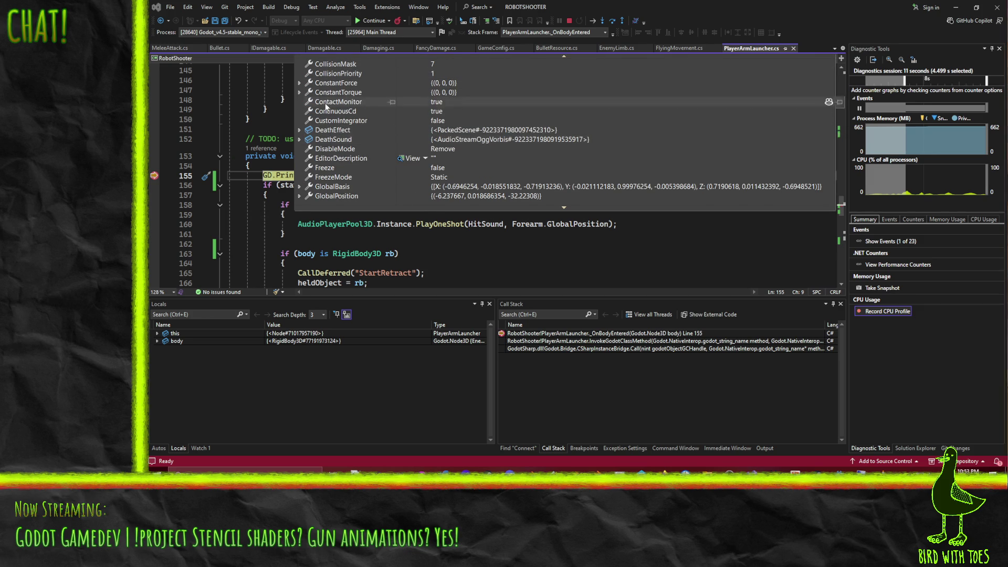
scroll(358, 147, down, 4)
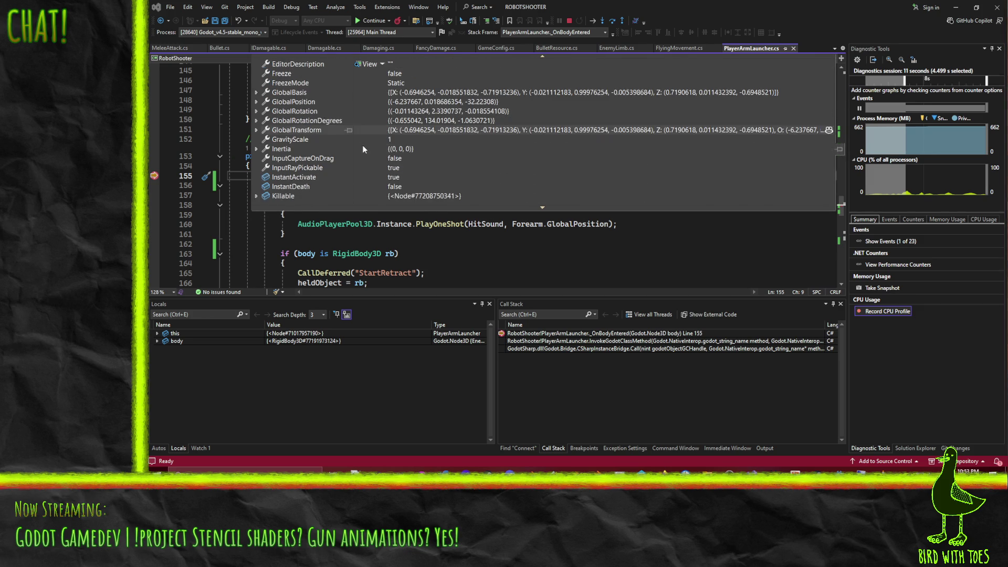
click(324, 176)
- Step over _OnBodyEntered from the print line past the hit sound to the rigid body check
click(612, 22)
click(612, 22)
click(611, 22)
click(612, 22)
click(612, 22)
click(612, 22)
click(612, 22)
scroll(381, 204, down, 5)
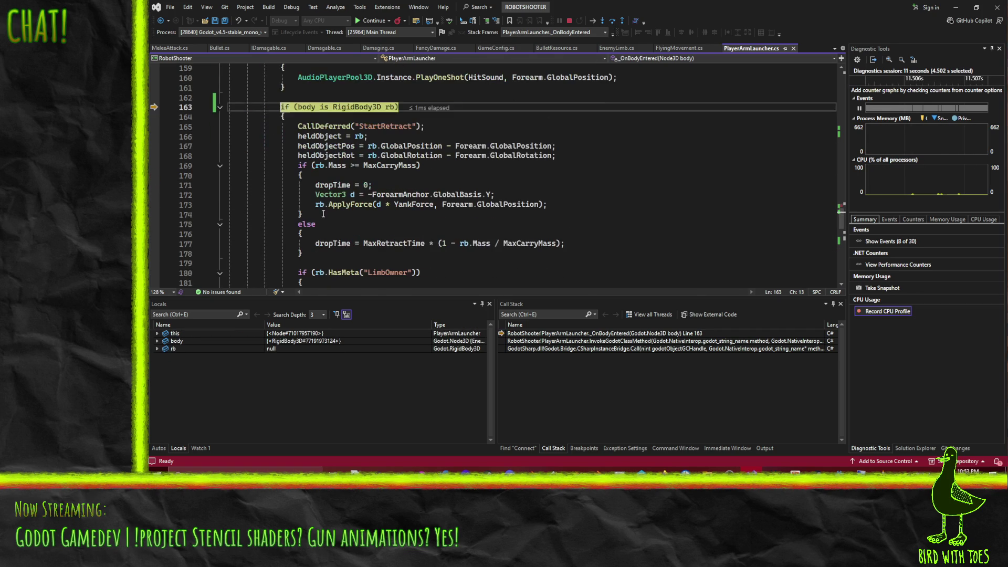
mouse_move(310, 103)
- Step through the held-object setup, mass-based drop time and LimbOwner check, then continue
click(613, 21)
click(613, 21)
click(613, 21)
click(613, 22)
click(612, 22)
click(613, 22)
click(613, 22)
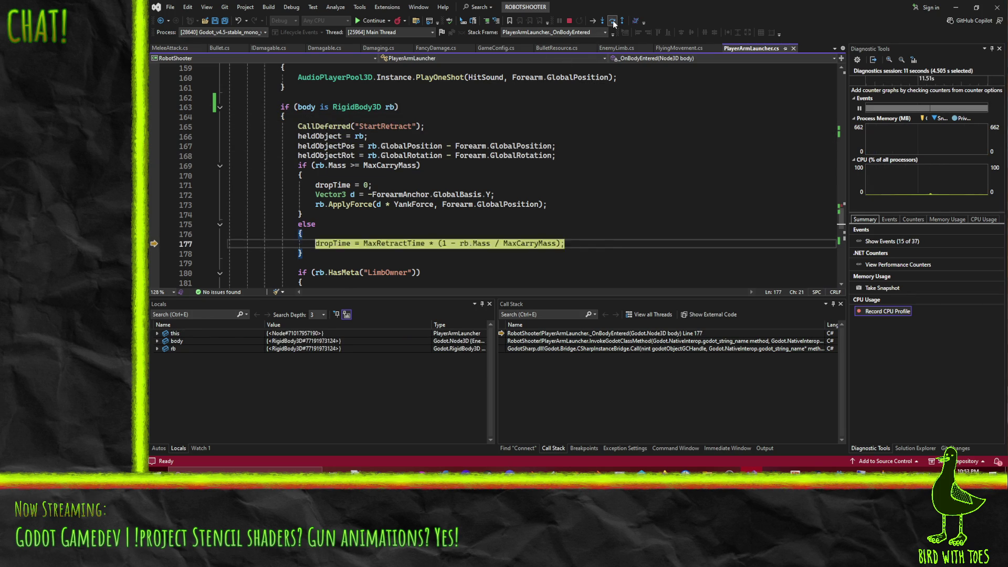
click(612, 22)
click(612, 21)
click(612, 21)
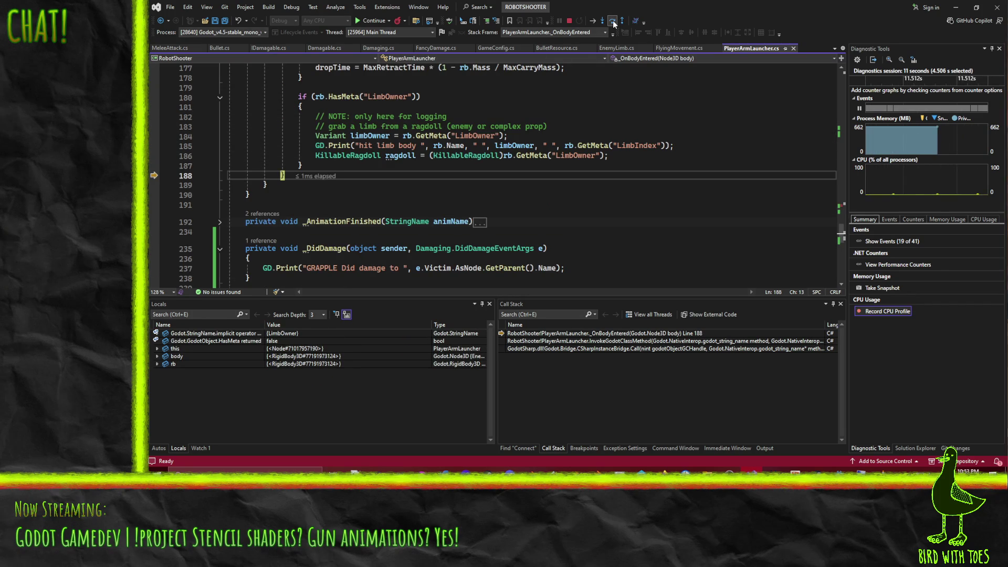
click(612, 22)
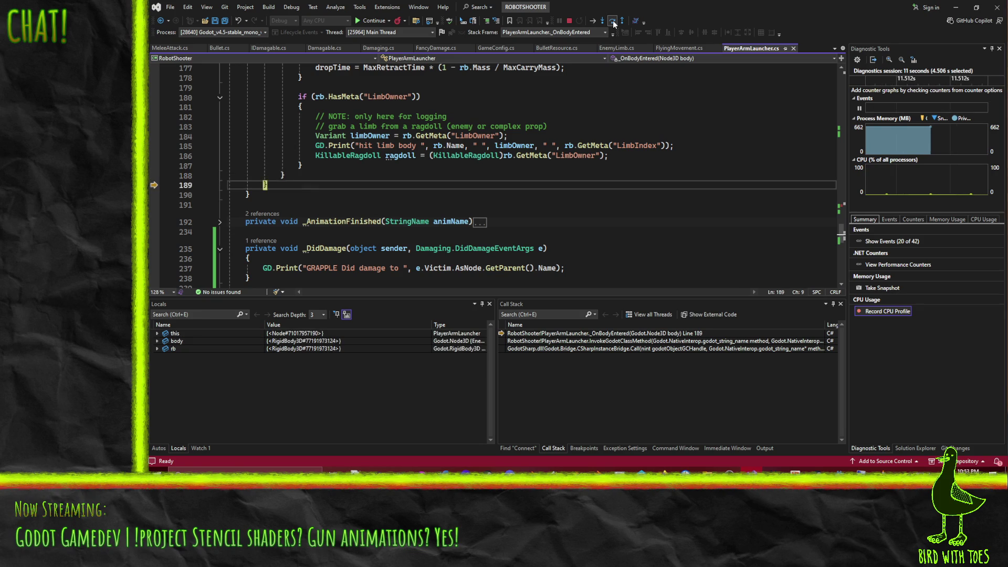
click(613, 21)
click(613, 21)
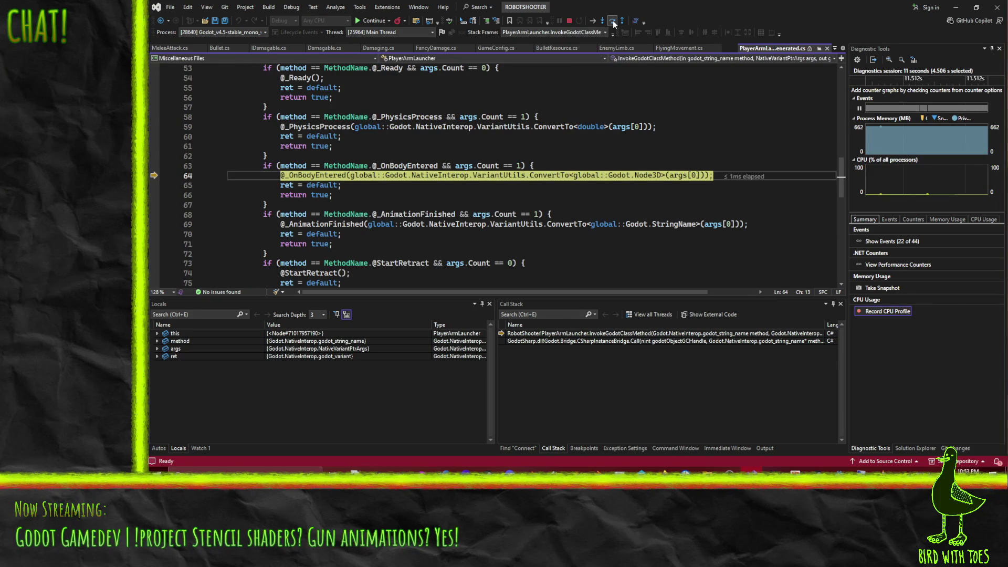
click(371, 21)
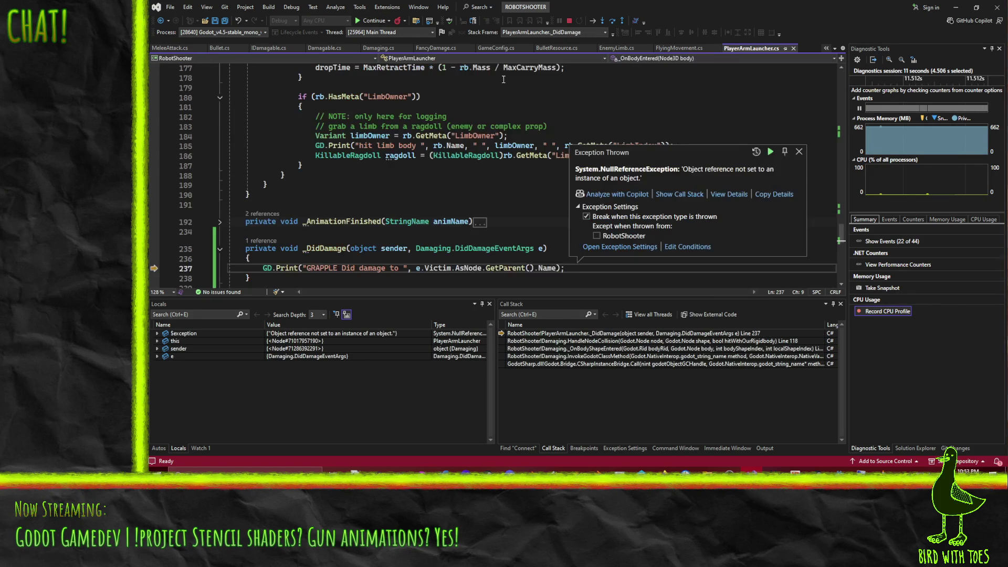
- Resume past the exception, then expand 'body' in Locals to find the Dying HelmetDude enemy
scroll(396, 265, down, 2)
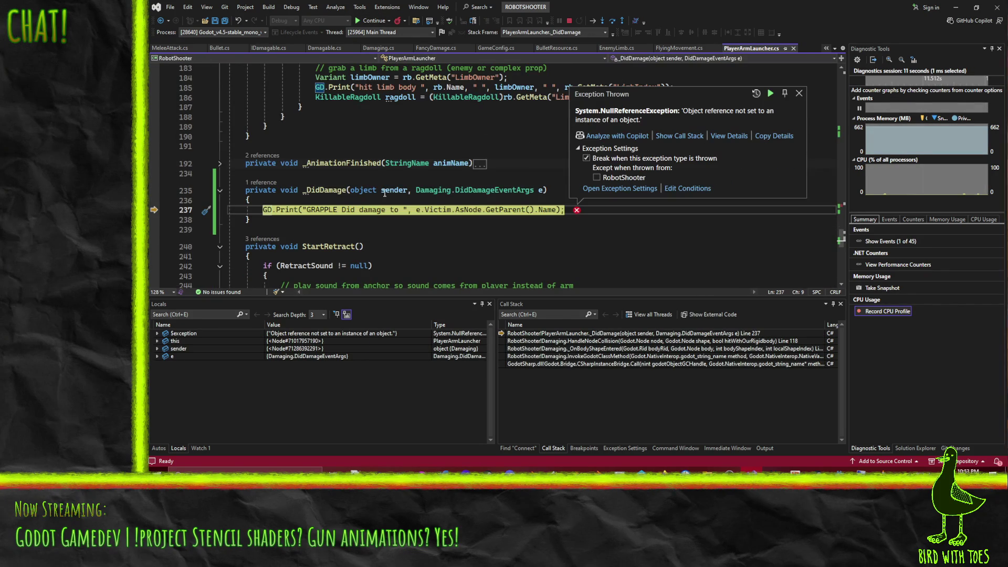
click(367, 21)
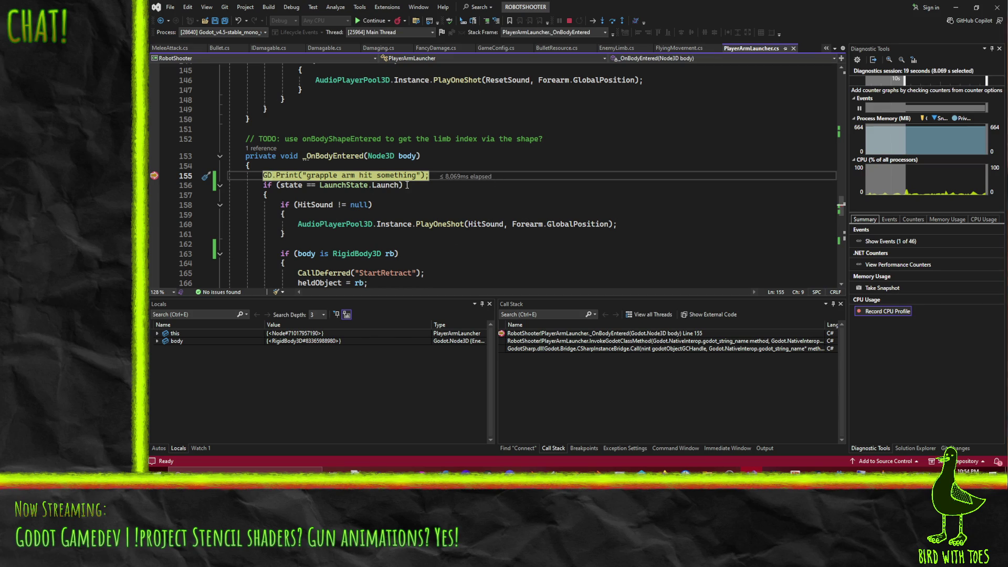
click(157, 341)
scroll(199, 348, up, 1)
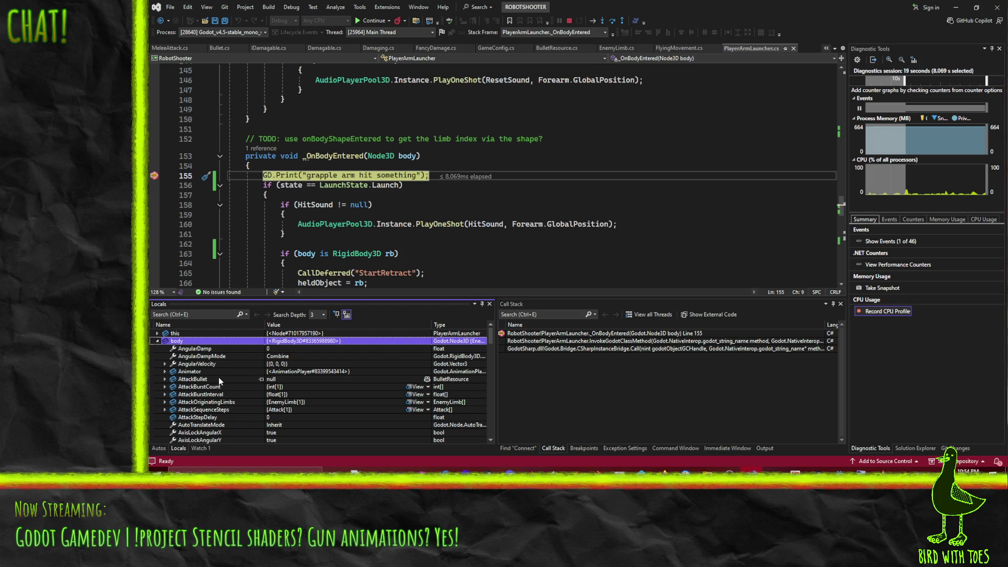
scroll(218, 377, down, 1)
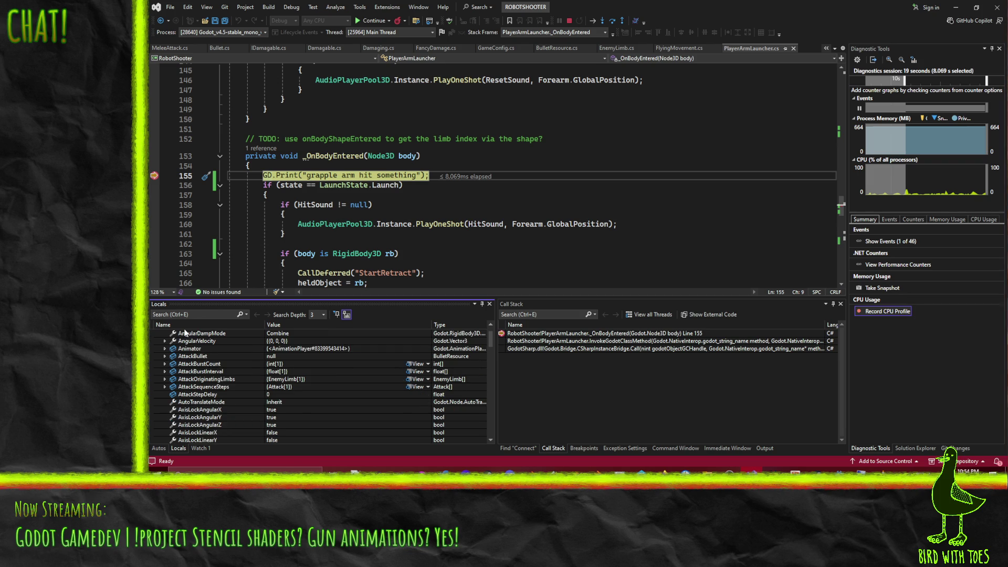
scroll(212, 369, up, 1)
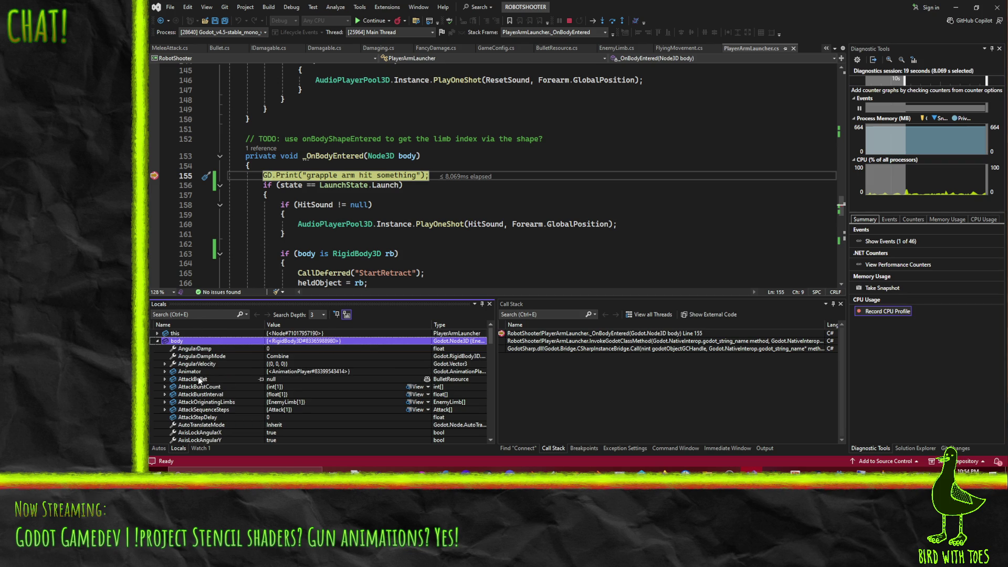
scroll(195, 372, down, 10)
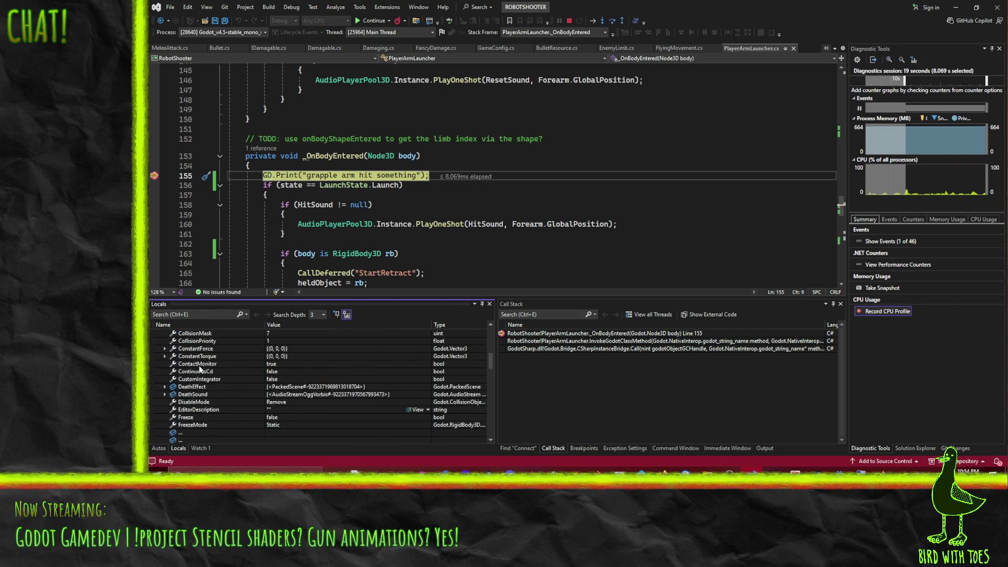
scroll(202, 359, down, 10)
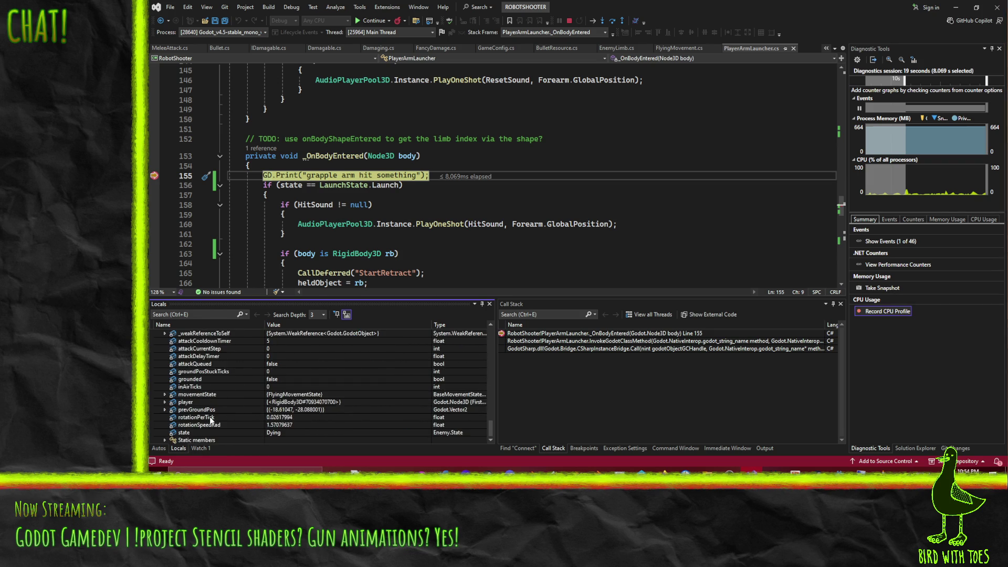
scroll(210, 416, up, 5)
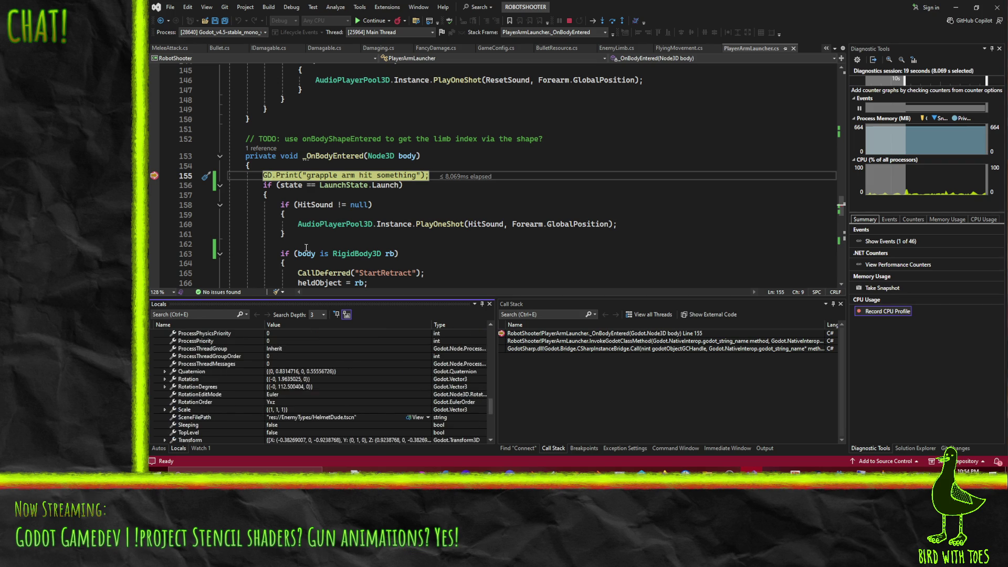
scroll(494, 179, down, 3)
click(613, 22)
- Step over _OnBodyEntered through the hit sound, rigid body branch and drop-time setup past LimbOwner
click(612, 21)
click(613, 21)
click(613, 22)
click(613, 22)
click(613, 22)
scroll(550, 79, down, 2)
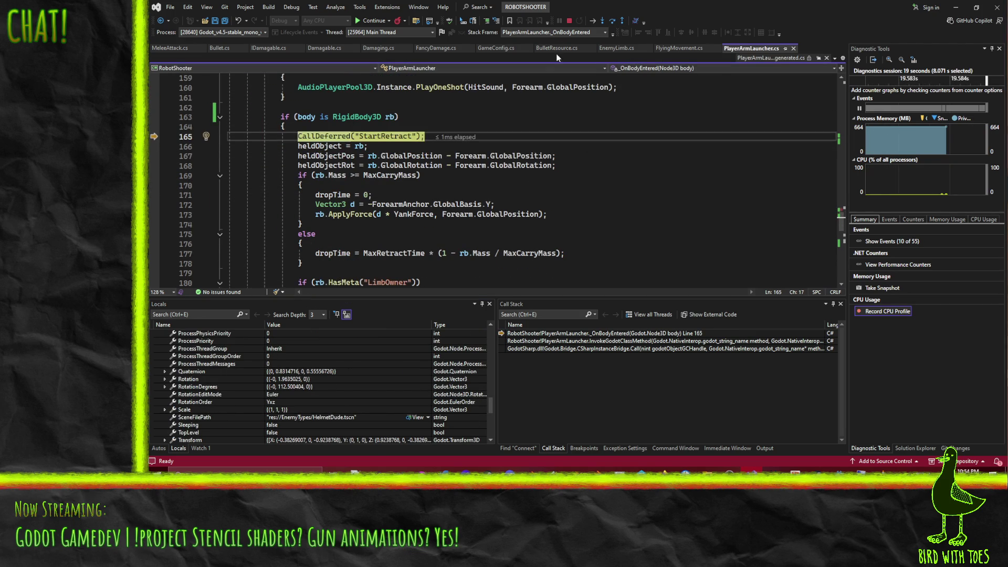
click(612, 22)
click(613, 22)
click(612, 21)
click(612, 22)
click(612, 21)
click(612, 21)
click(612, 21)
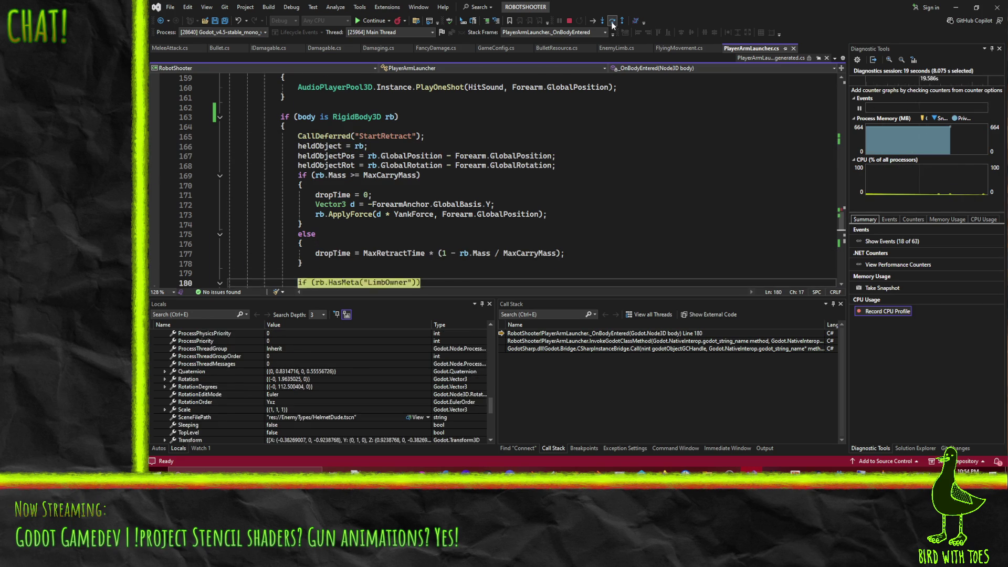
click(612, 22)
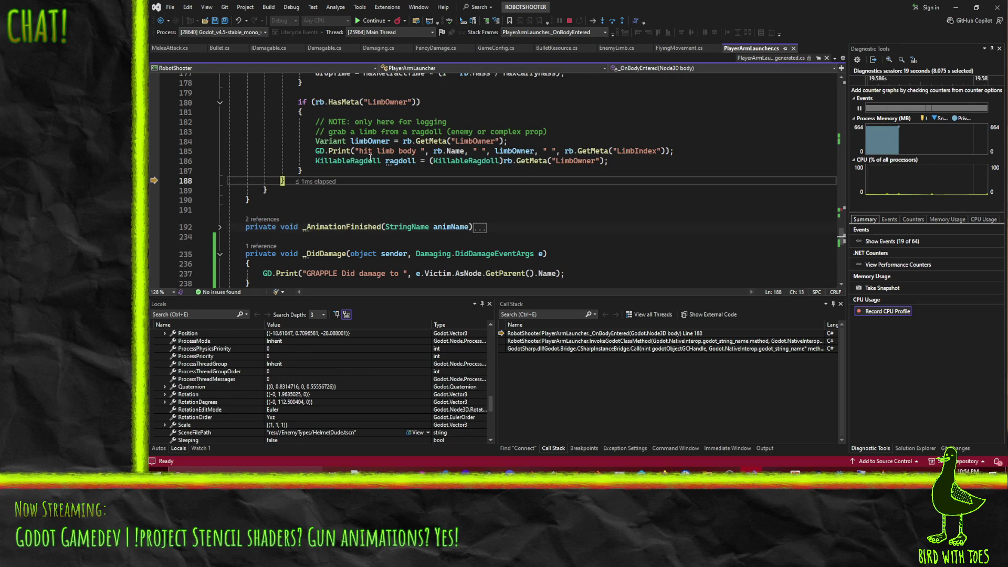
- Step out of the handler into the generated InvokeGodotClassMethod code, then continue
scroll(449, 206, up, 6)
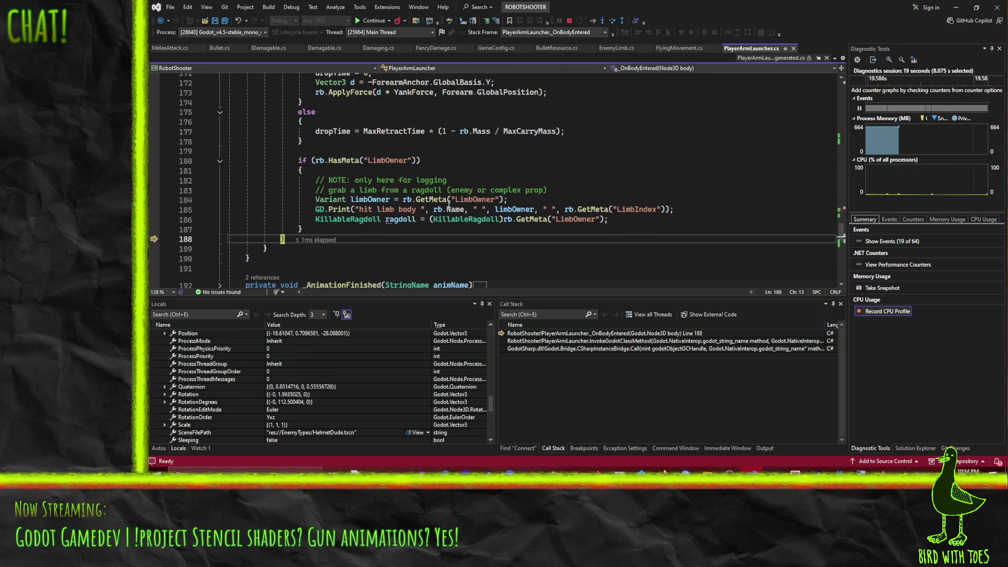
scroll(432, 192, down, 8)
scroll(432, 193, down, 1)
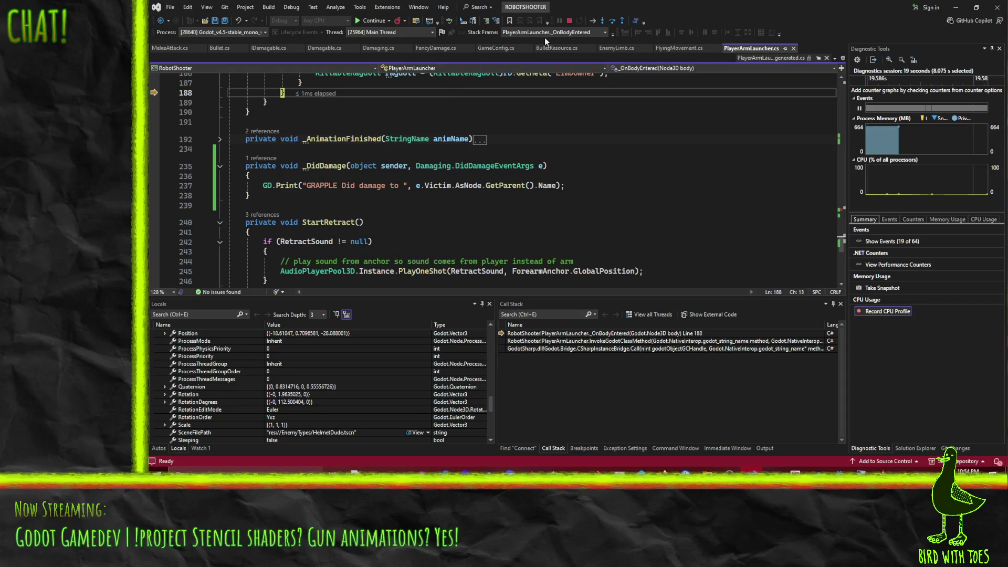
click(613, 22)
click(612, 22)
click(613, 23)
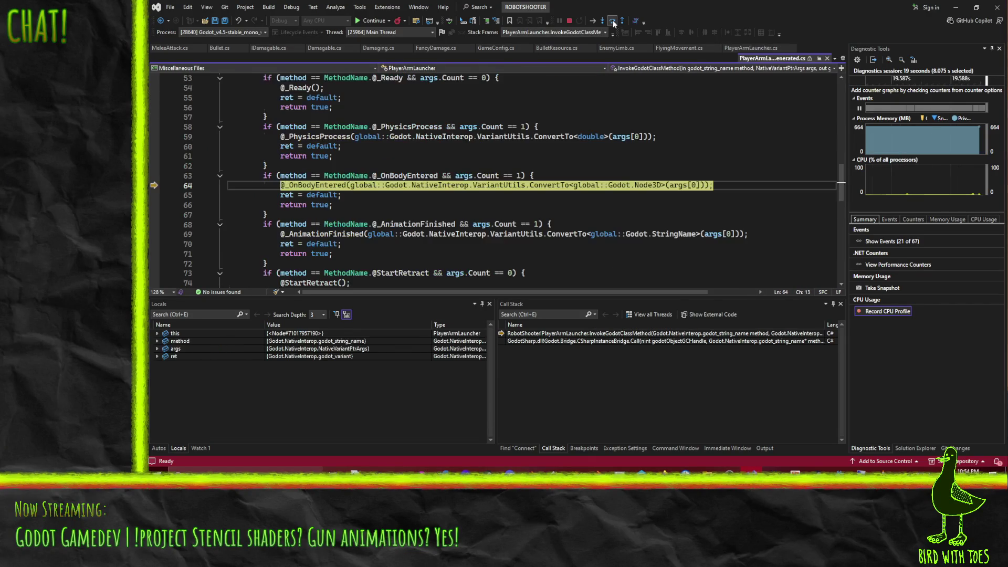
click(613, 22)
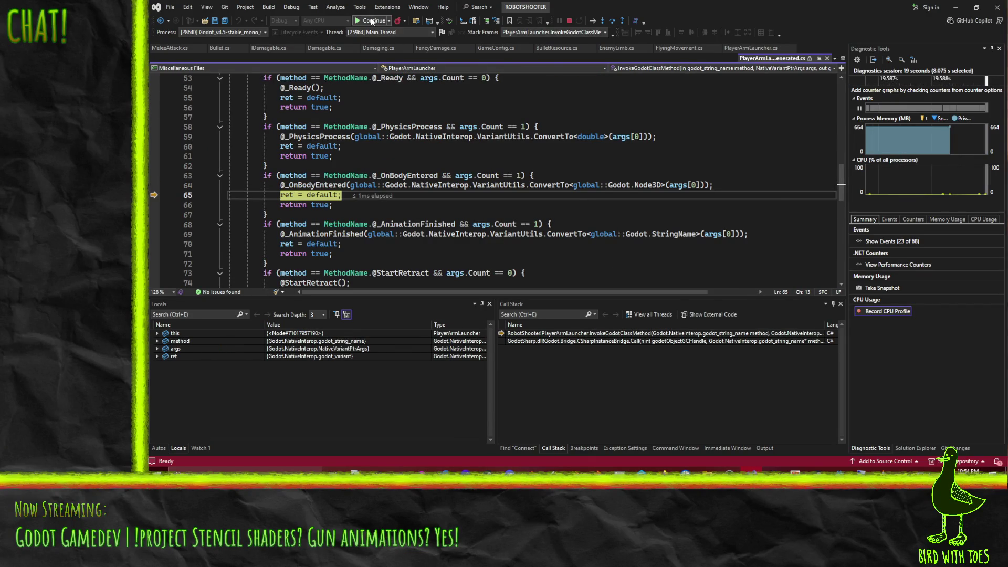
click(372, 20)
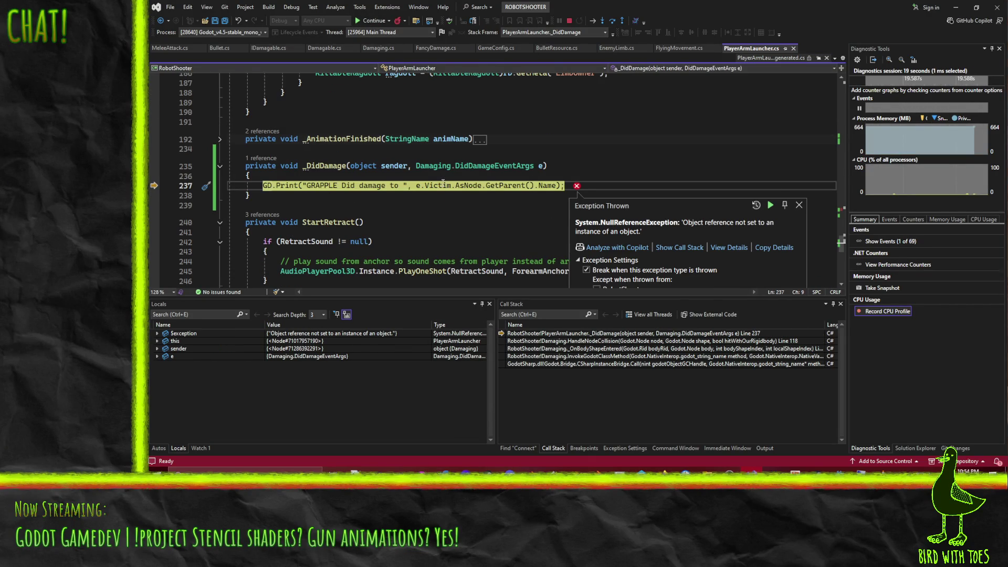
- Stop debugging and add an if (e.Victim != null) check above the _DidDamage print
click(574, 20)
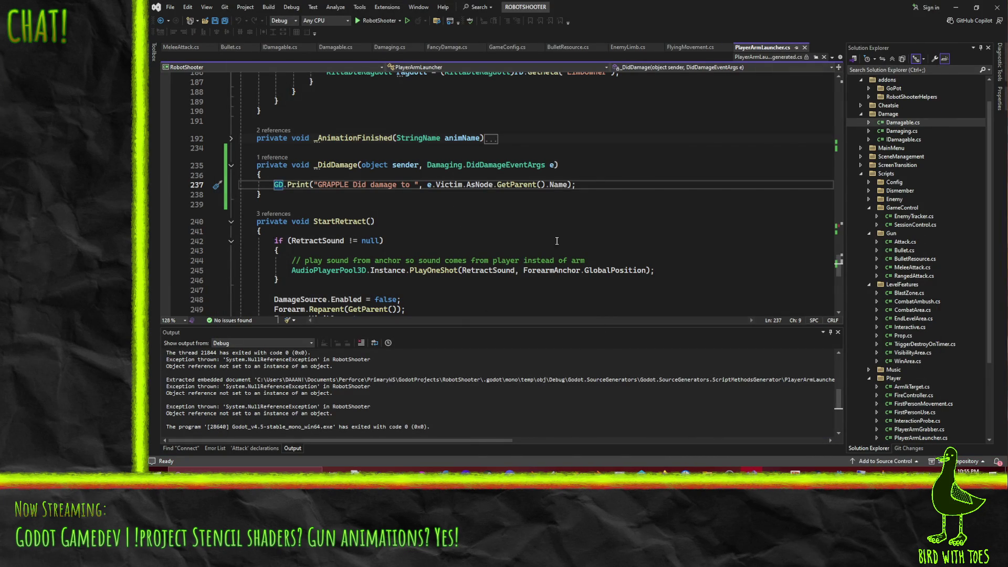
scroll(463, 218, up, 1)
click(463, 213)
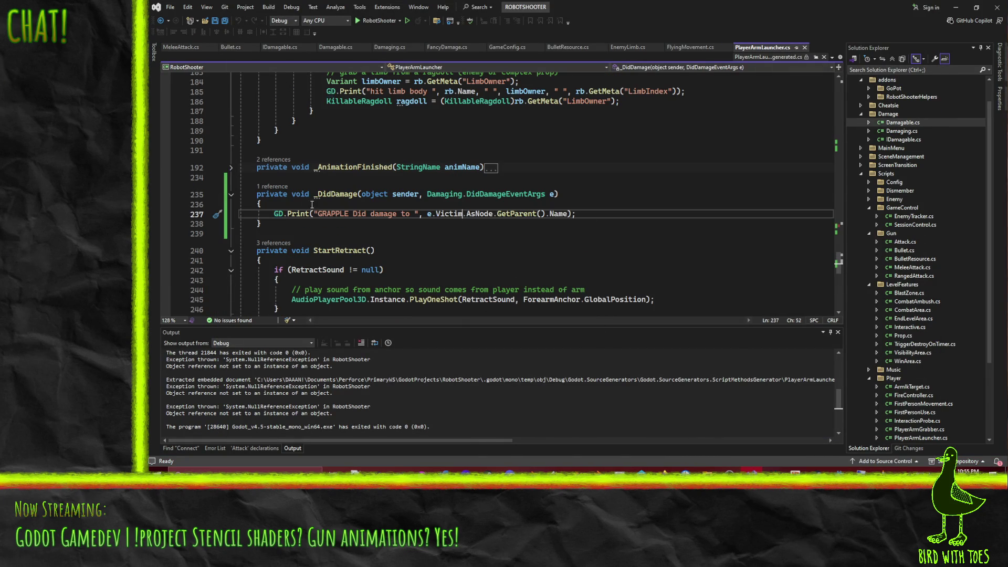
click(284, 205)
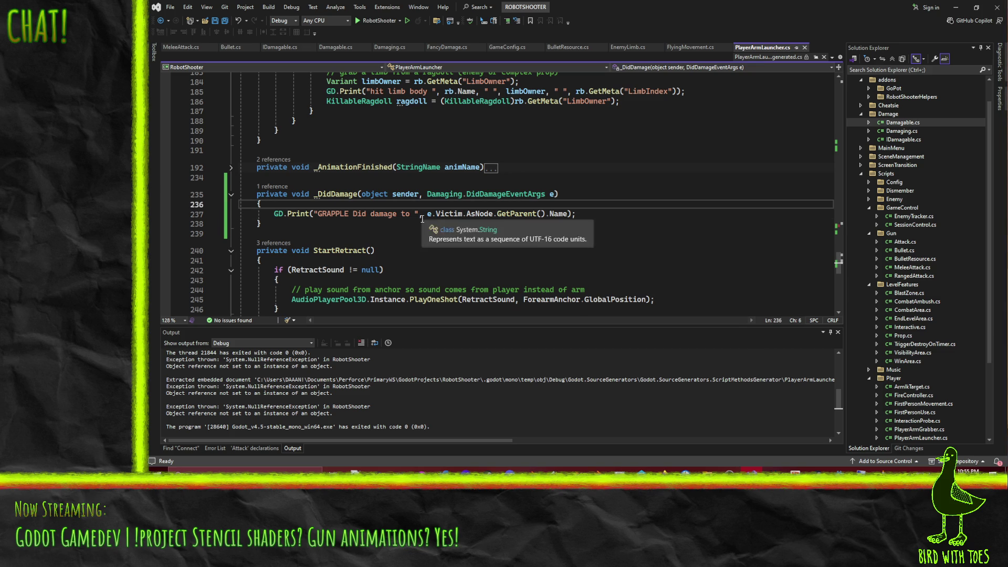
key(Return)
key(ctrl+space)
text(if()
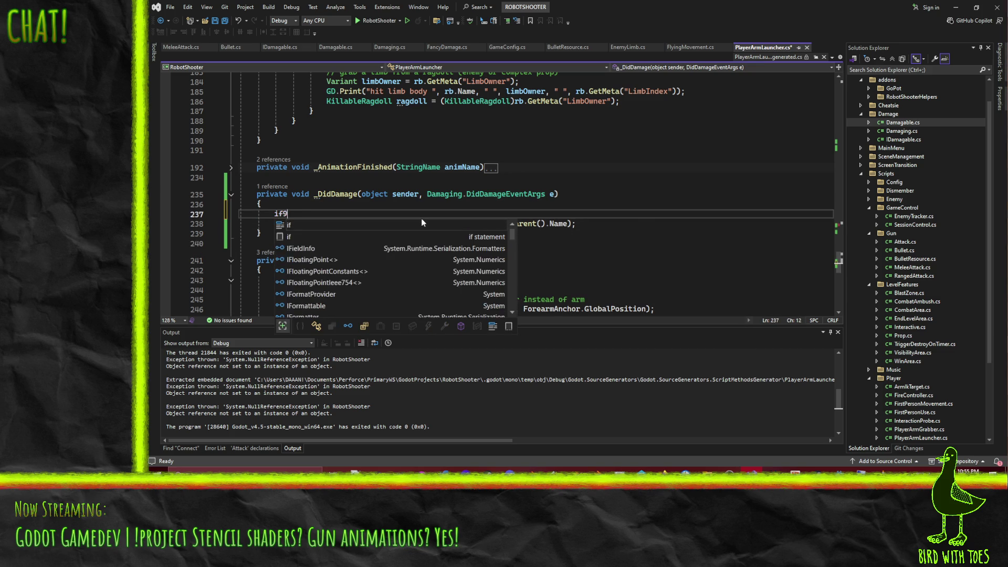
text(victim)
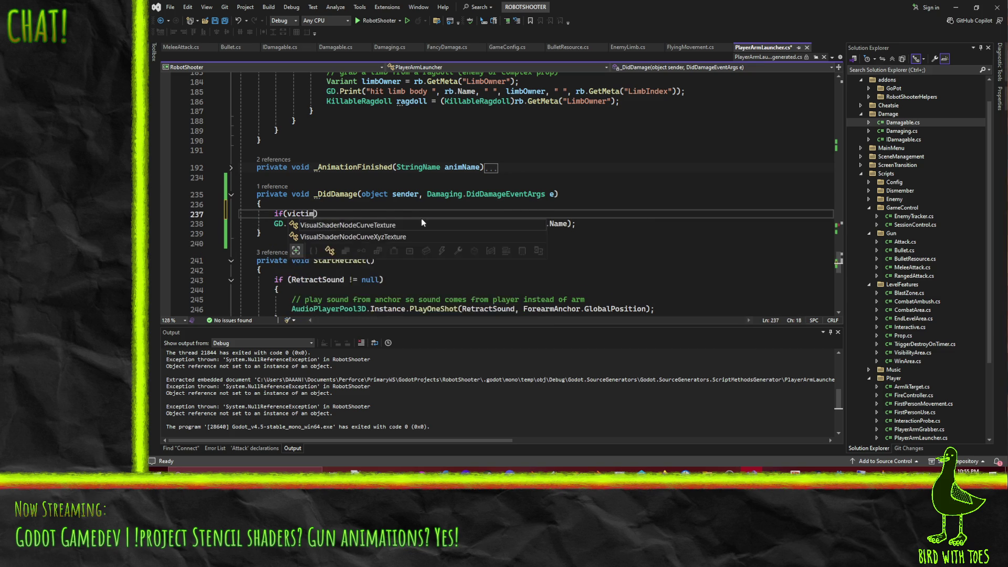
key(ctrl+shift+Left)
text(e.vo)
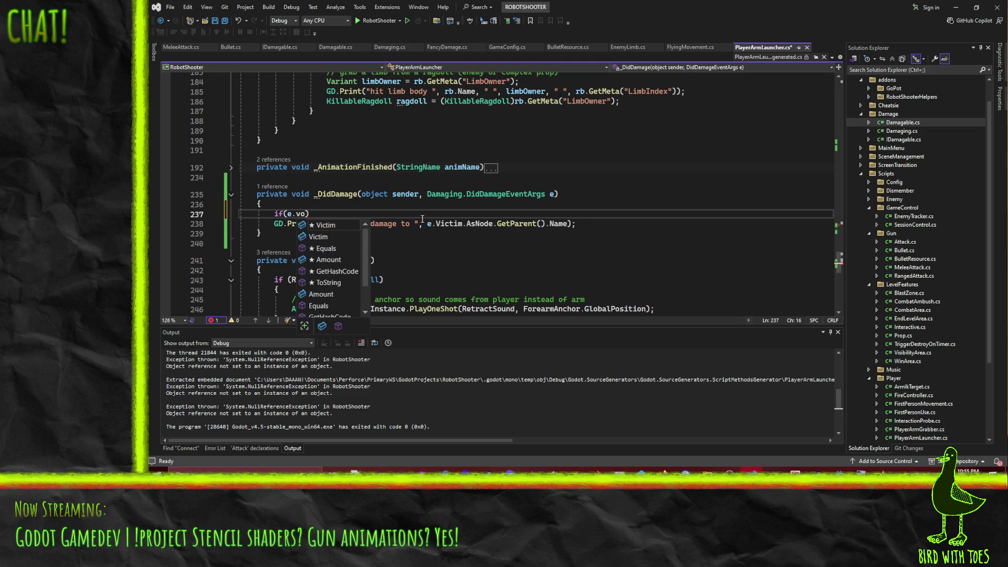
key(Tab)
text(null)
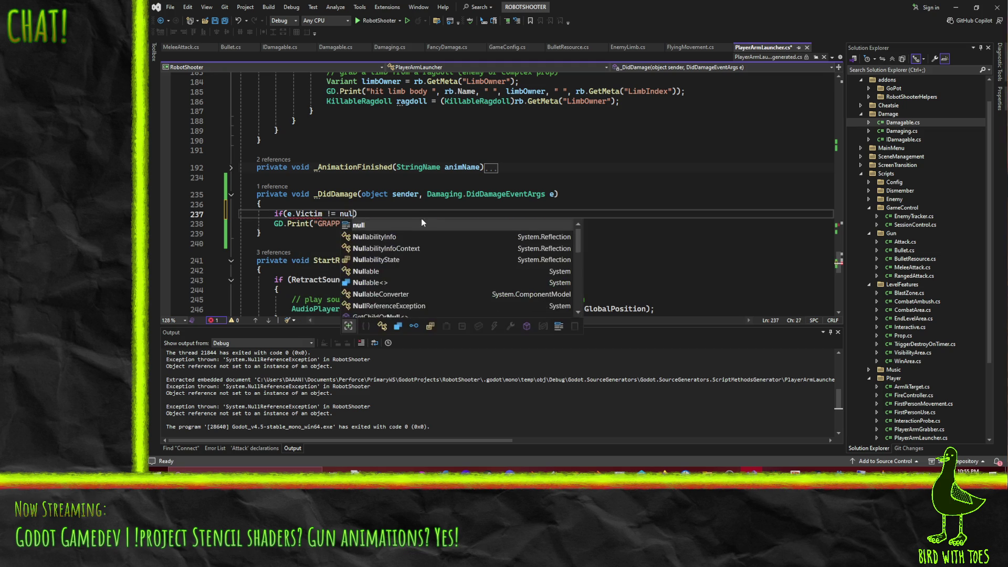
key(Return)
- Enclose the existing GD.Print line in the if block's braces
text({)
key(Delete)
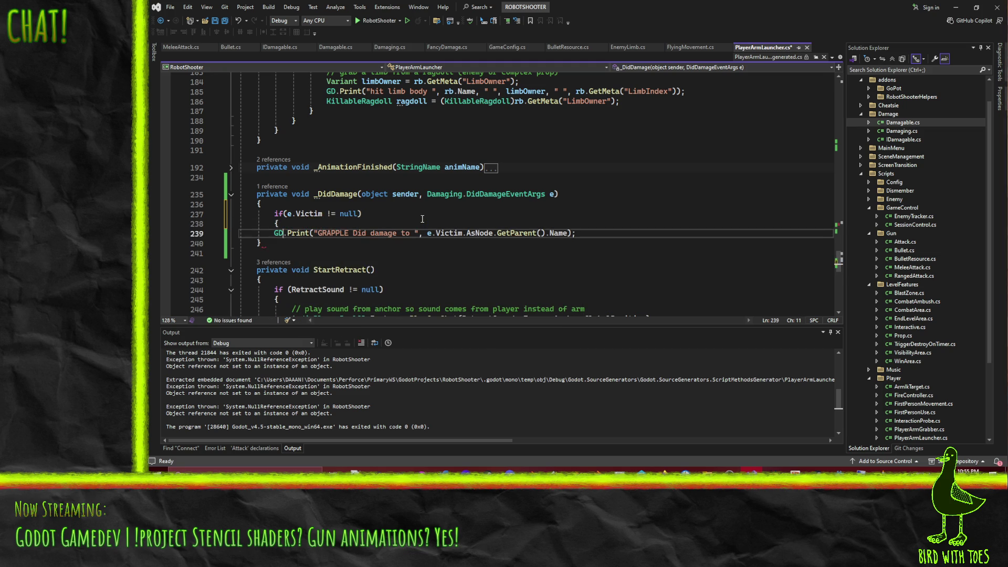
key(End)
key(Return)
text(})
- Add an else branch printing "GRAPPLE did damage w null victim" and save the script
key(Return)
text(el)
key(Tab)
key(Return)
text({)
key(Return)
text(GD.Print()
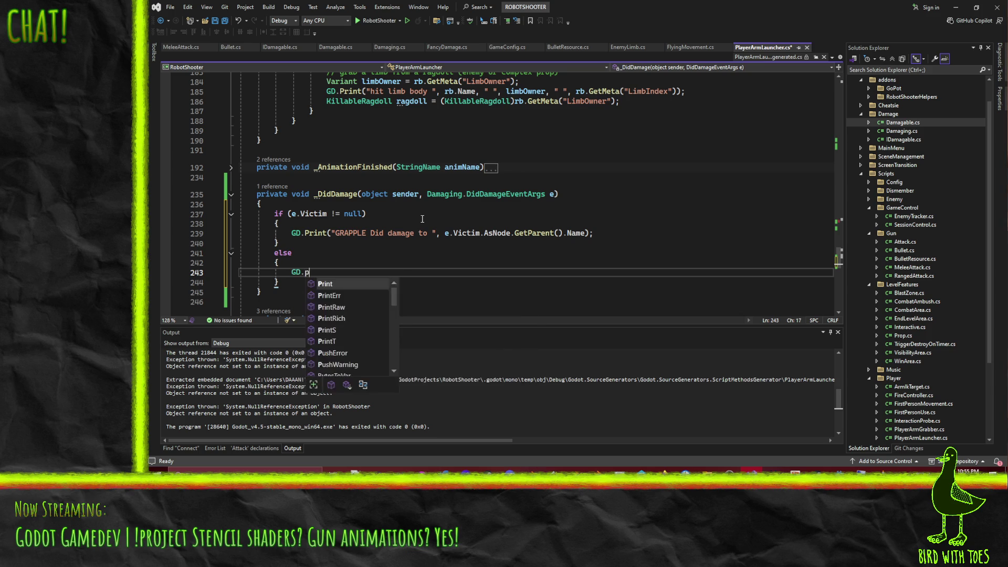
text("GRAPPLE did damage w nul)
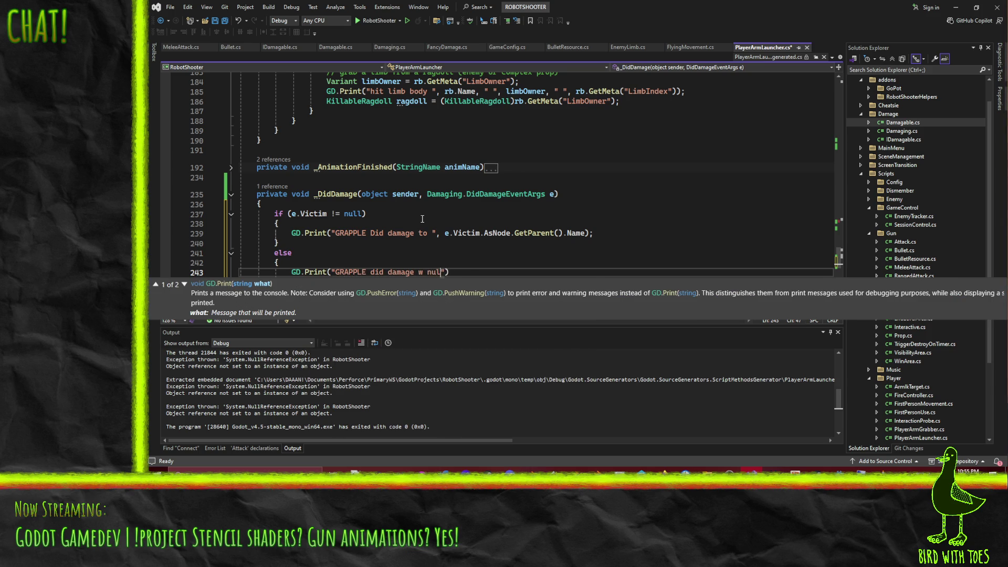
text(");)
key(ctrl+s)
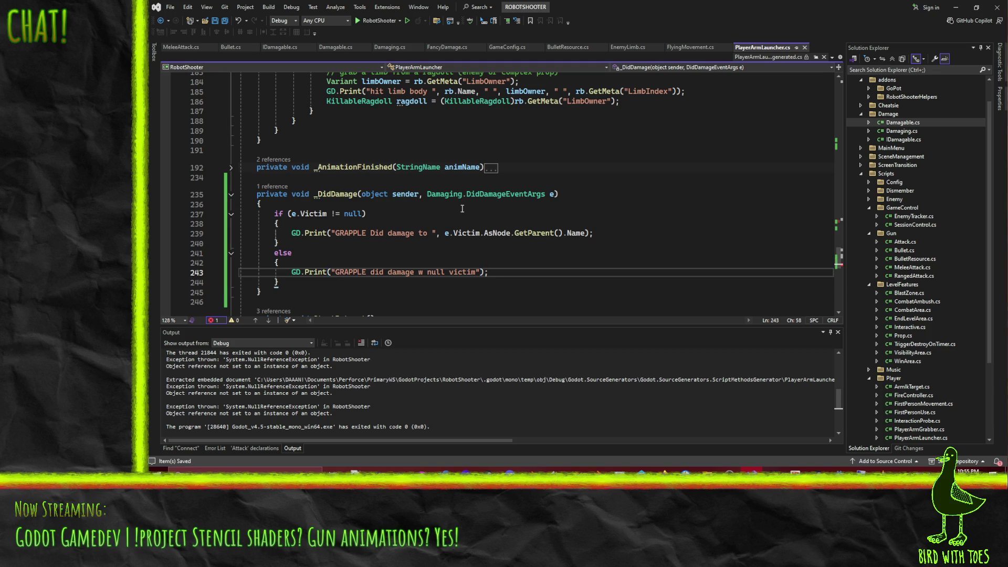
key(alt+Tab)
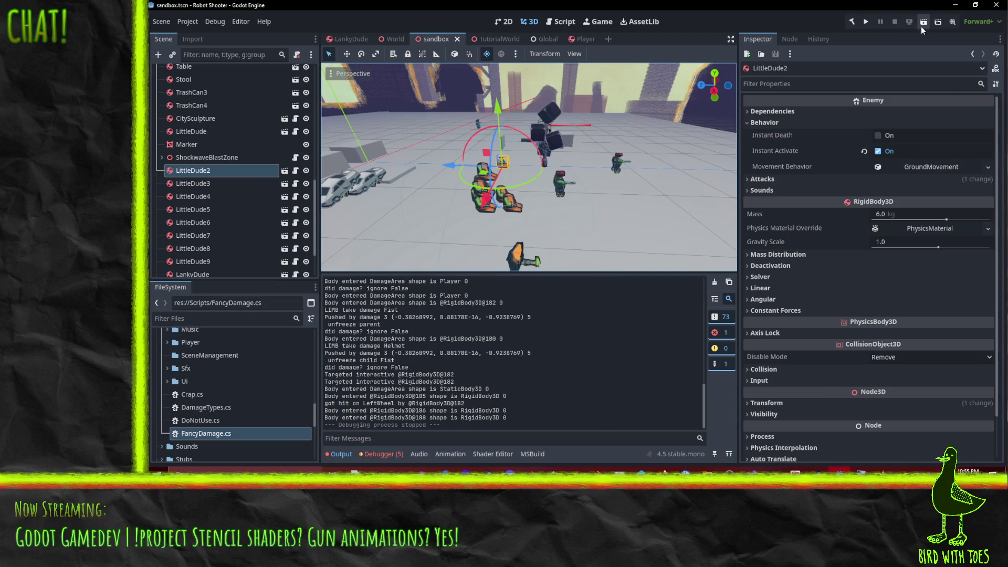
- Run the sandbox scene as a playtest, close the game, and bring up the Player scene
click(922, 25)
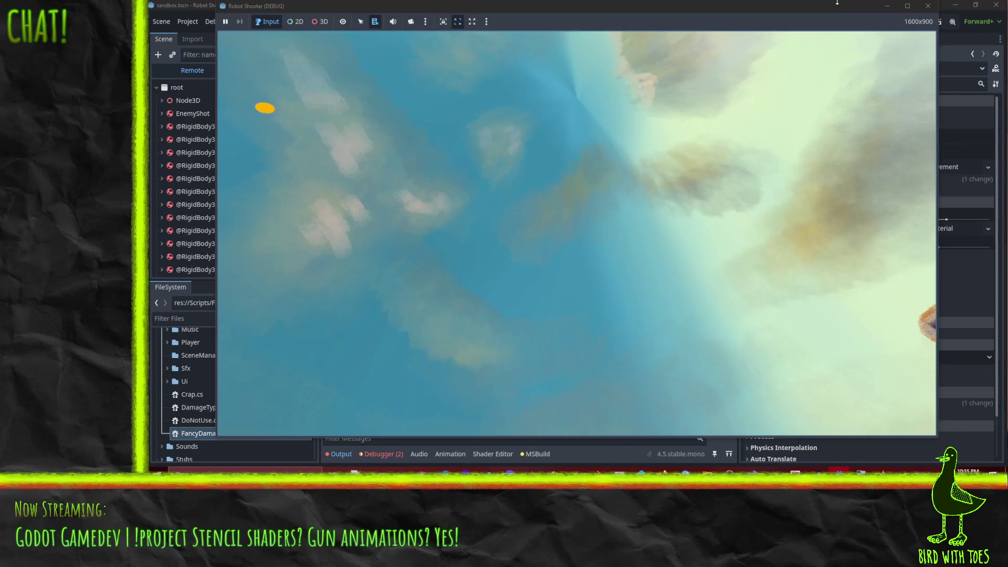
click(928, 6)
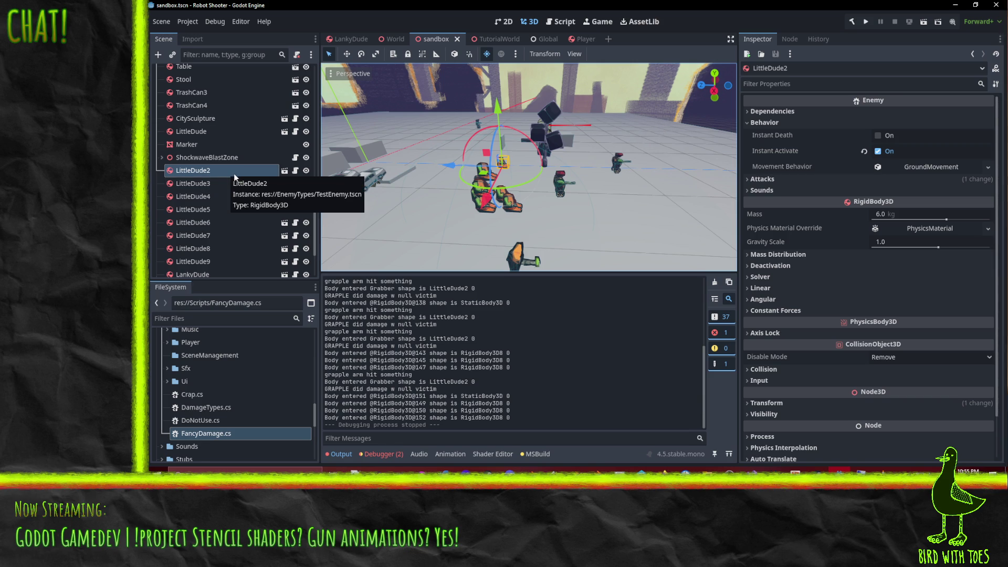
click(581, 45)
- Toggle the Grabber's mask layer 3 on and off again, then save the Player scene
click(783, 316)
click(783, 316)
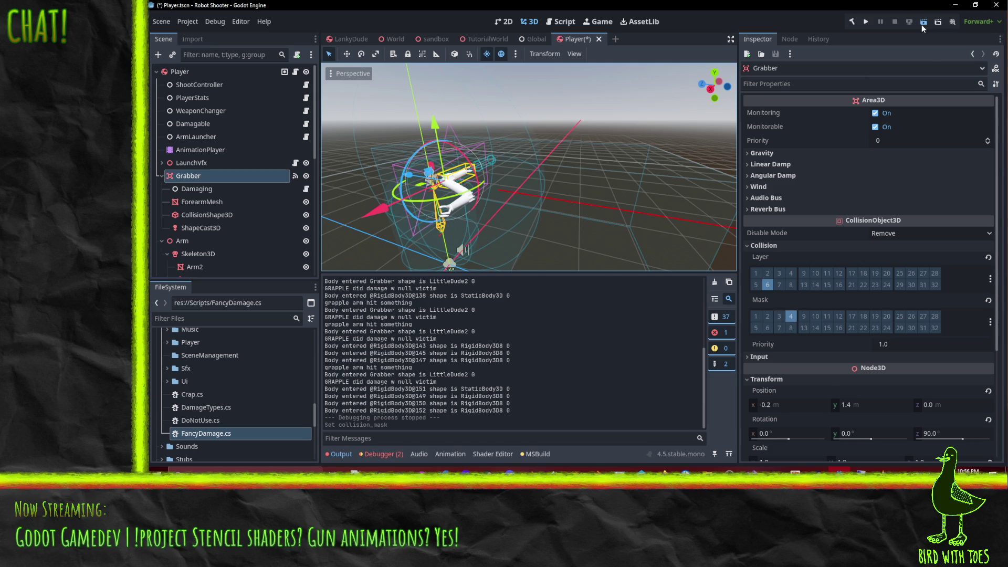
key(ctrl+s)
- Playtest the sandbox scene again, then open LittleDude's TestEnemy scene
click(532, 40)
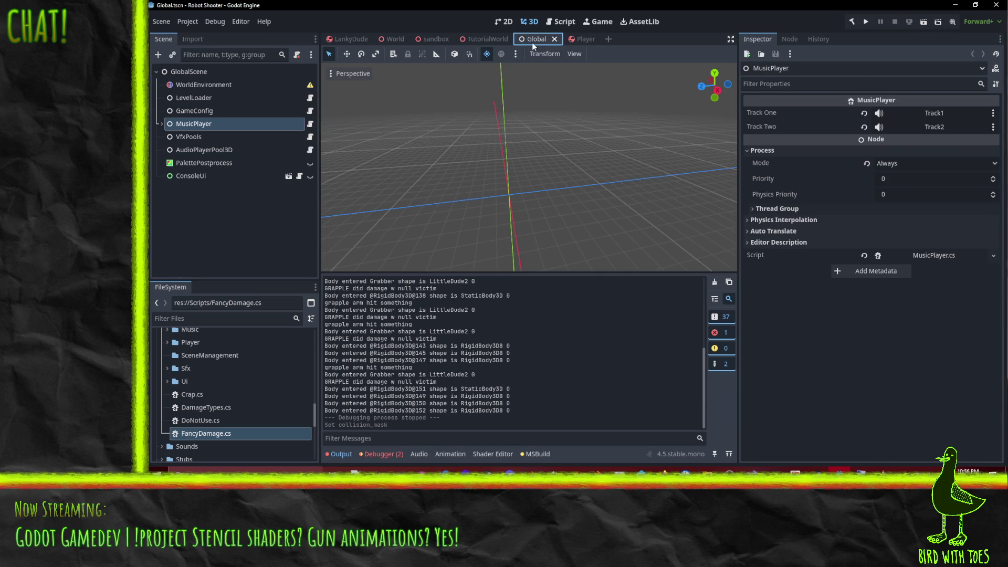
click(427, 41)
click(928, 24)
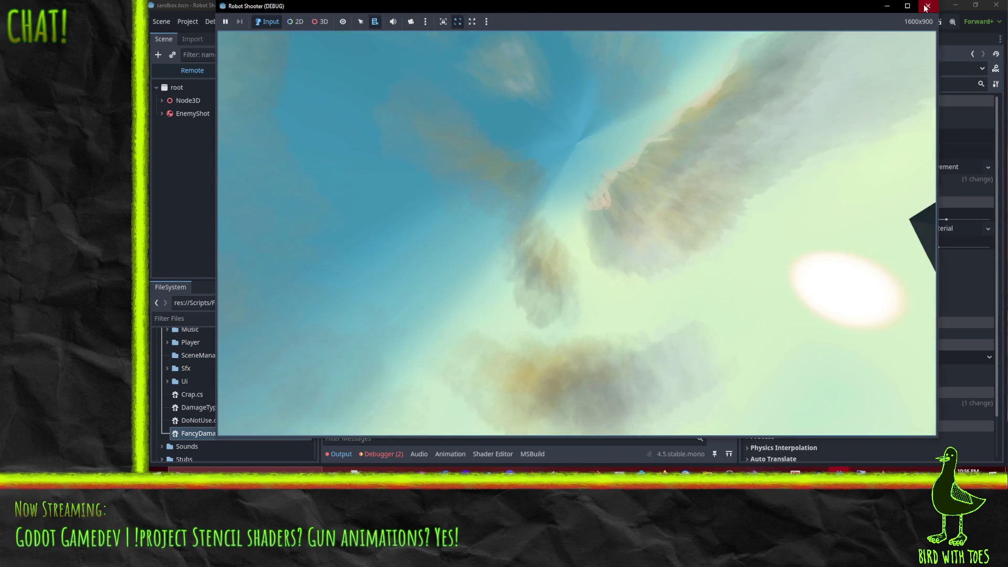
click(928, 5)
drag(563, 187, 497, 192)
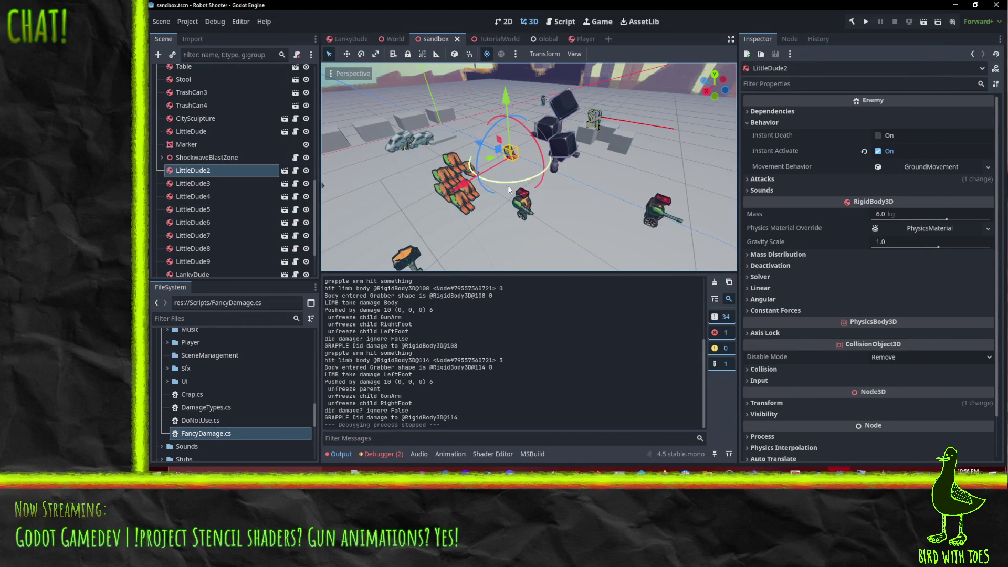
drag(603, 207, 537, 210)
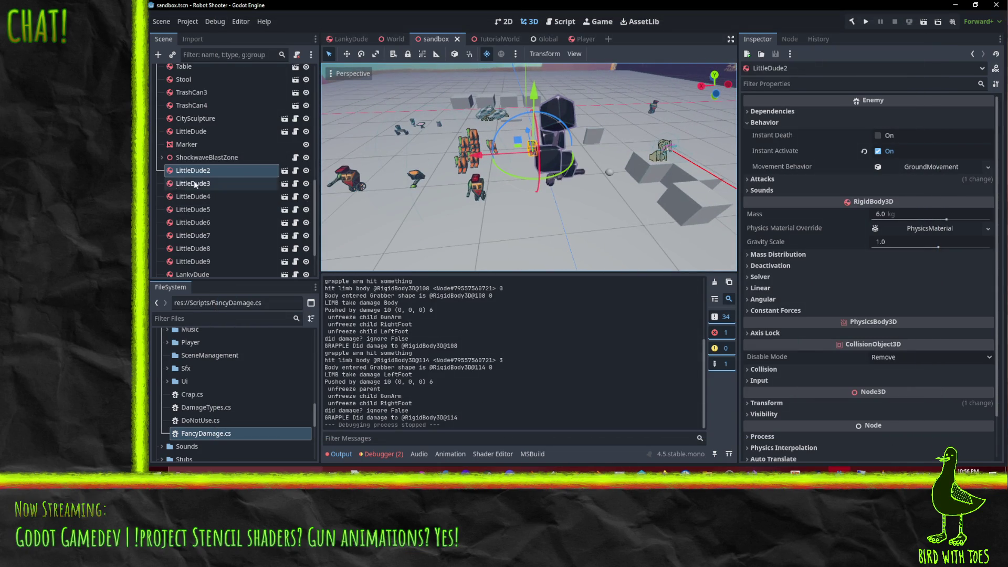
click(284, 183)
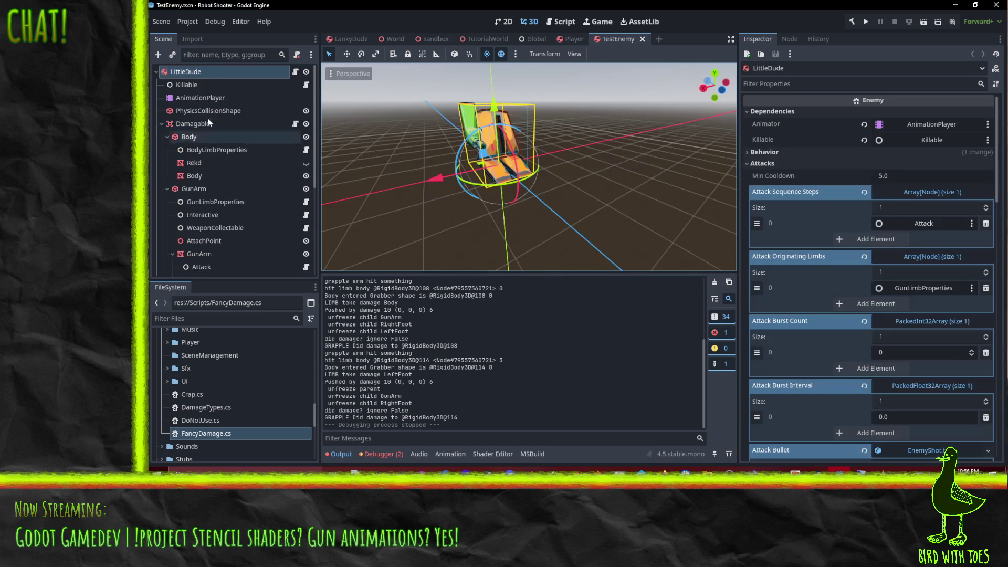
- Clear collision layer 3 on LittleDude and run the TestEnemy scene
scroll(840, 231, down, 10)
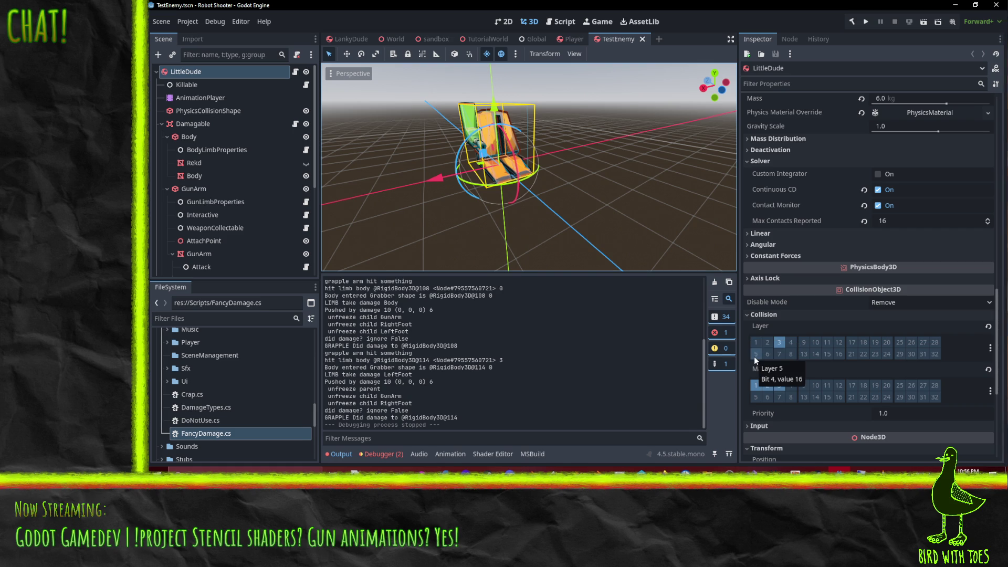
click(780, 343)
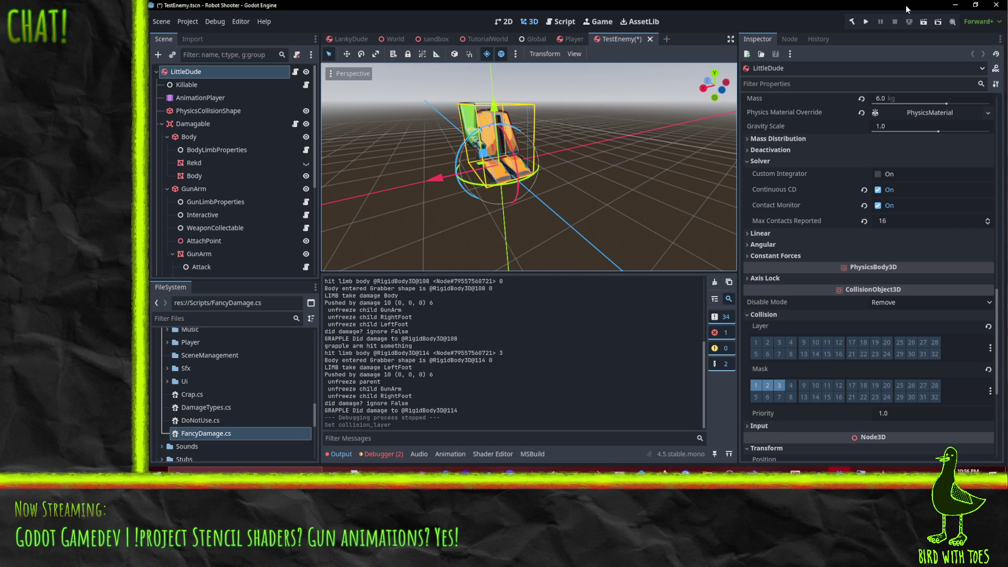
click(927, 21)
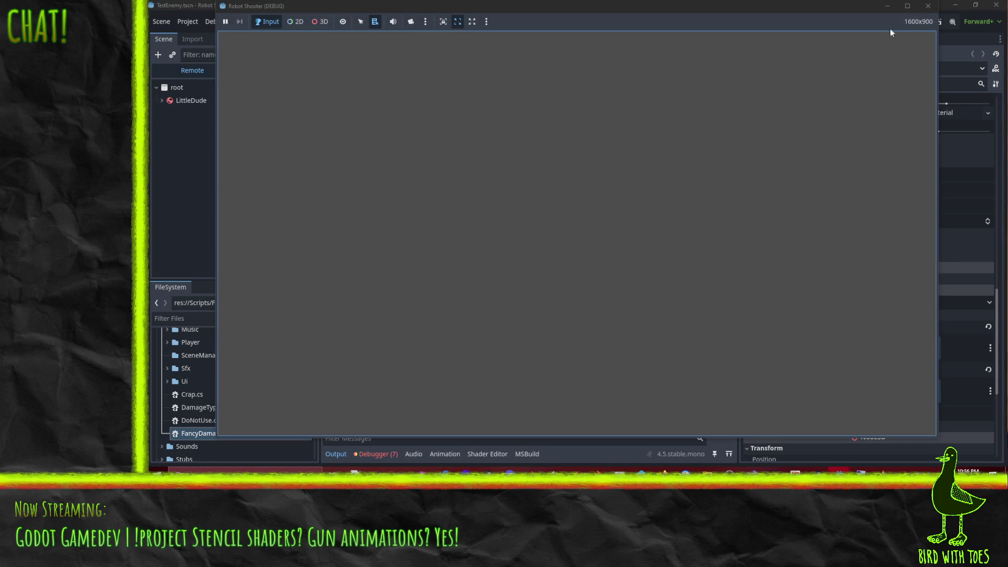
- Close the game and playtest the sandbox scene, watching the grapple kill LittleDude2
click(928, 5)
click(534, 39)
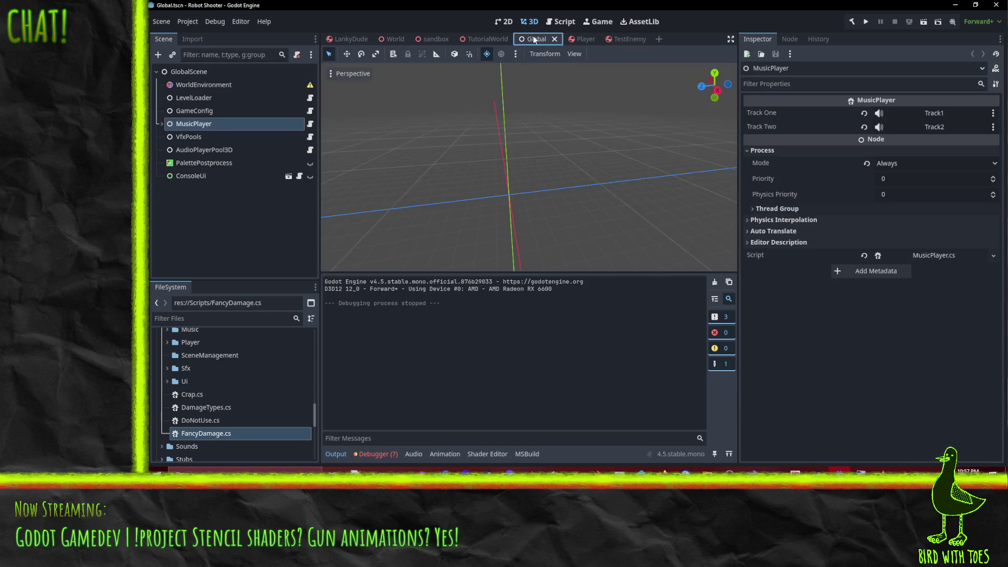
click(436, 40)
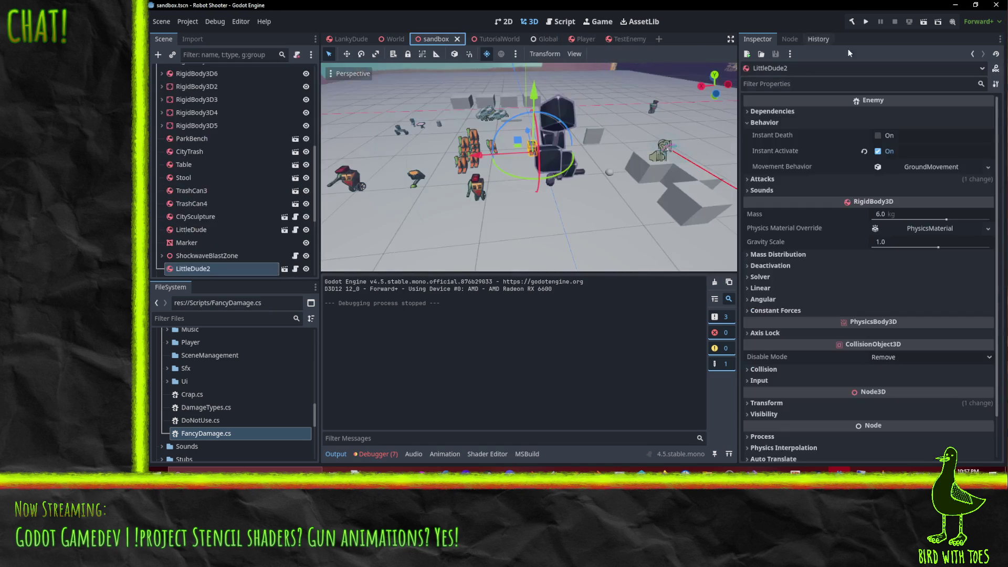
click(923, 21)
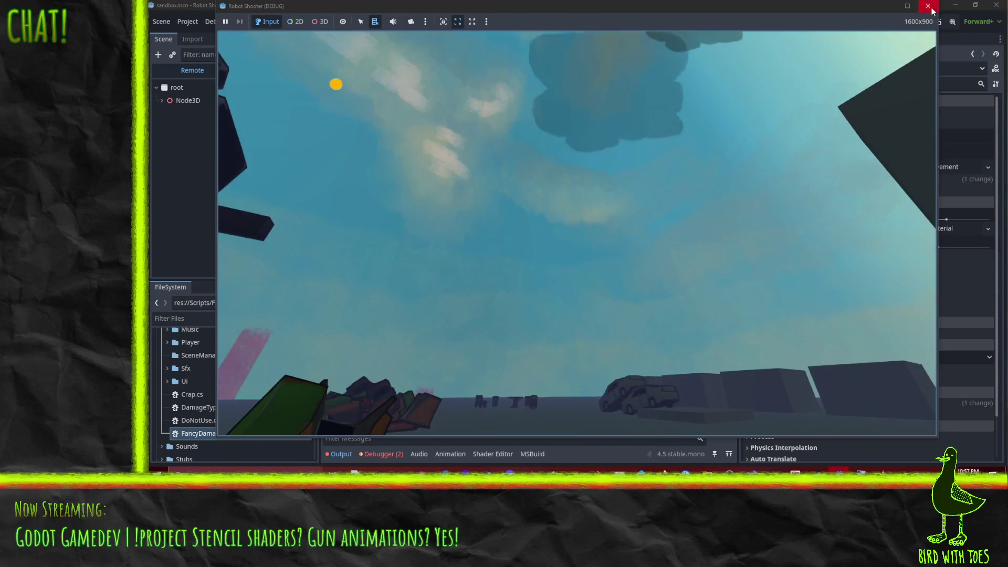
click(928, 6)
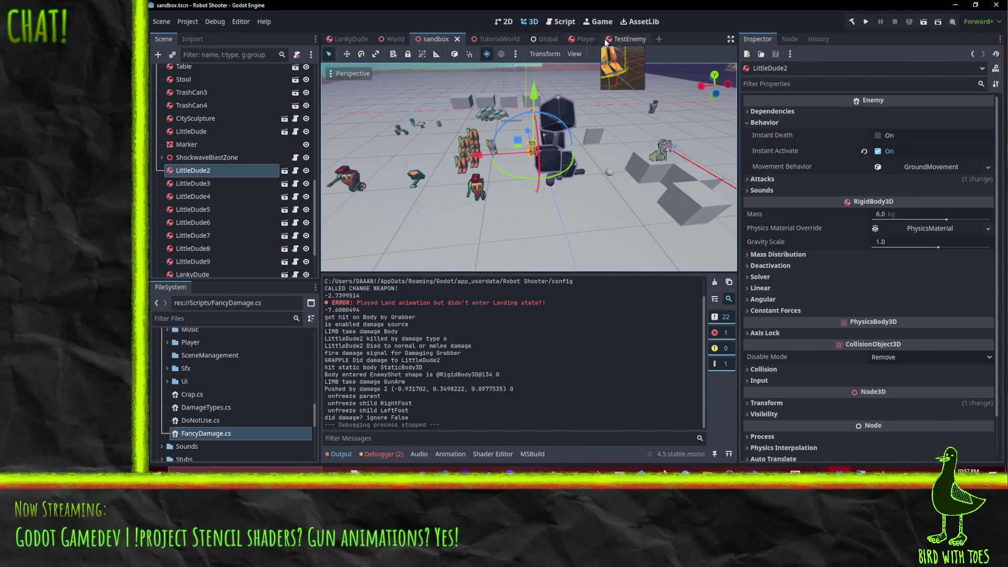
- Re-enable layer 3 on the Grabber's collision mask in the Player scene
click(572, 39)
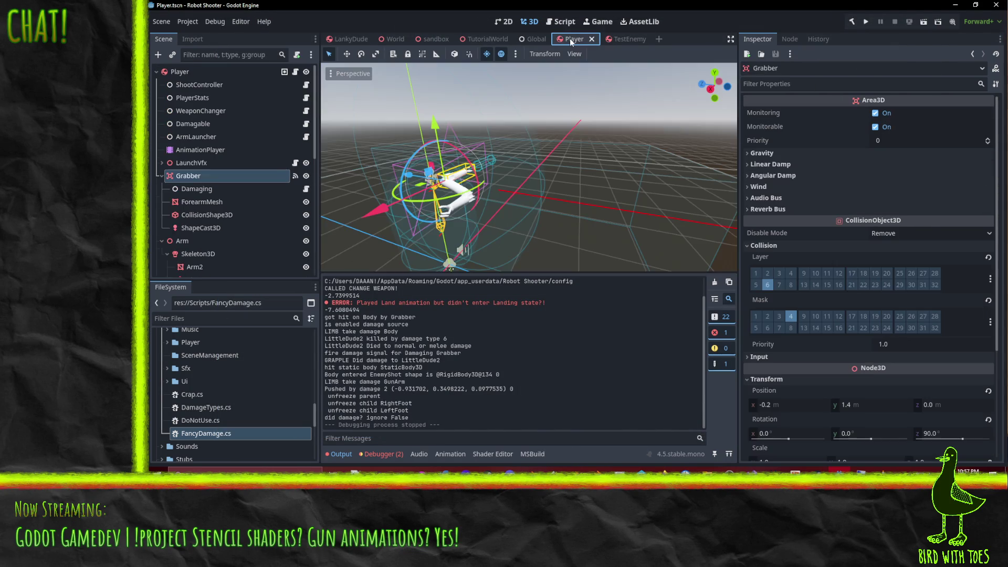
click(779, 316)
click(635, 39)
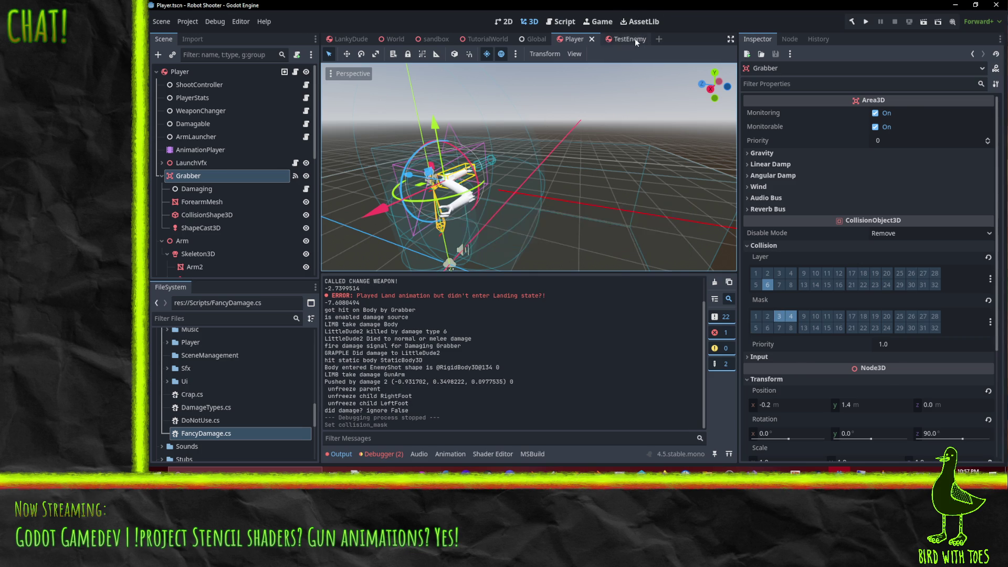
click(436, 39)
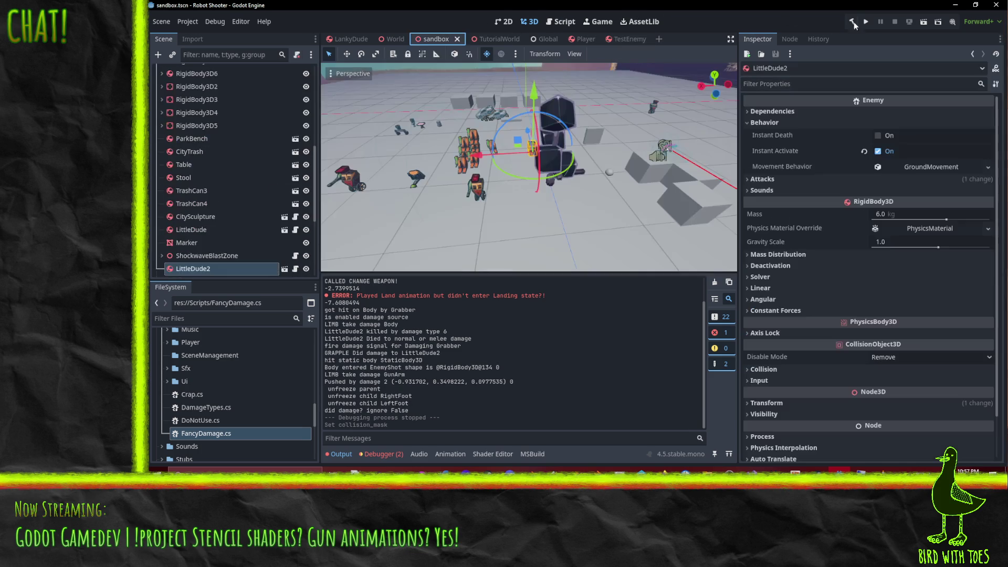
- Playtest the sandbox, grappling and shooting the robots, then close the game window
click(918, 24)
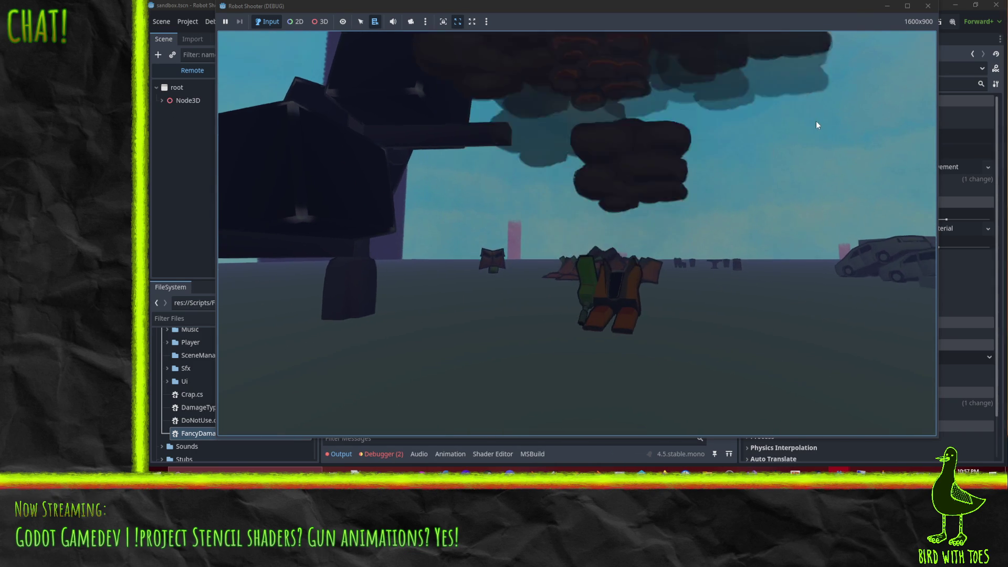
click(766, 131)
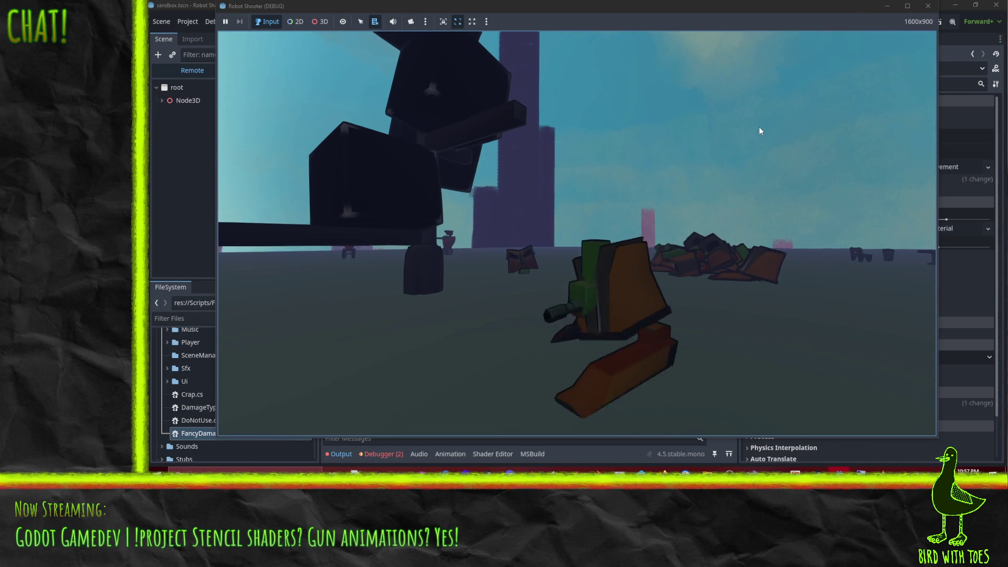
mouse_move(639, 127)
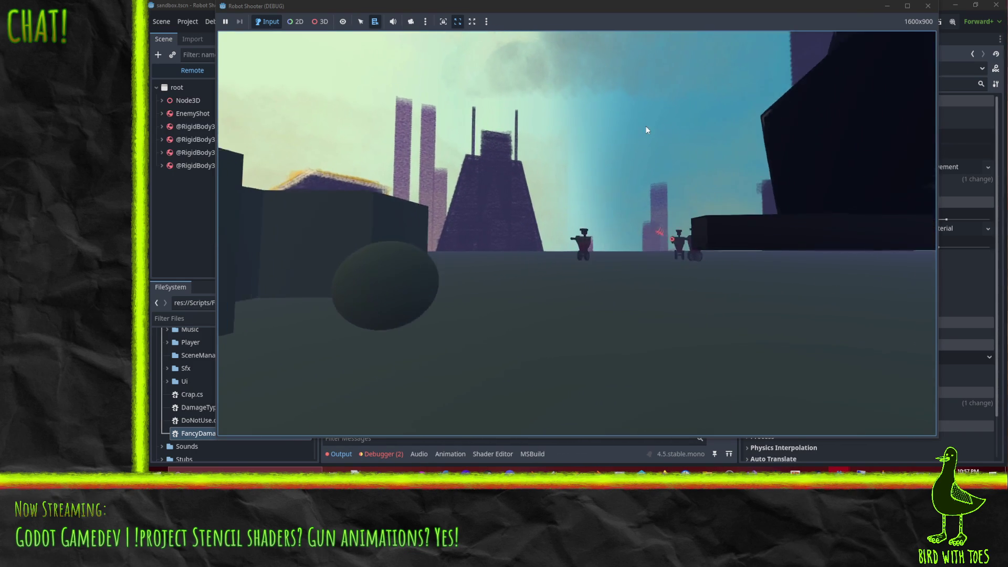
click(607, 120)
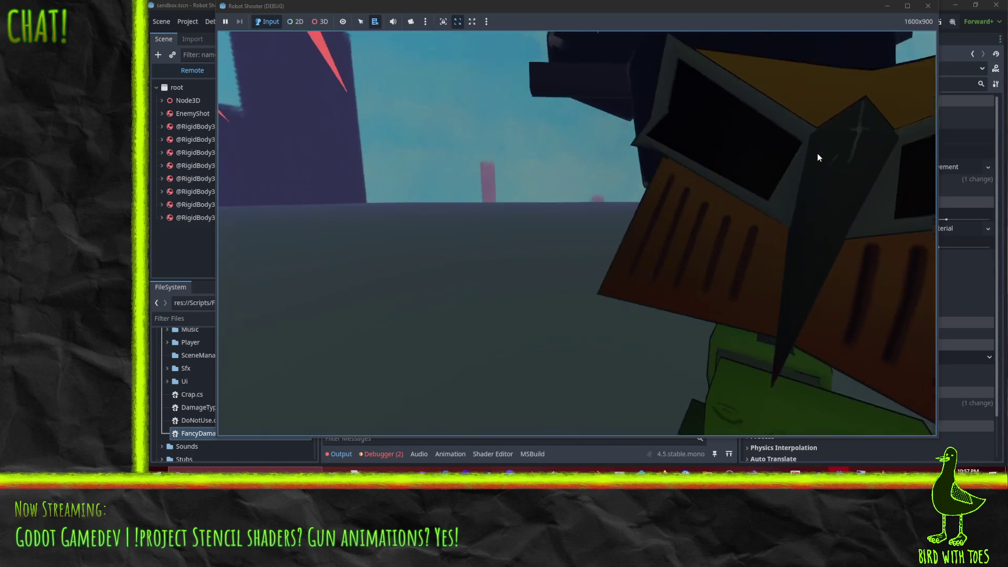
click(756, 105)
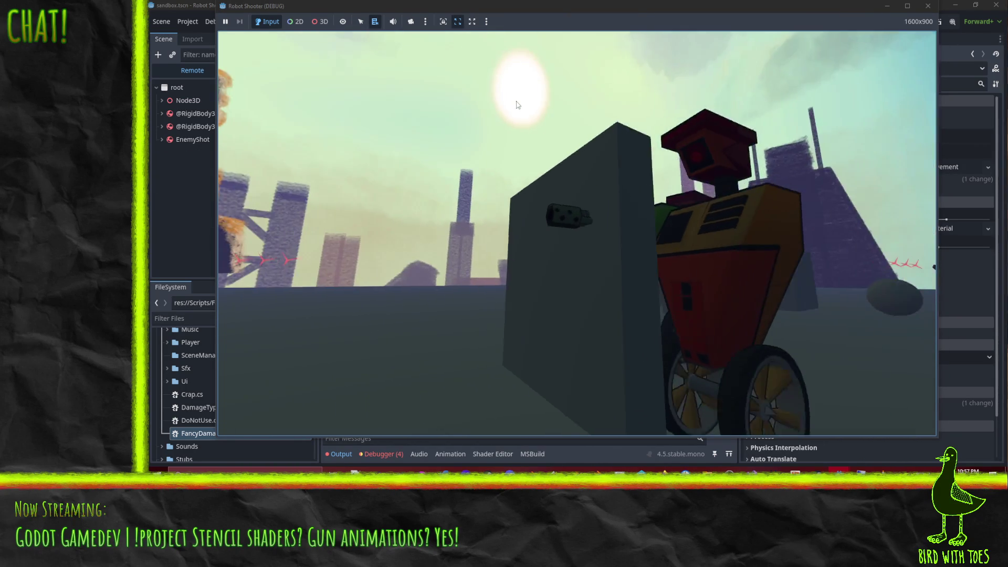
click(572, 105)
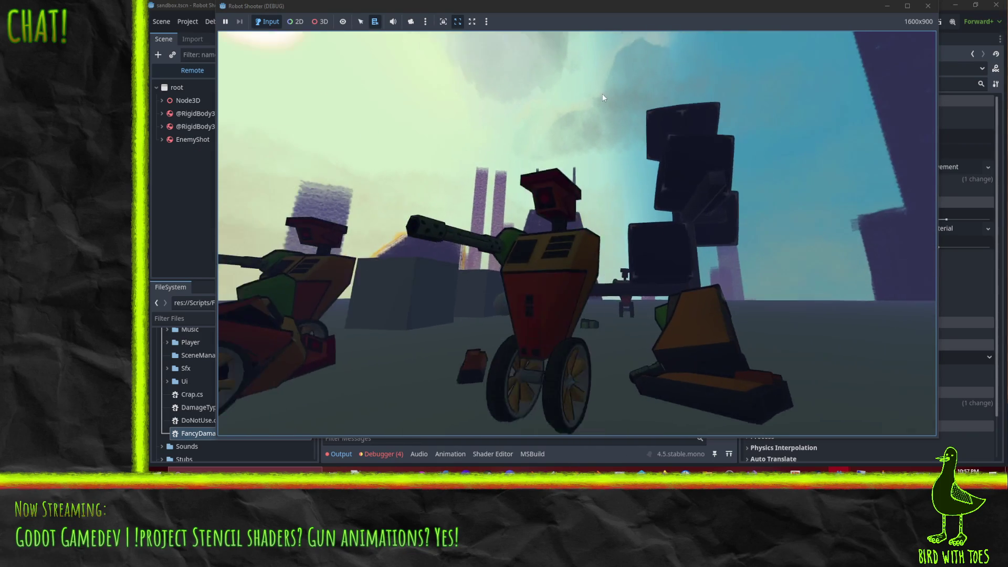
click(584, 96)
click(389, 99)
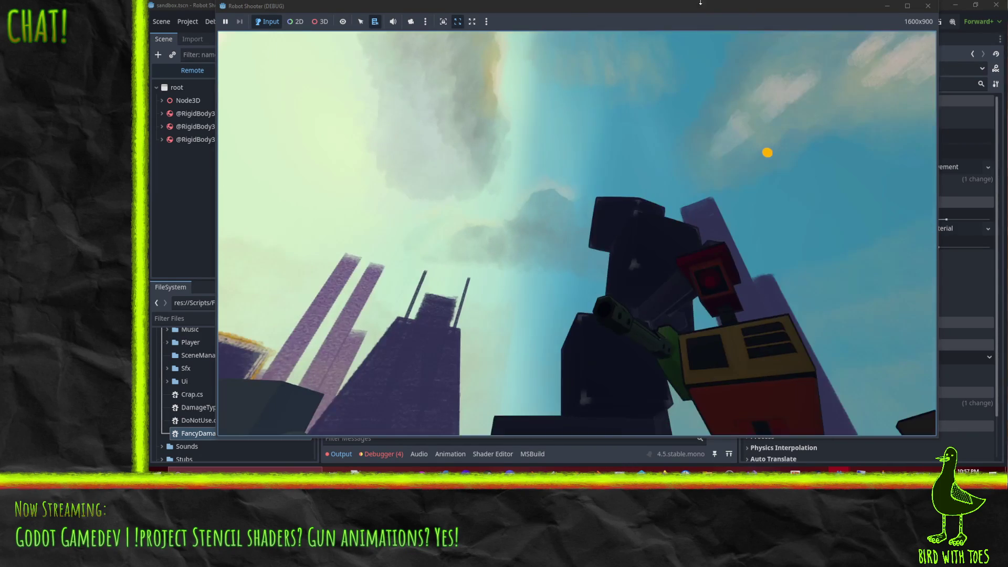
click(927, 6)
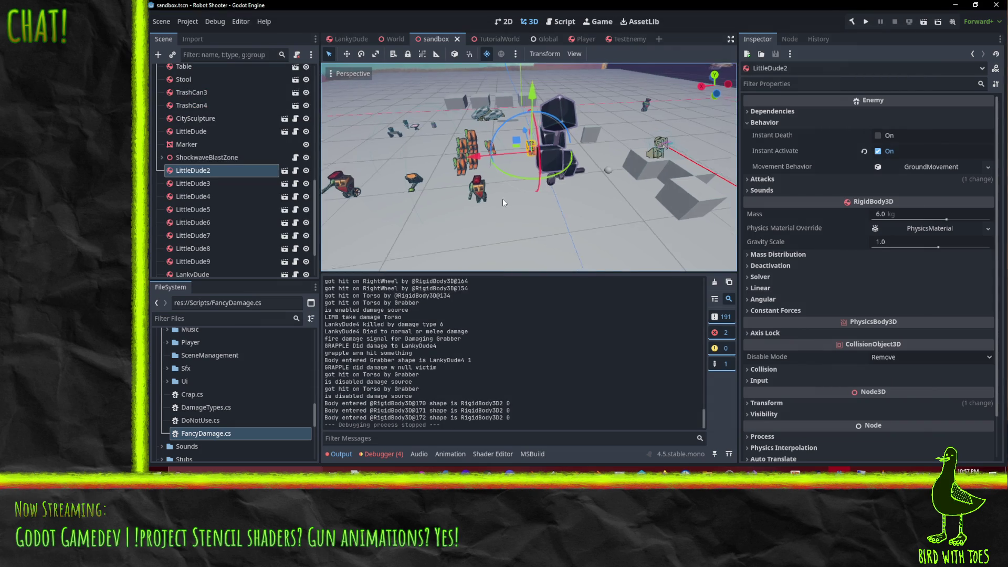
- In TestEnemy, put LittleDude on layer 3, add Damagable to EnemyHurt, and save
drag(543, 200, 456, 193)
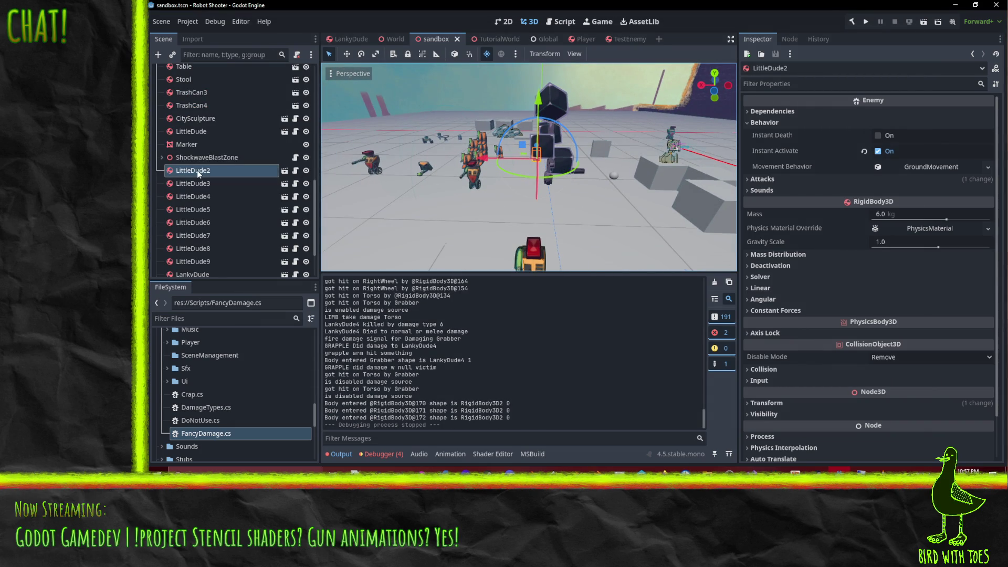
click(625, 39)
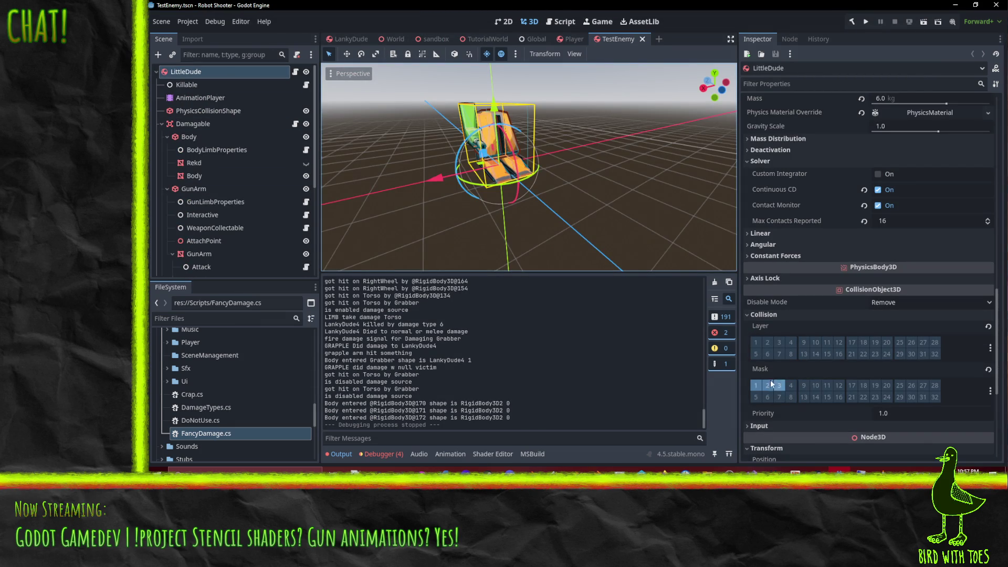
click(779, 342)
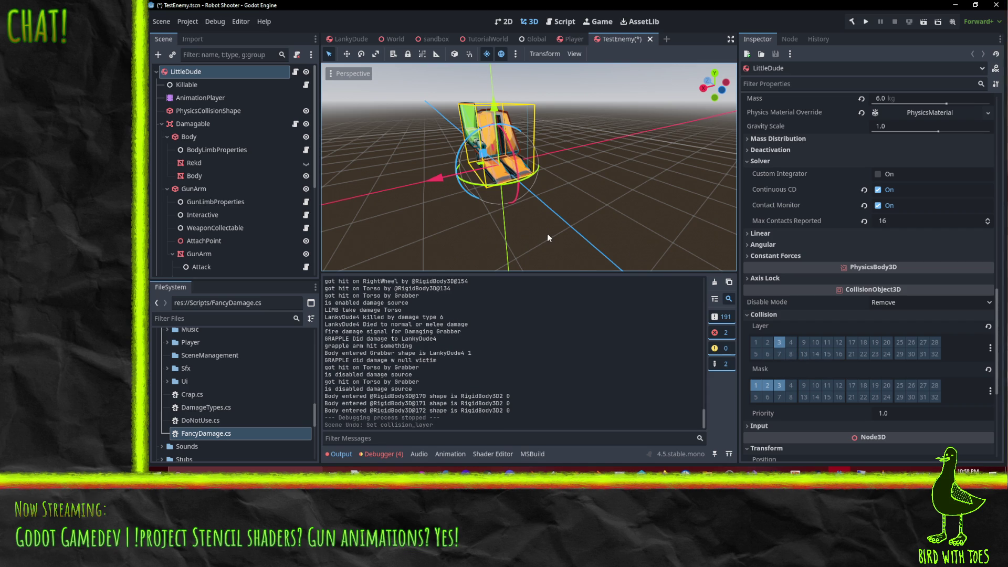
click(200, 124)
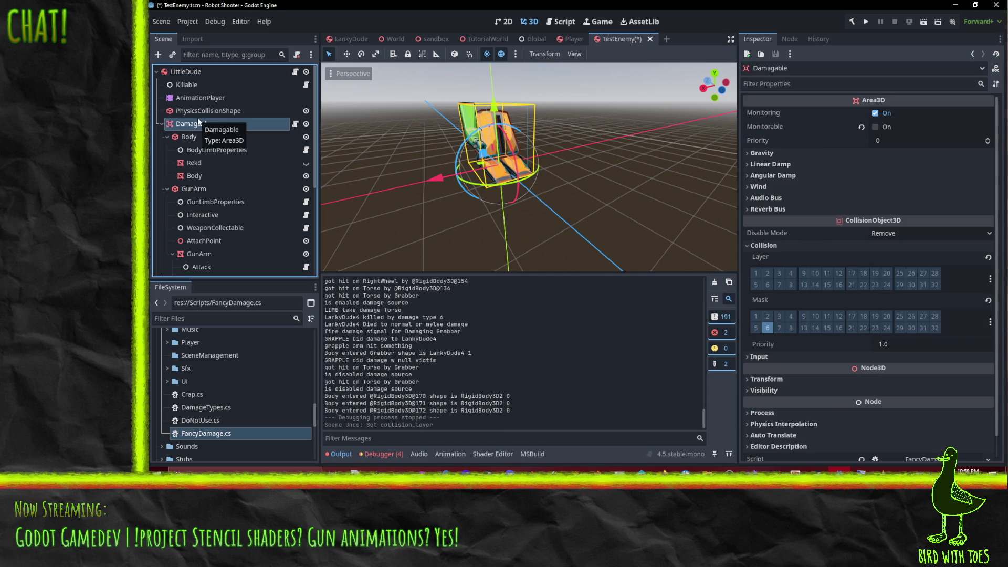
click(766, 328)
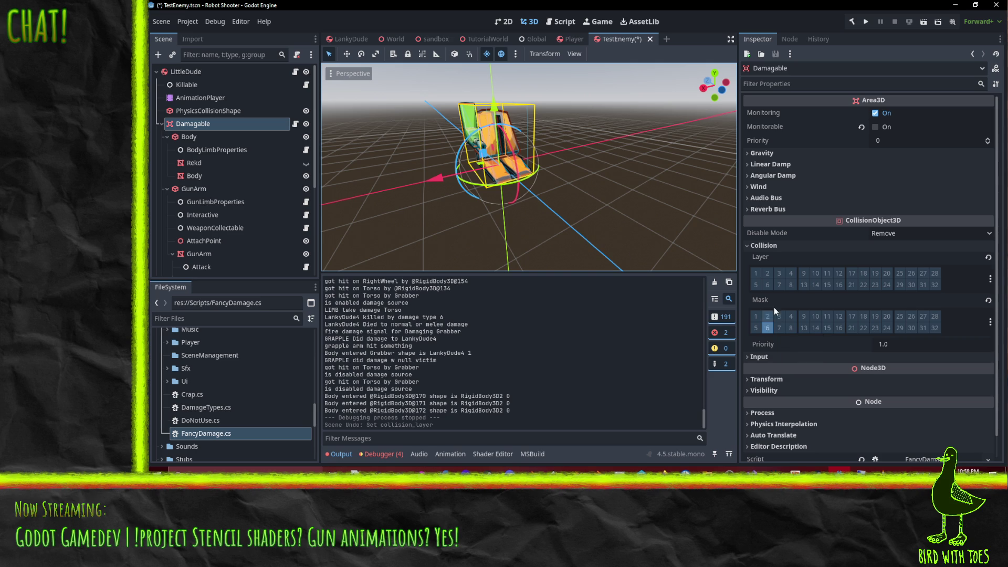
click(778, 273)
key(ctrl+s)
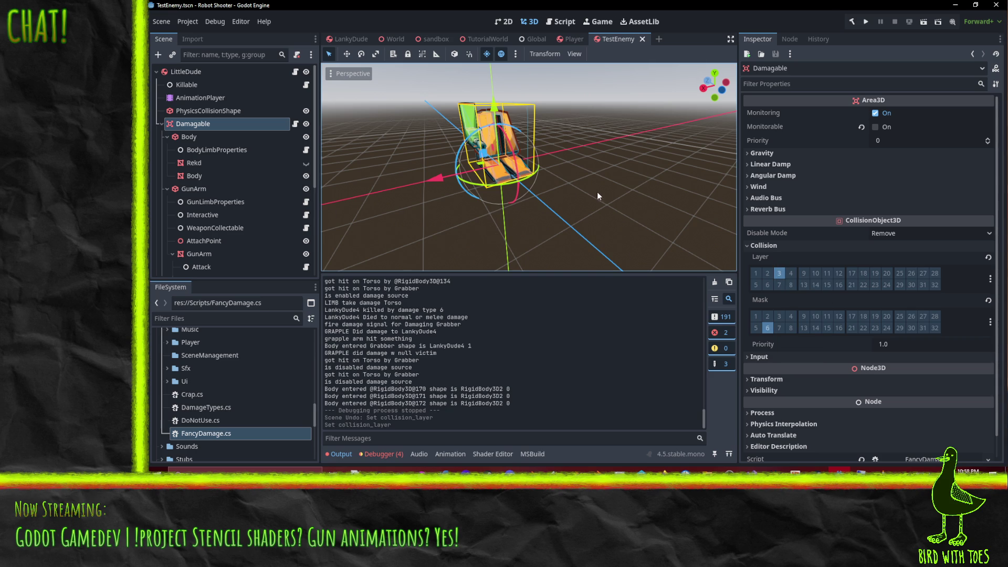
- Open LankyDude.tscn from EnemyTypes and inspect its Damagable and root collision settings
scroll(235, 411, up, 5)
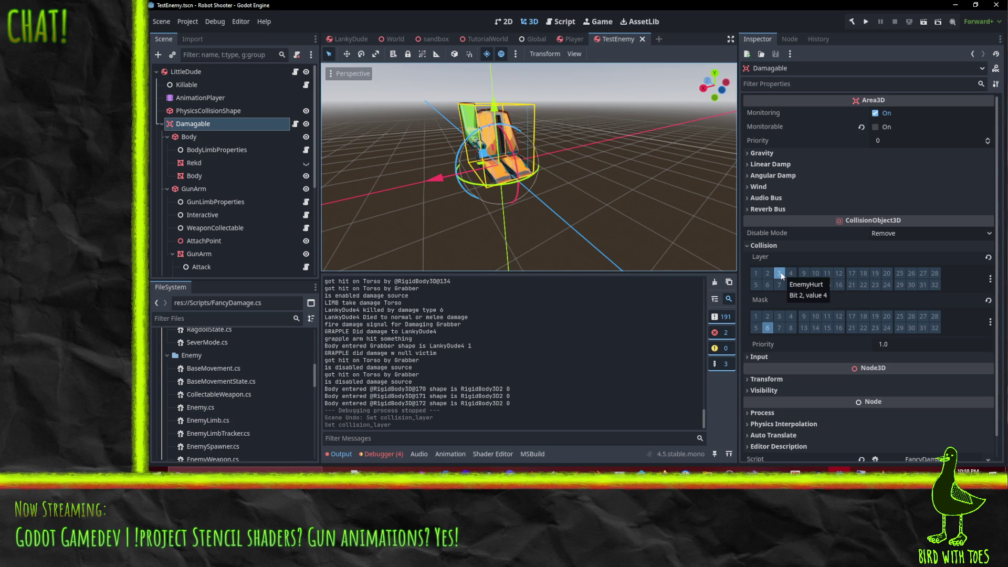
scroll(222, 377, up, 3)
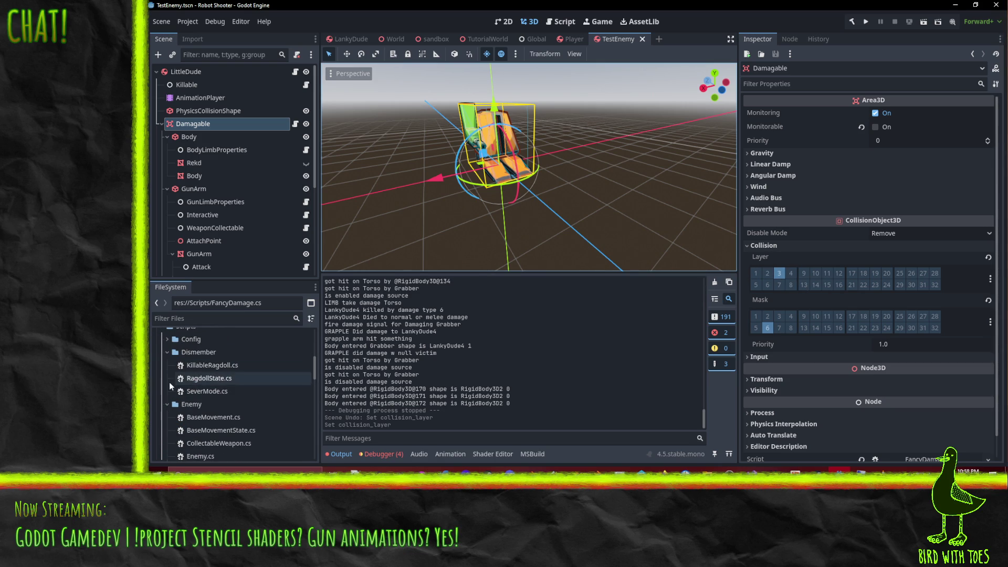
scroll(169, 382, up, 1)
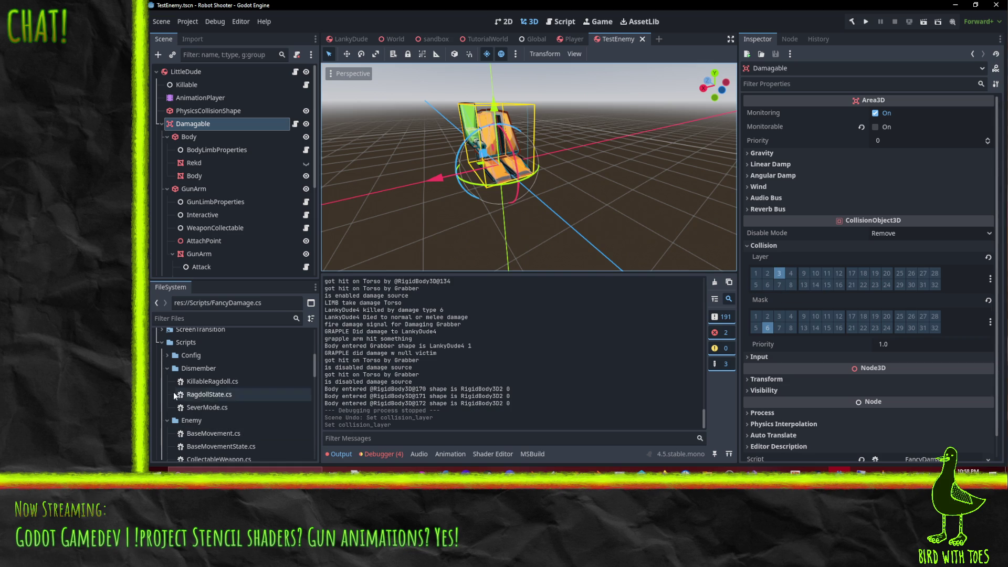
scroll(174, 387, up, 4)
click(162, 352)
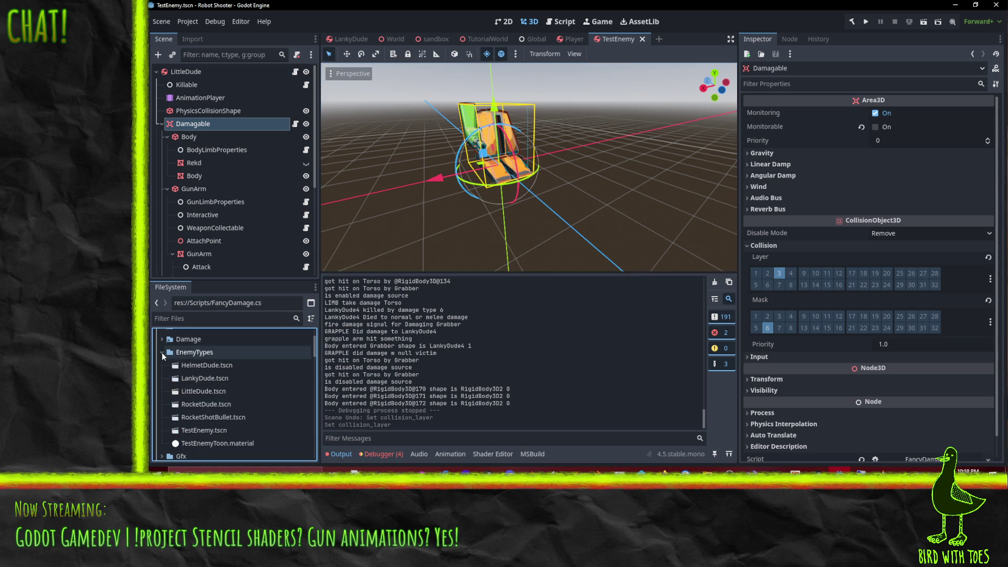
click(206, 379)
double_click(207, 378)
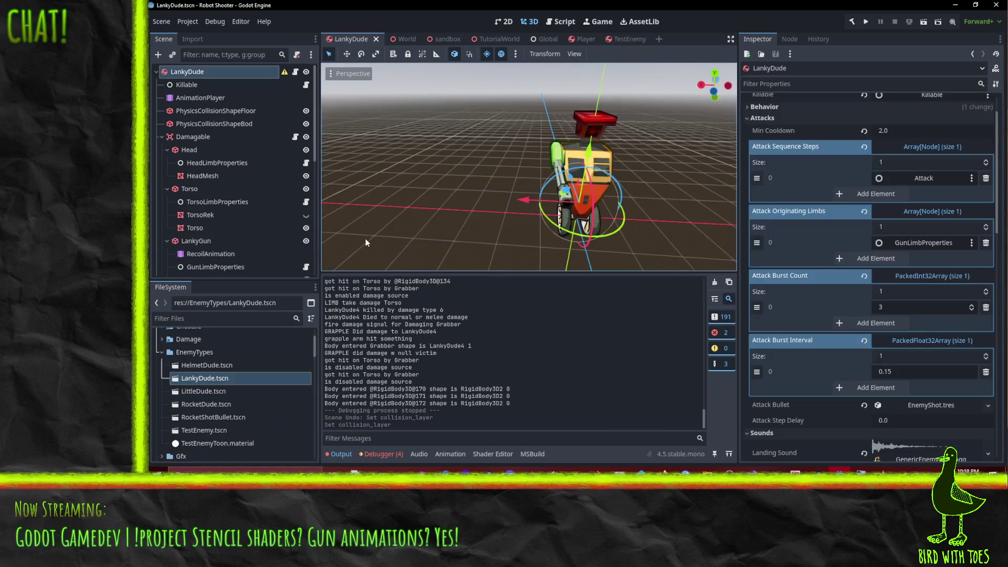
click(210, 136)
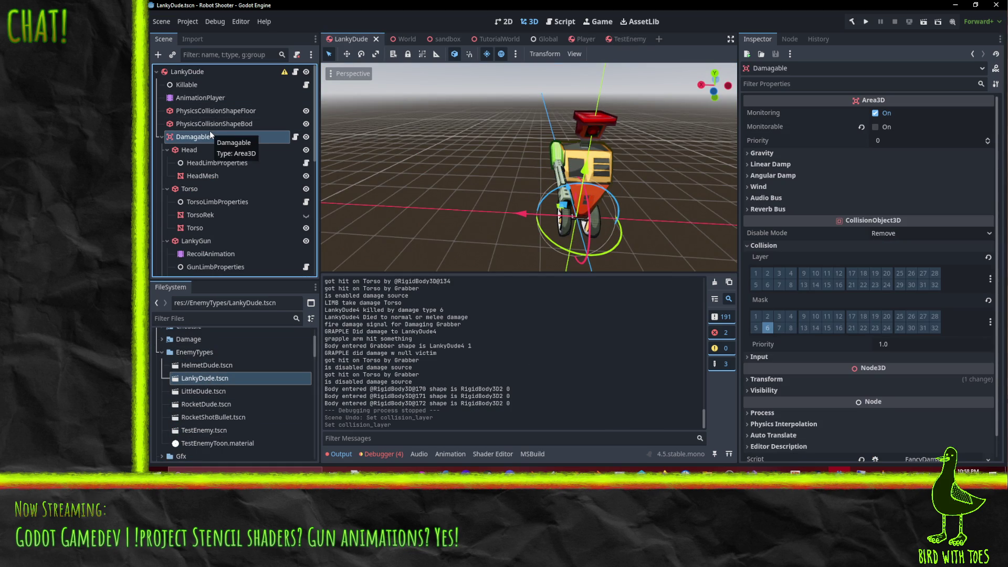
click(188, 75)
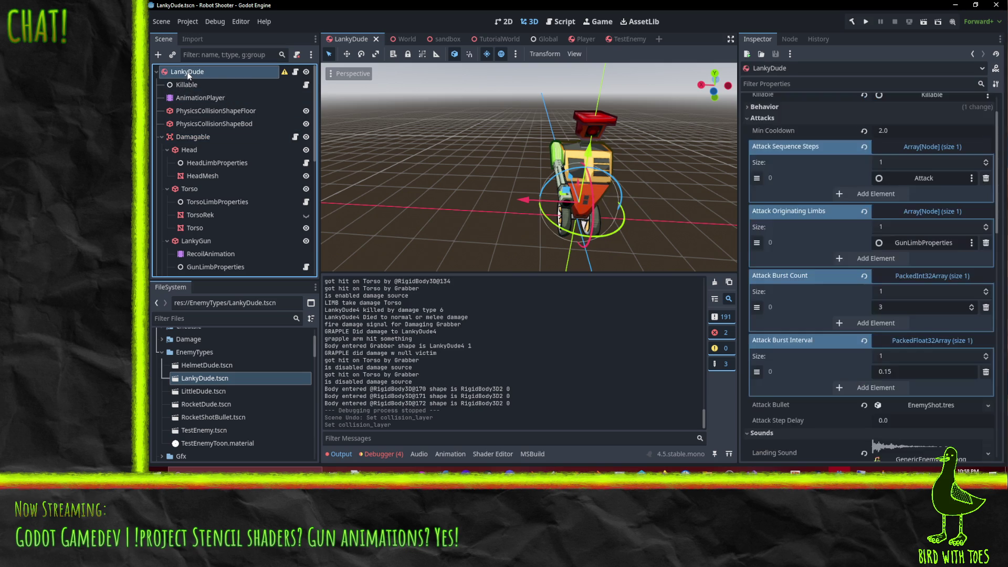
scroll(875, 256, down, 10)
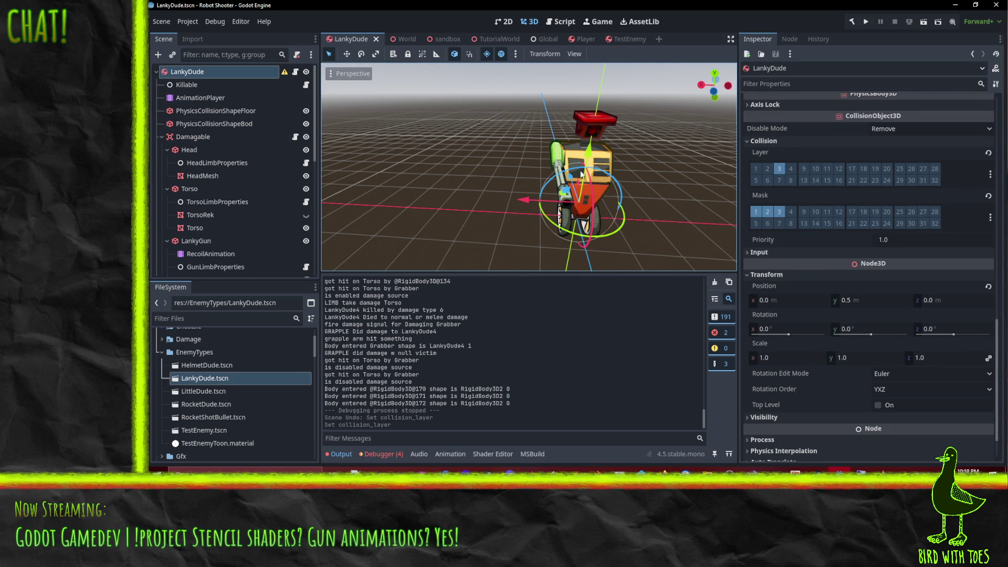
- Take TestEnemy's Damagable area off layer 3 and save the scene
click(622, 39)
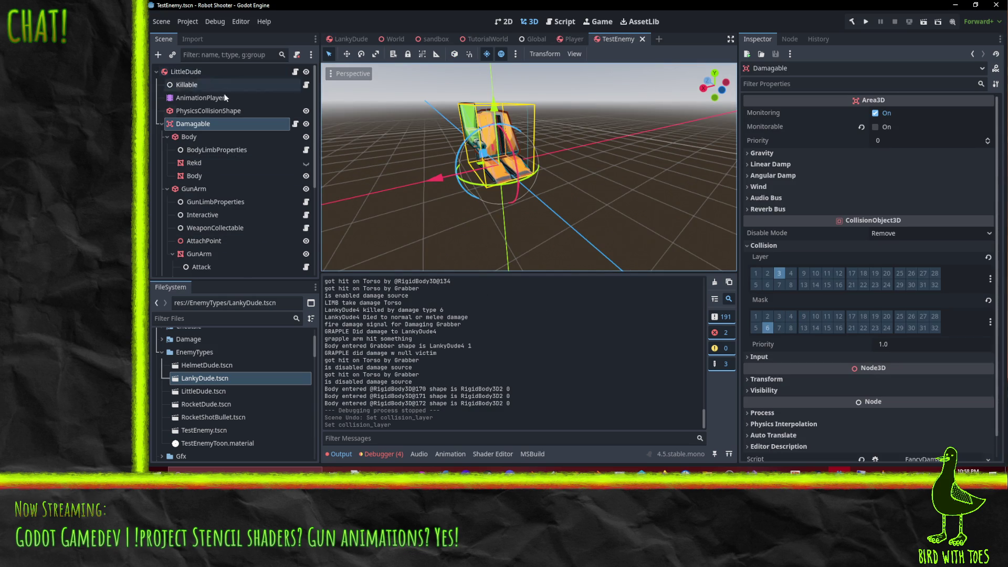
click(780, 273)
click(186, 71)
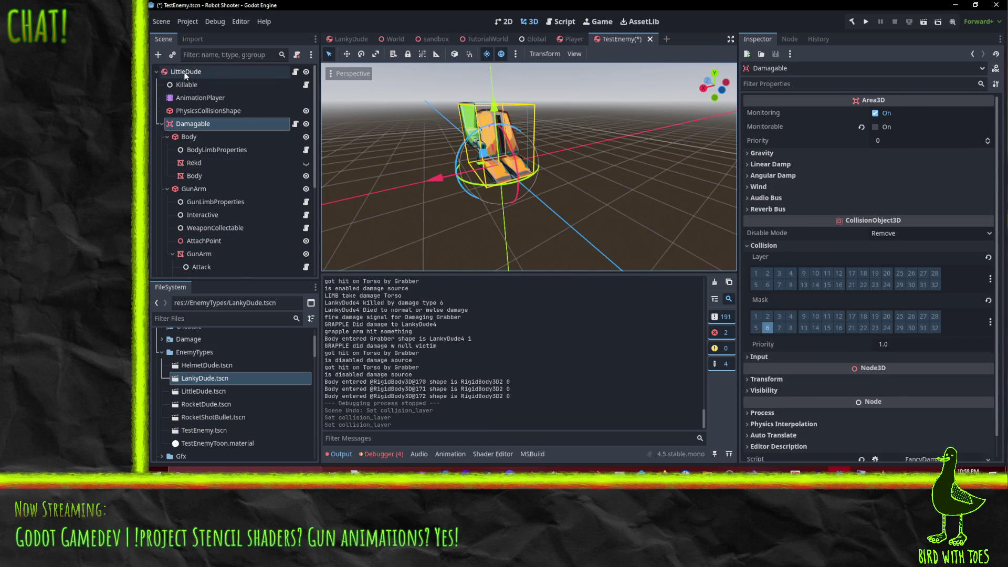
key(ctrl+s)
- Place TestEnemy beside LankyDude and compare their Damagable areas and collision shapes
drag(612, 47, 378, 39)
click(351, 39)
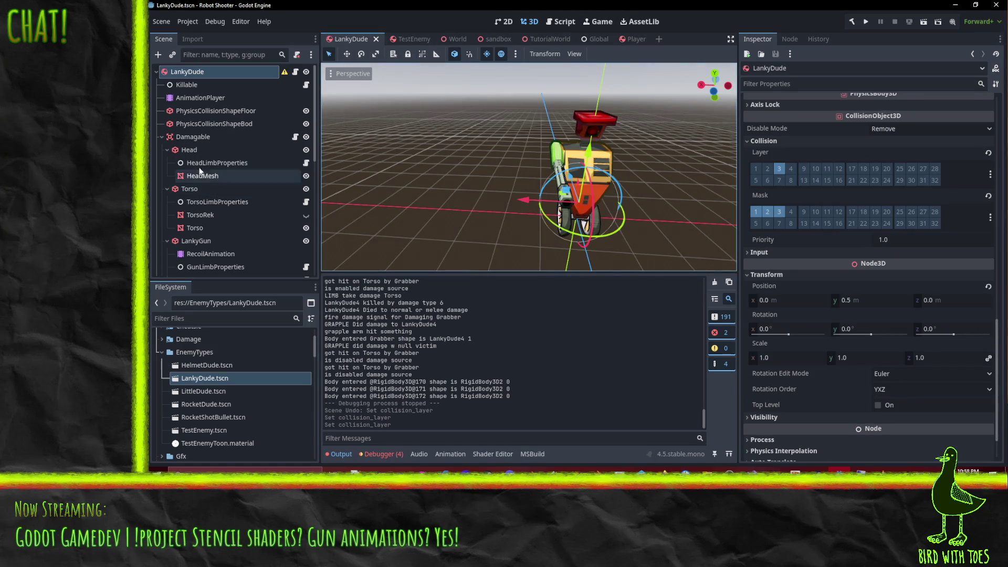
click(194, 136)
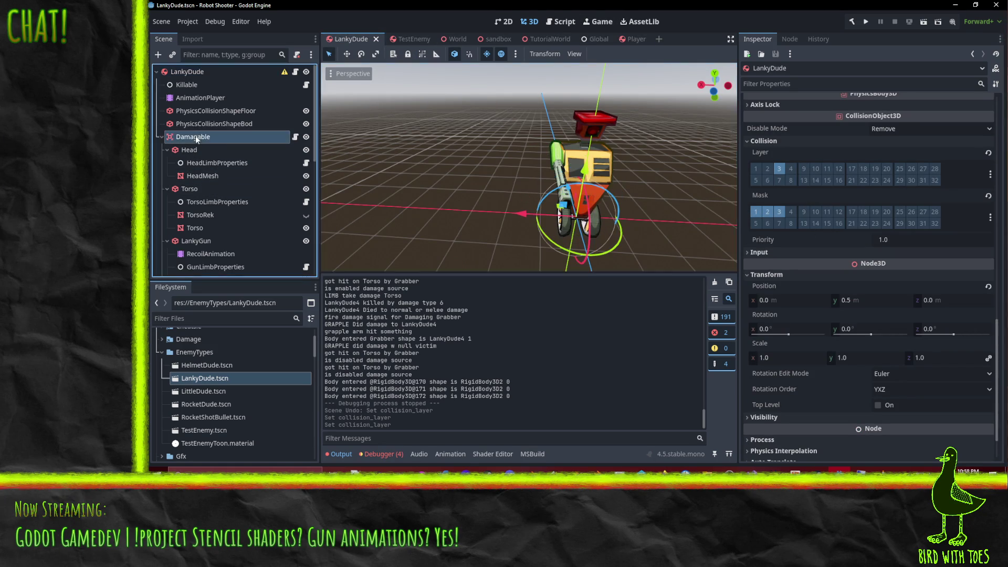
click(402, 39)
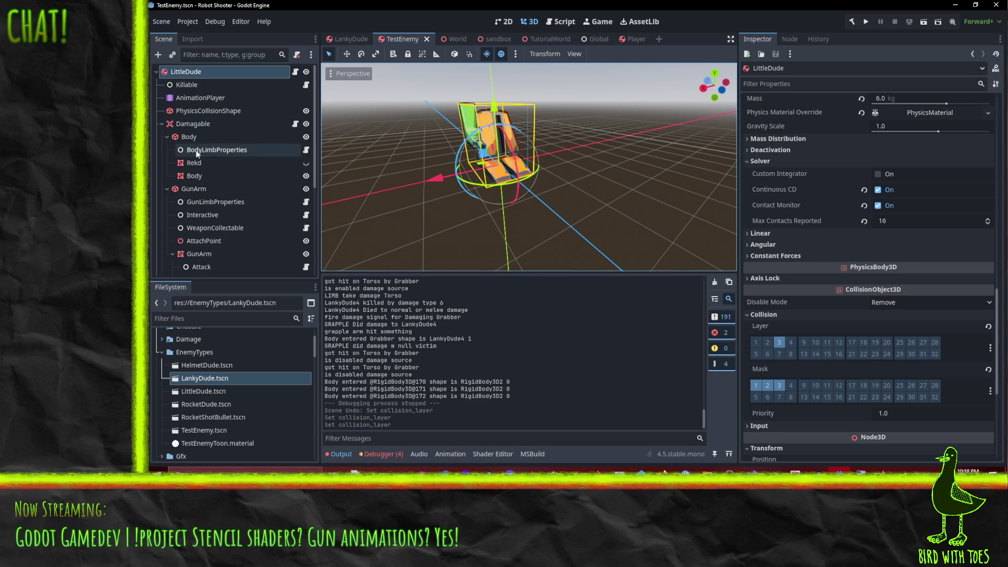
click(193, 124)
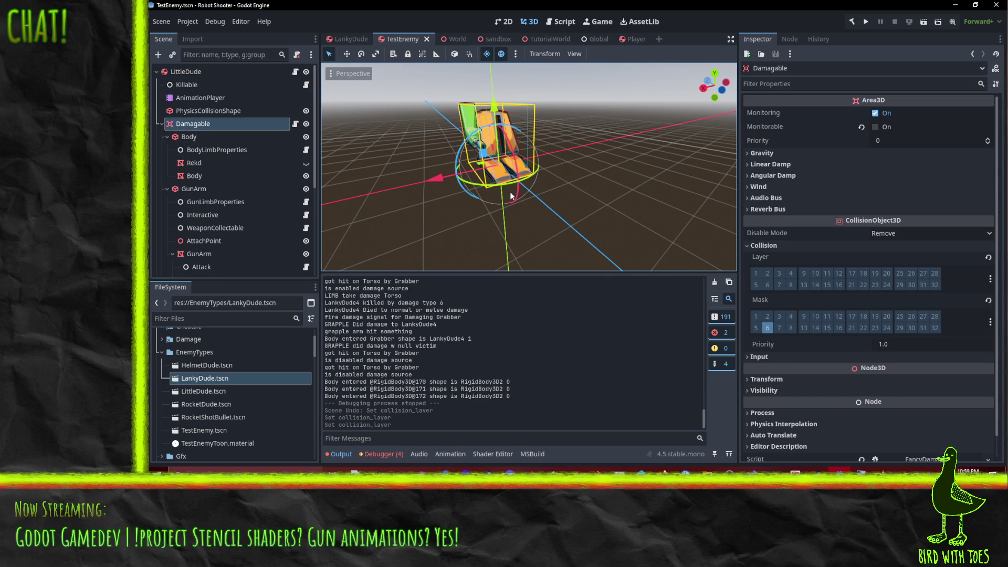
click(209, 111)
scroll(412, 106, up, 3)
click(350, 38)
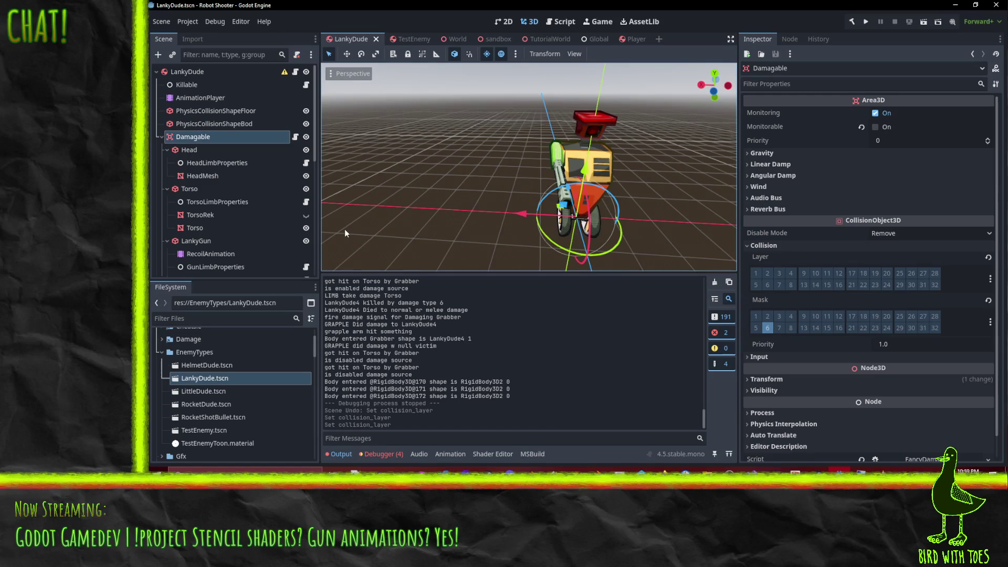
click(213, 111)
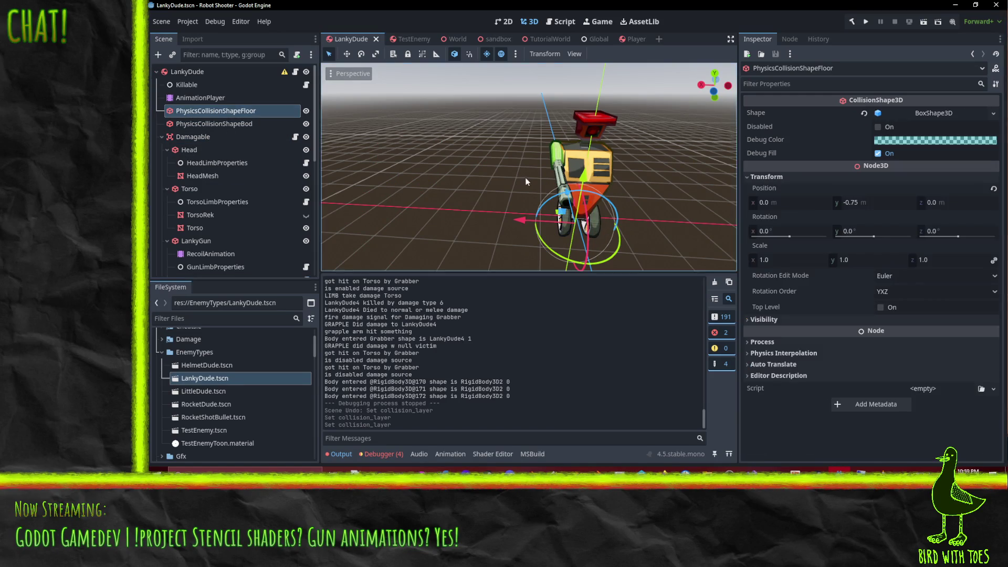
- Select LankyDude's body collision shape and enable View Gizmos to show collision outlines
mouse_move(602, 129)
mouse_down()
mouse_move(379, 86)
mouse_move(334, 142)
mouse_move(368, 152)
mouse_up()
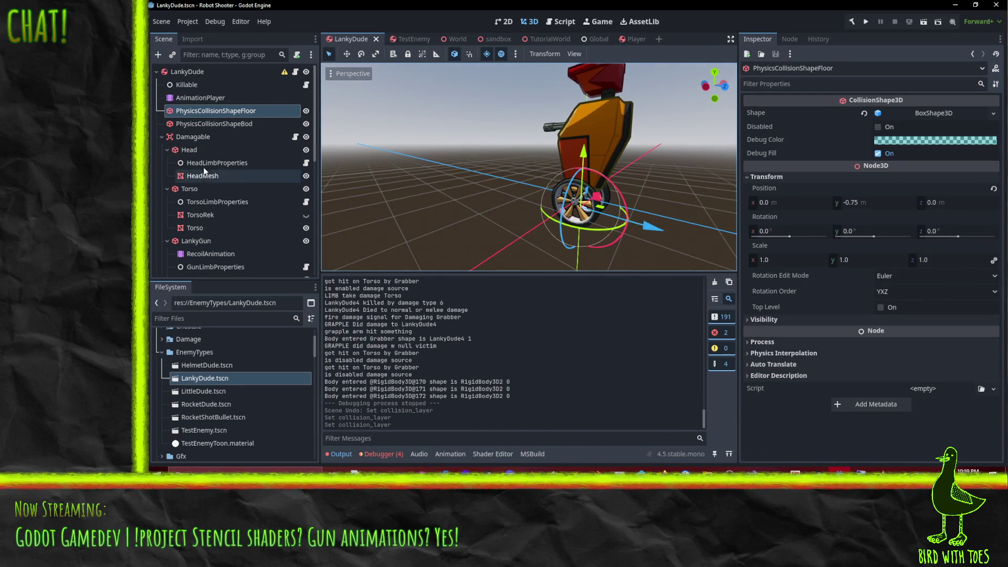
click(215, 123)
drag(500, 132, 631, 80)
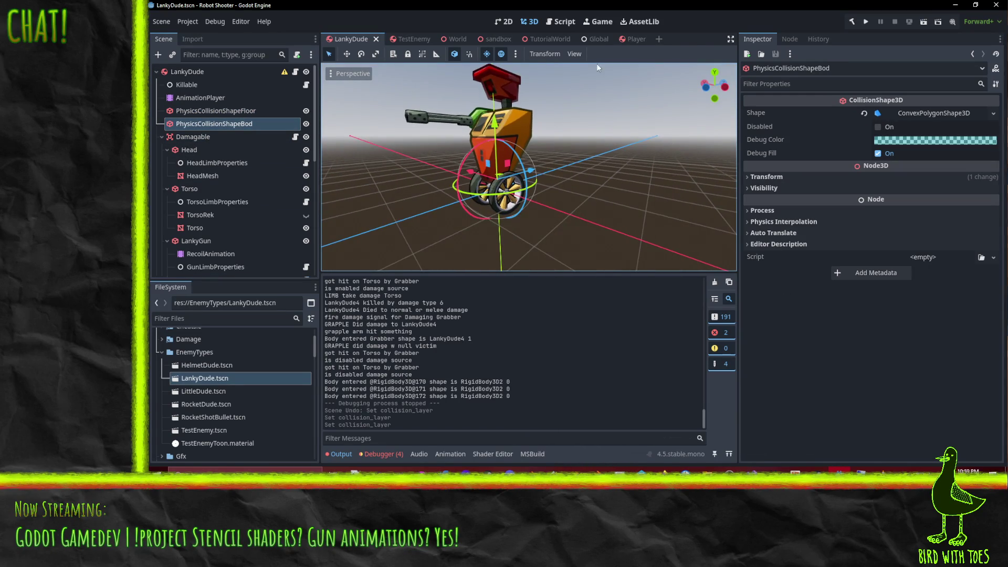
click(358, 76)
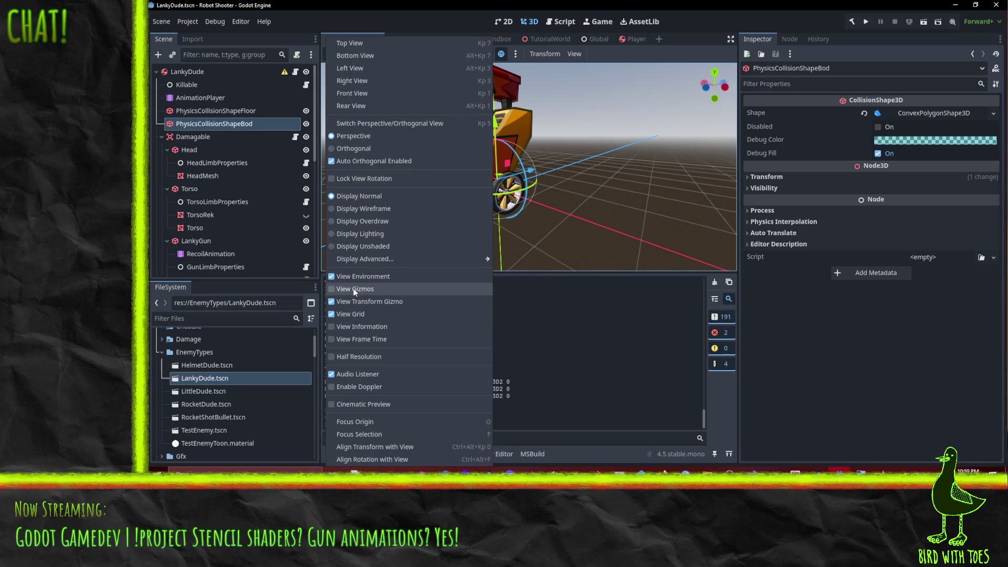
click(530, 240)
scroll(610, 168, up, 5)
- Examine LankyDude's collision outlines up close, then compare with TestEnemy's view
mouse_move(610, 168)
mouse_down()
mouse_move(690, 161)
mouse_move(698, 150)
mouse_move(712, 173)
mouse_move(554, 209)
mouse_move(300, 196)
mouse_up()
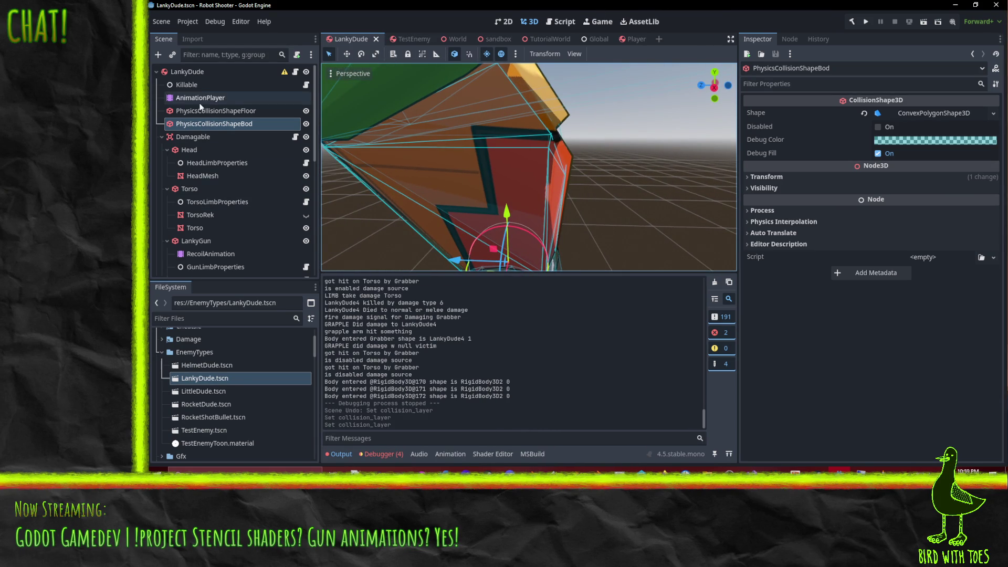
drag(473, 157, 458, 165)
scroll(460, 164, up, 2)
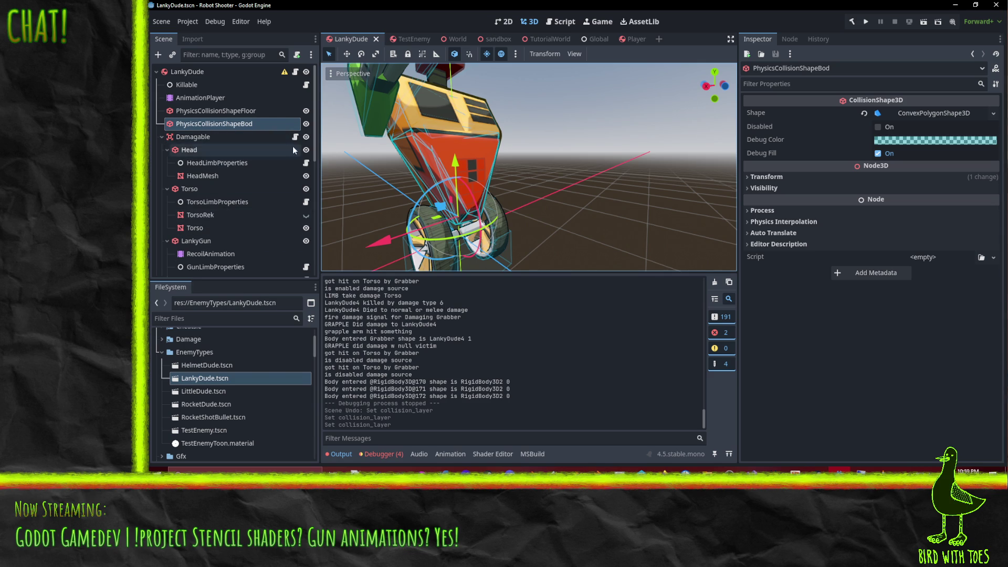
click(400, 40)
mouse_move(501, 135)
mouse_down()
mouse_move(564, 181)
mouse_move(591, 180)
mouse_up()
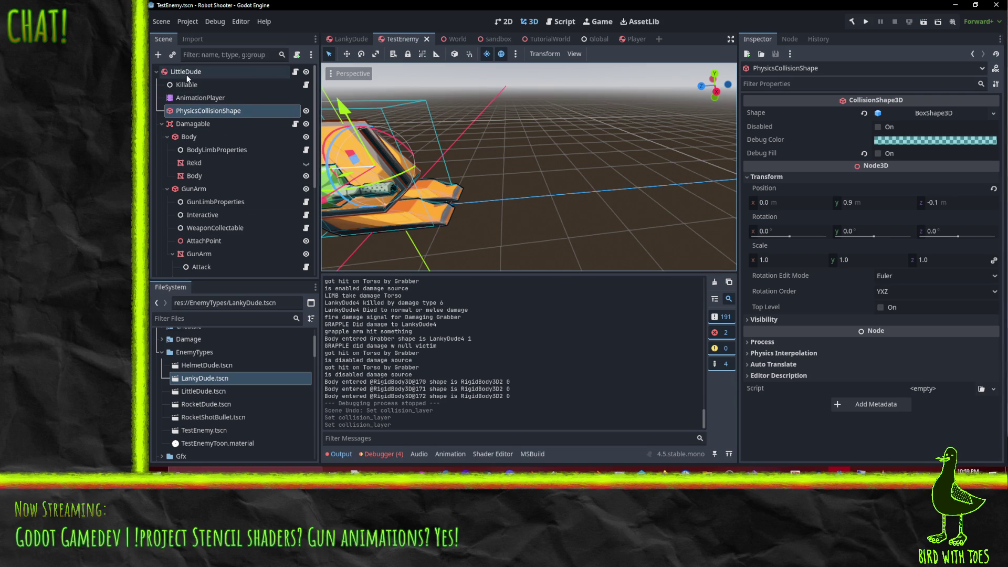
- Check the collision layers of LankyDude's root and Damagable area
click(336, 41)
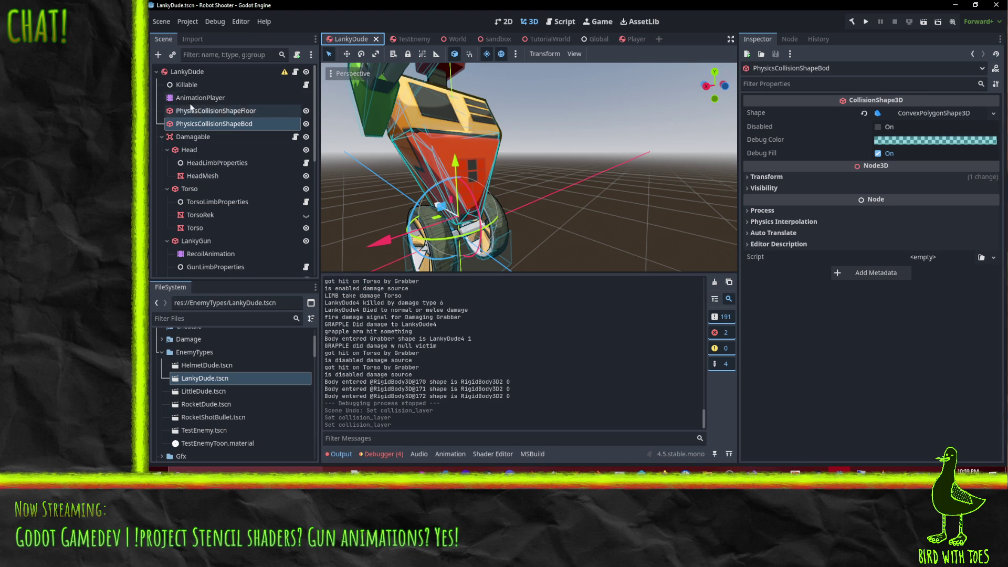
click(185, 75)
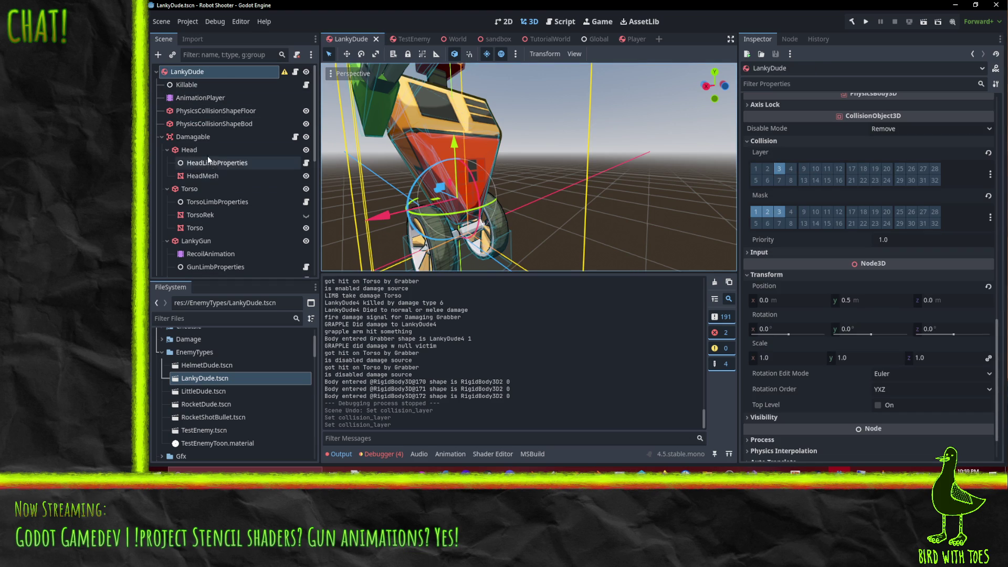
click(200, 139)
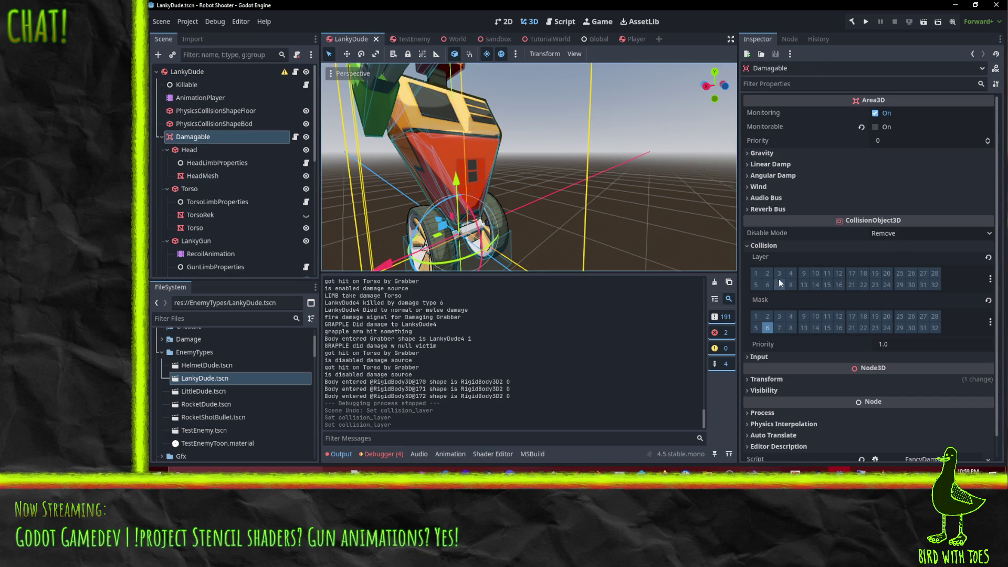
- Put TestEnemy's Damagable on layer 3, clear LittleDude's layer 3, and save
click(404, 40)
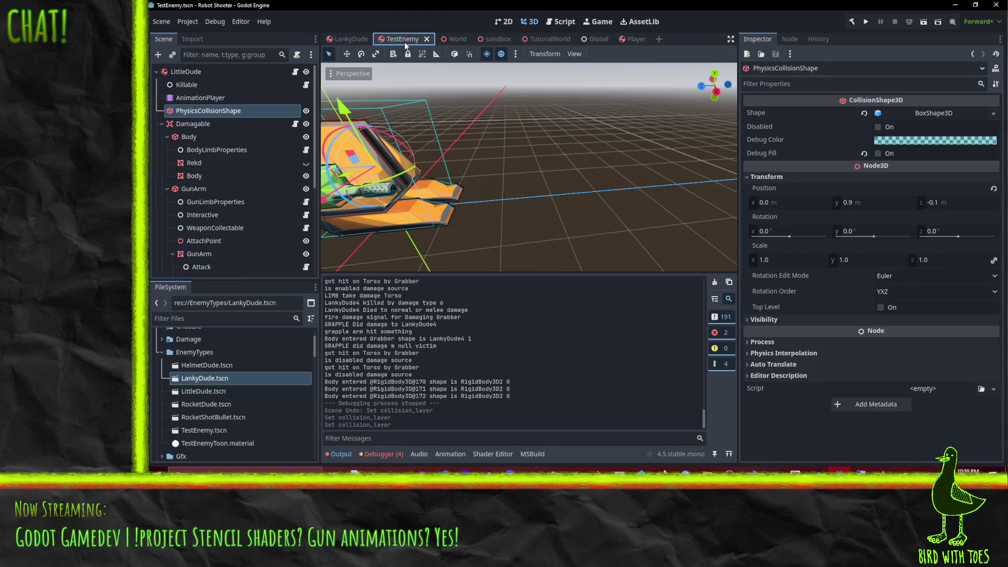
click(193, 126)
click(802, 329)
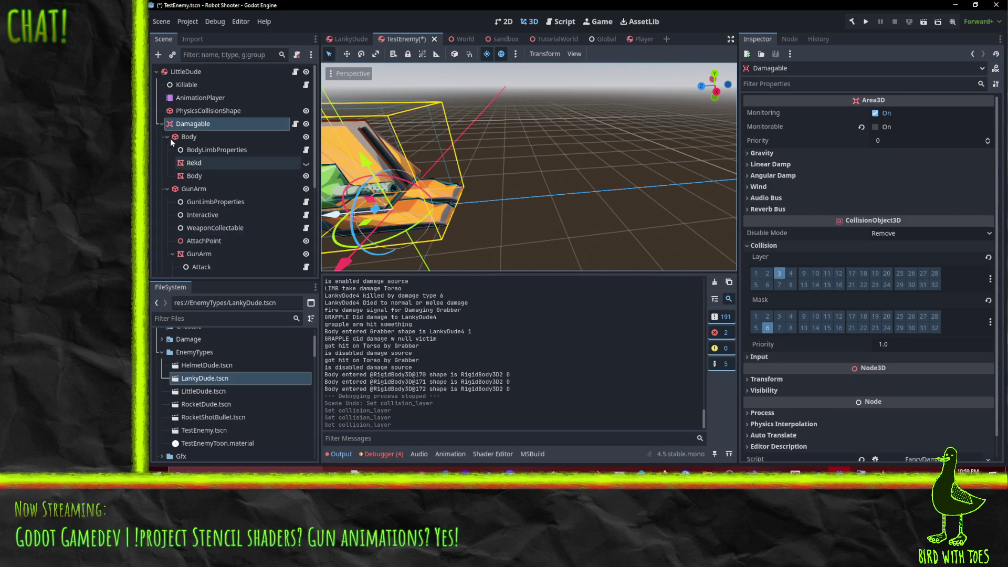
click(184, 72)
click(779, 342)
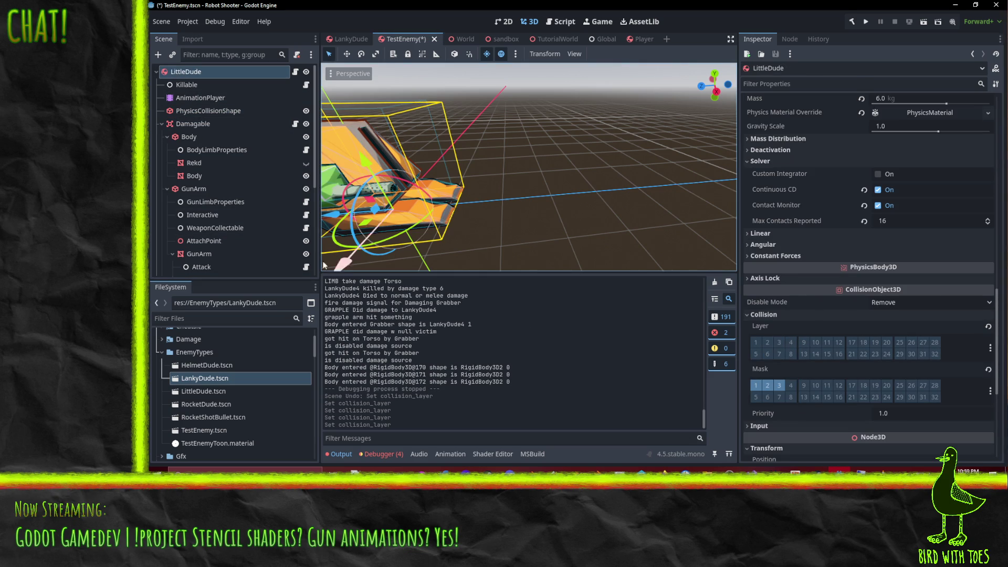
key(ctrl+s)
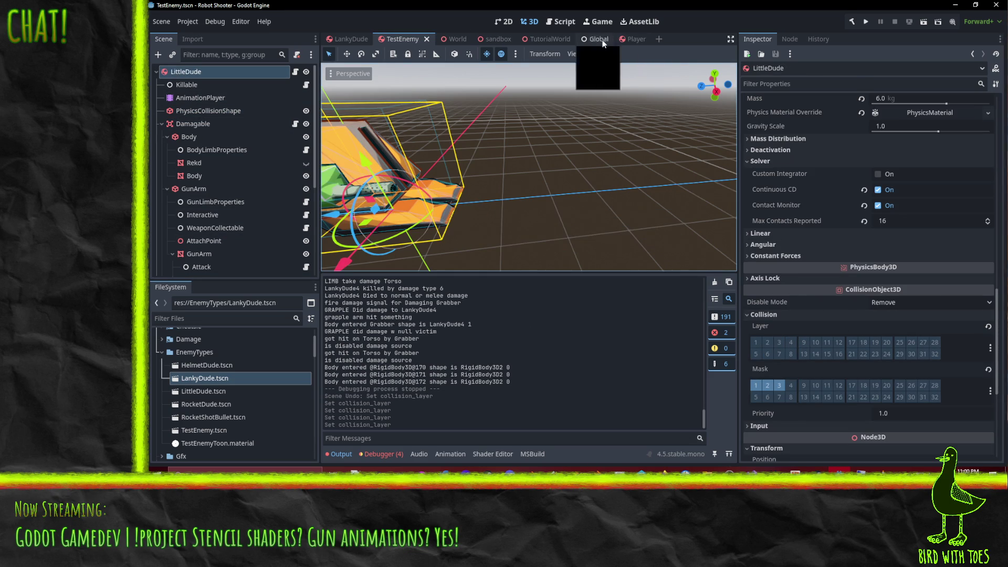
click(493, 44)
- Run the sandbox with F6, shoot and grapple the robot enemies, then stop with F8
key(F6)
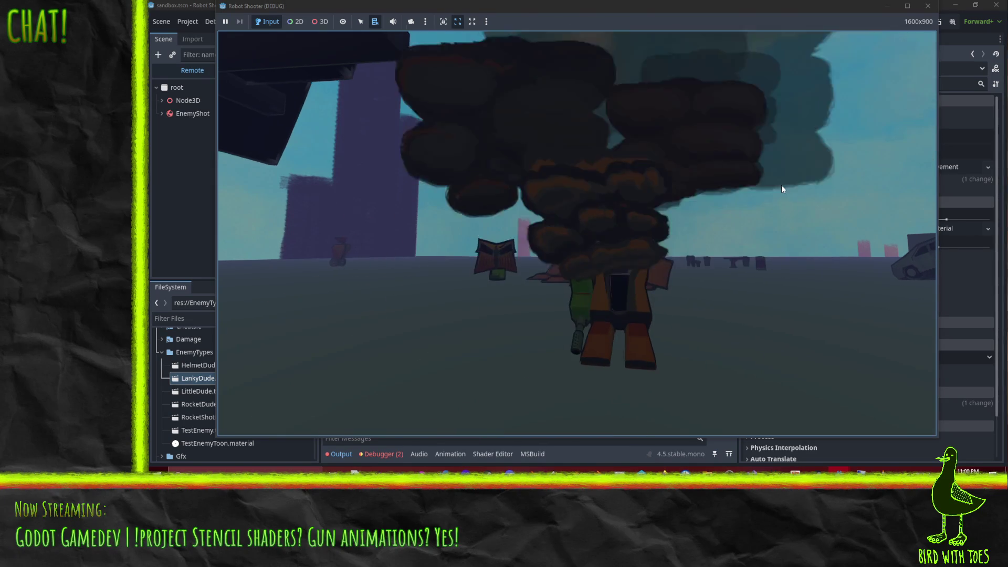
click(618, 197)
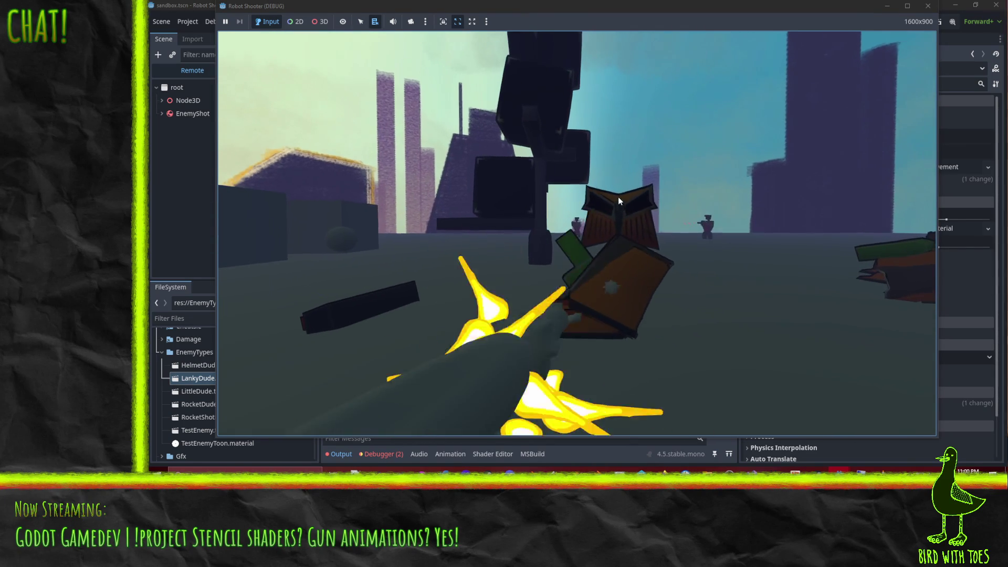
click(618, 192)
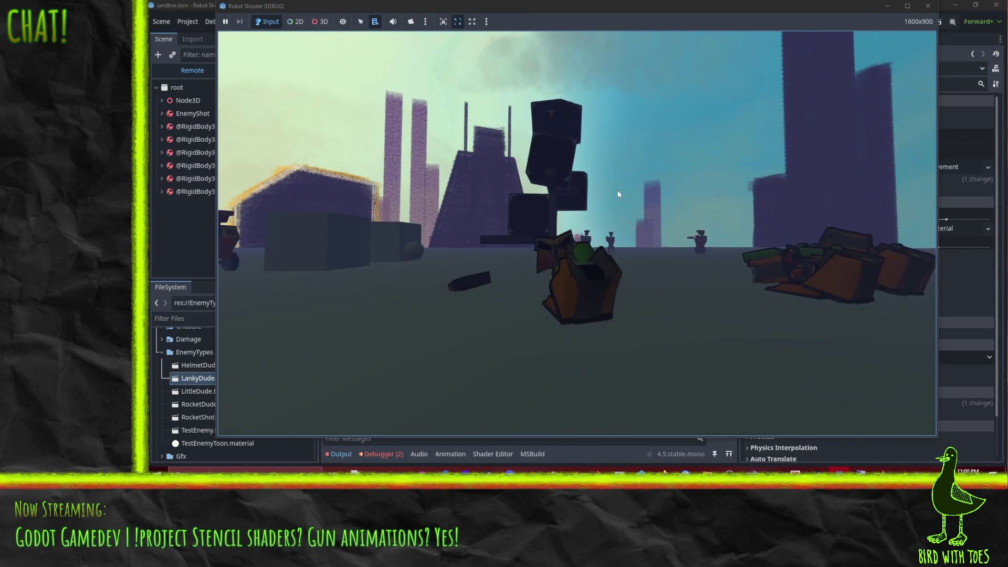
click(604, 185)
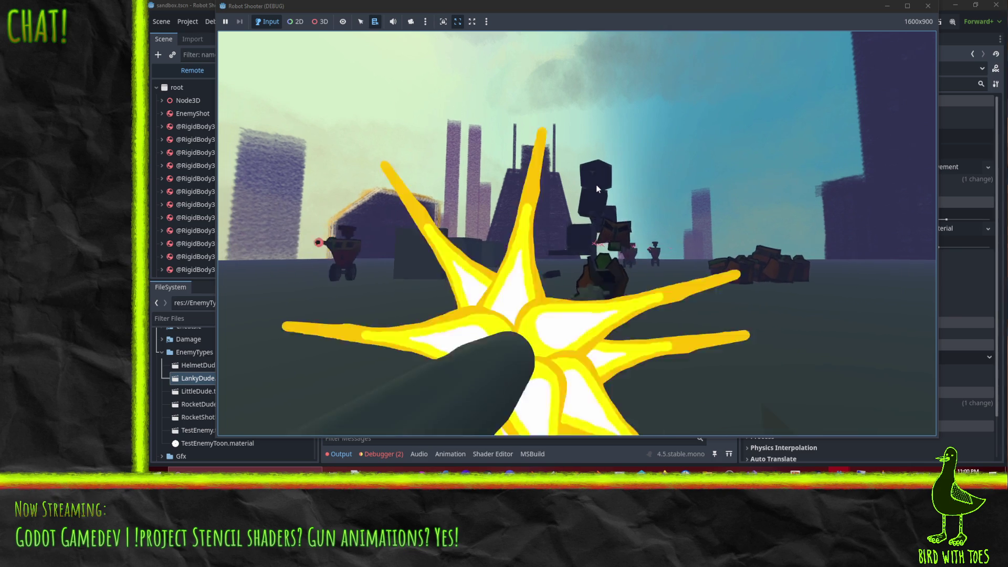
click(583, 195)
click(579, 188)
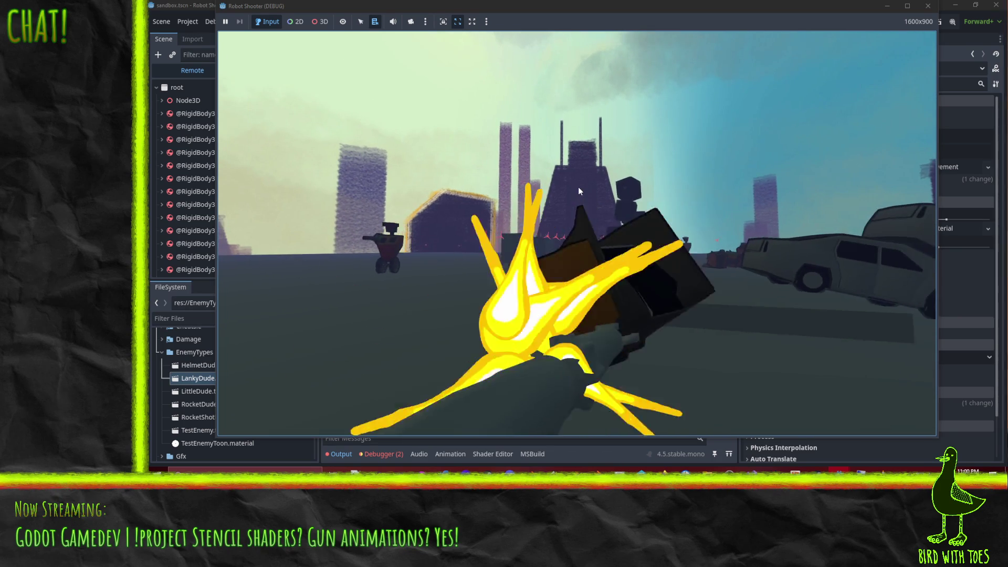
click(574, 188)
key(s)
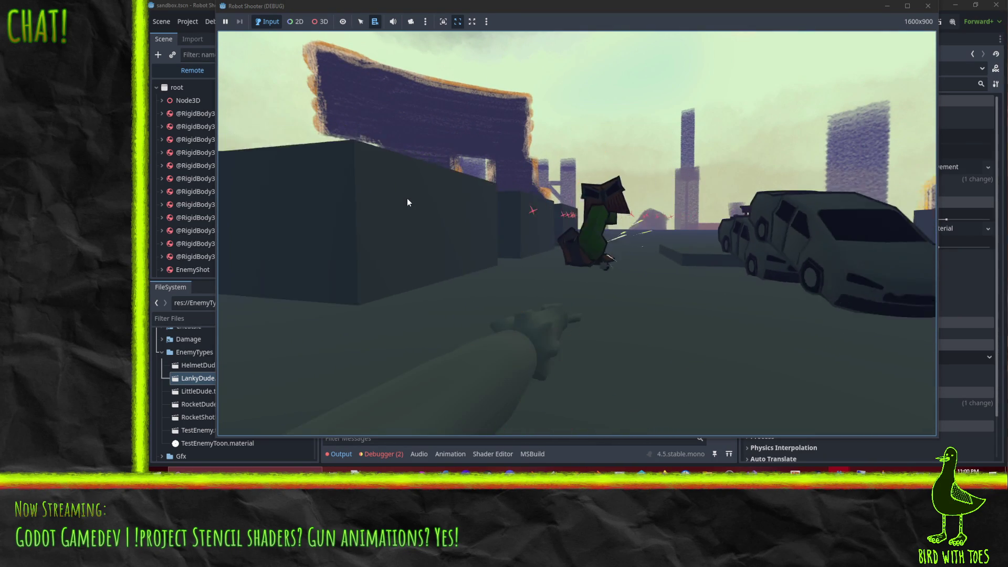
click(454, 184)
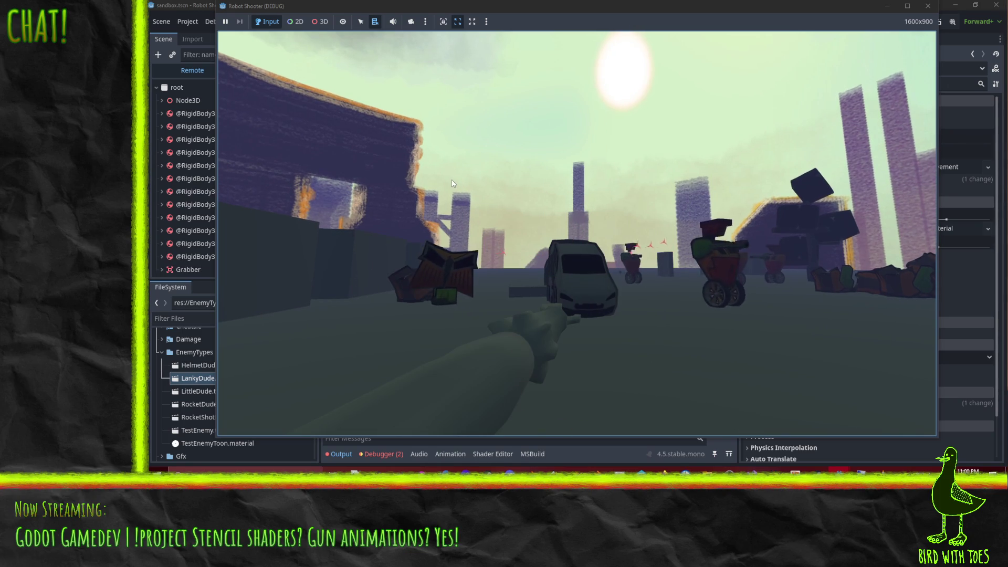
click(453, 183)
key(w)
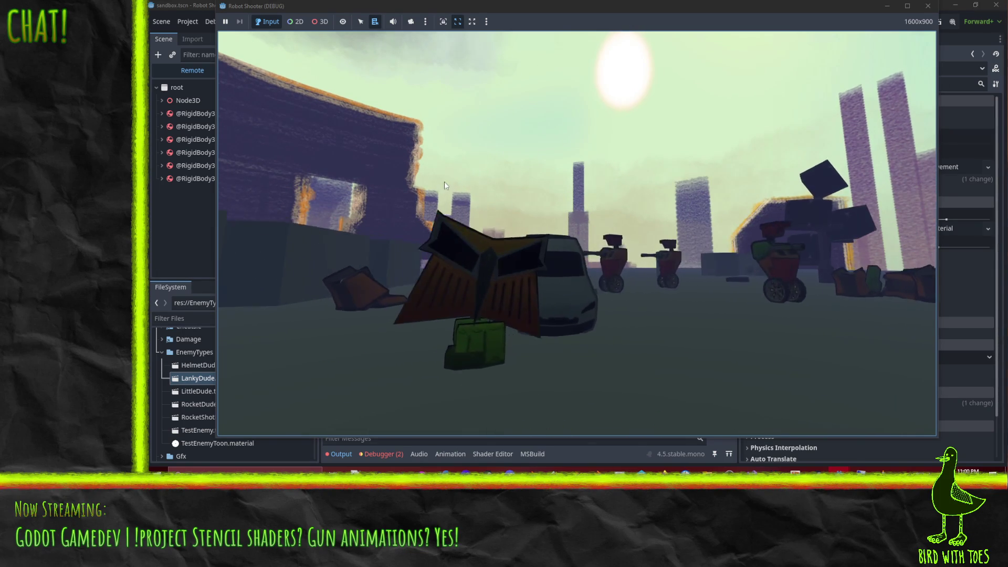
click(364, 190)
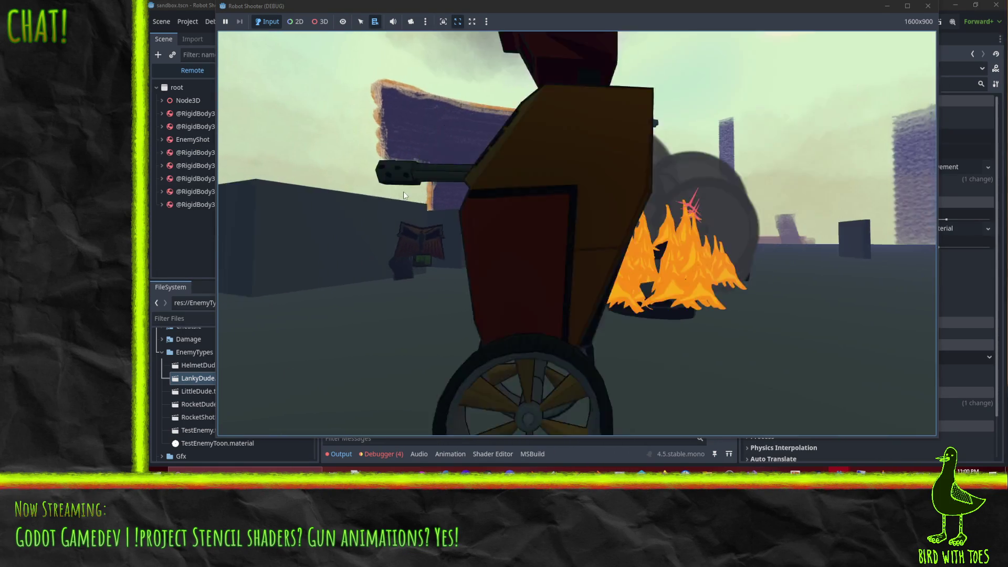
click(275, 169)
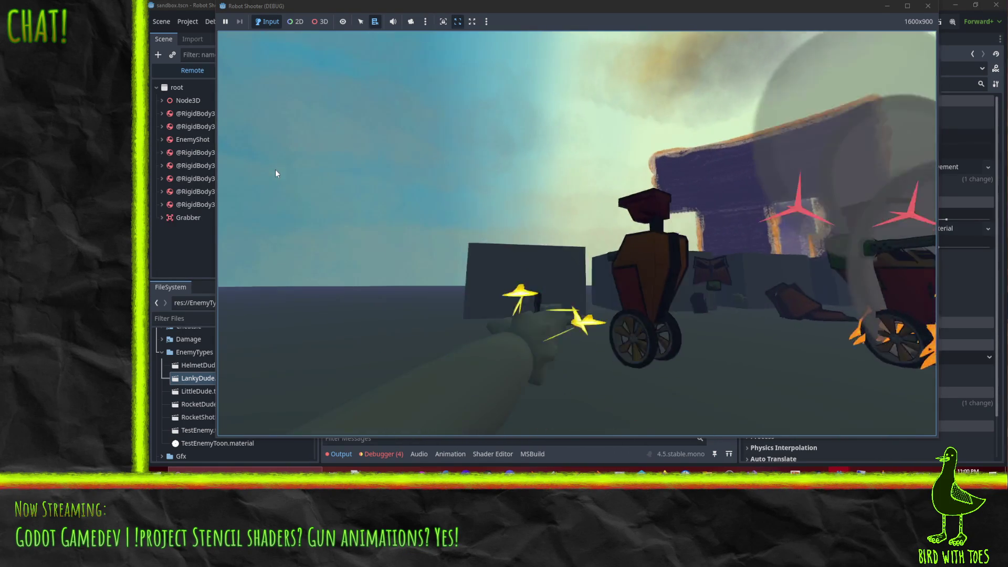
key(w)
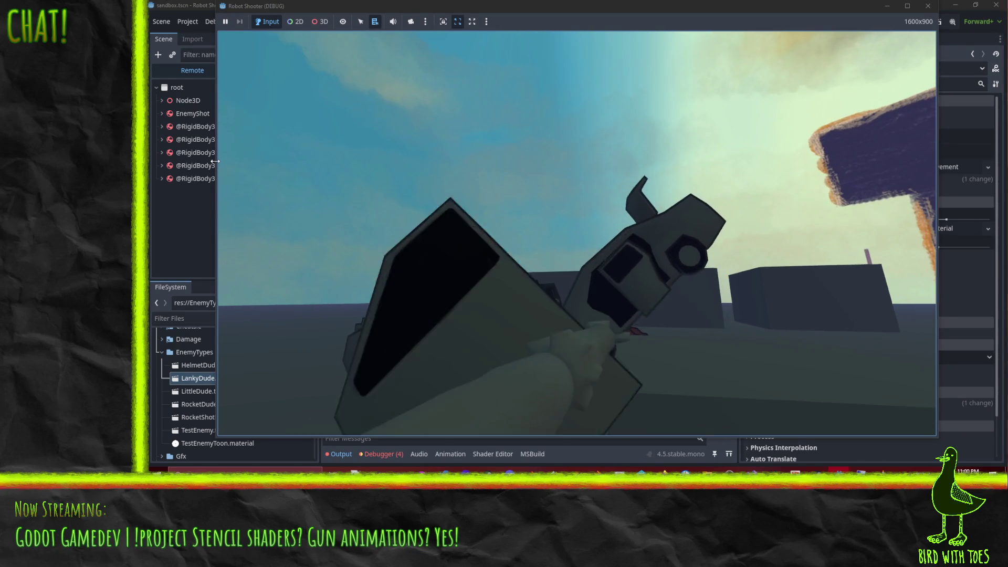
click(246, 179)
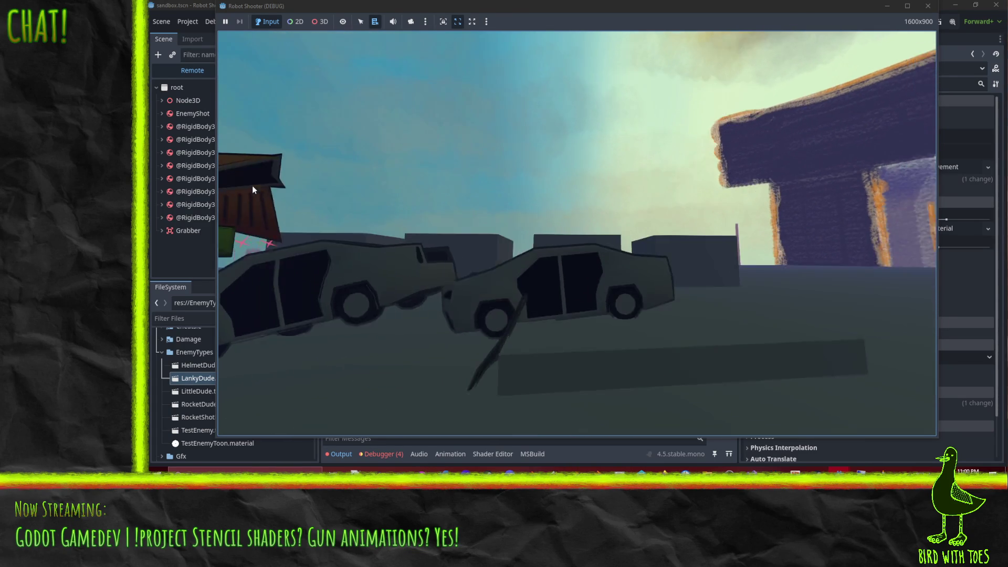
key(F8)
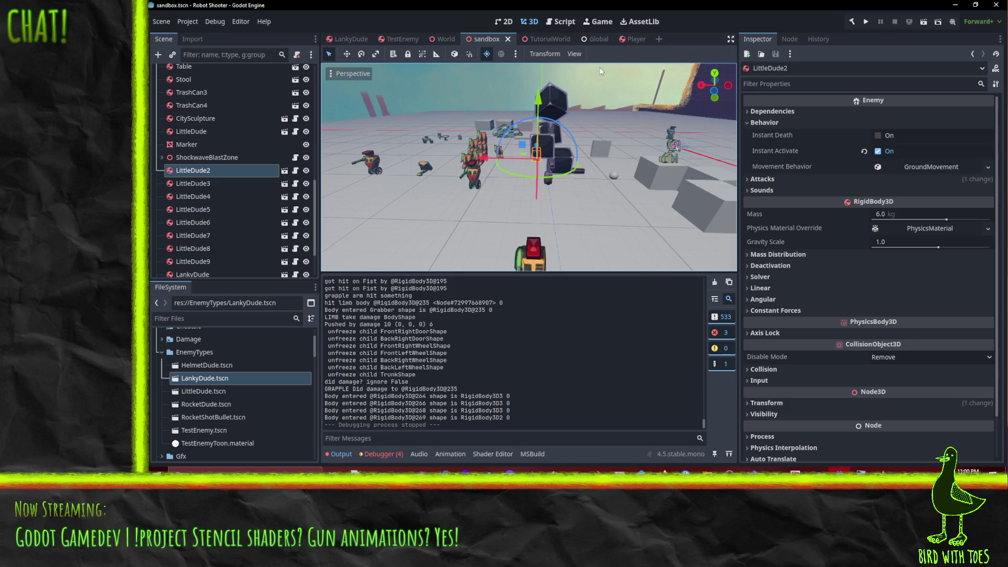
- Check the Player scene's grapple arm, then close the TutorialWorld scene
click(633, 38)
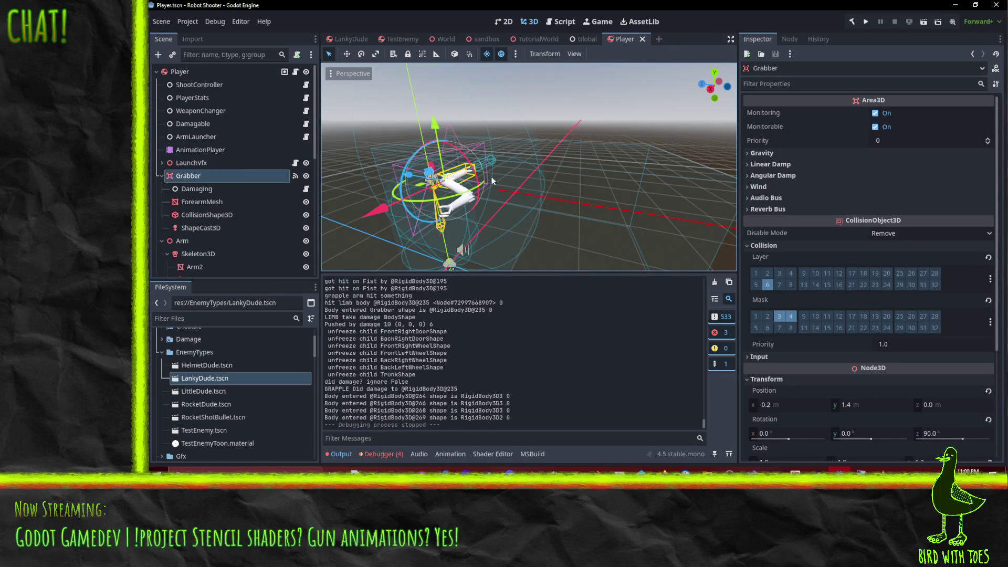
mouse_move(511, 178)
mouse_down()
mouse_move(556, 181)
mouse_move(550, 203)
mouse_up()
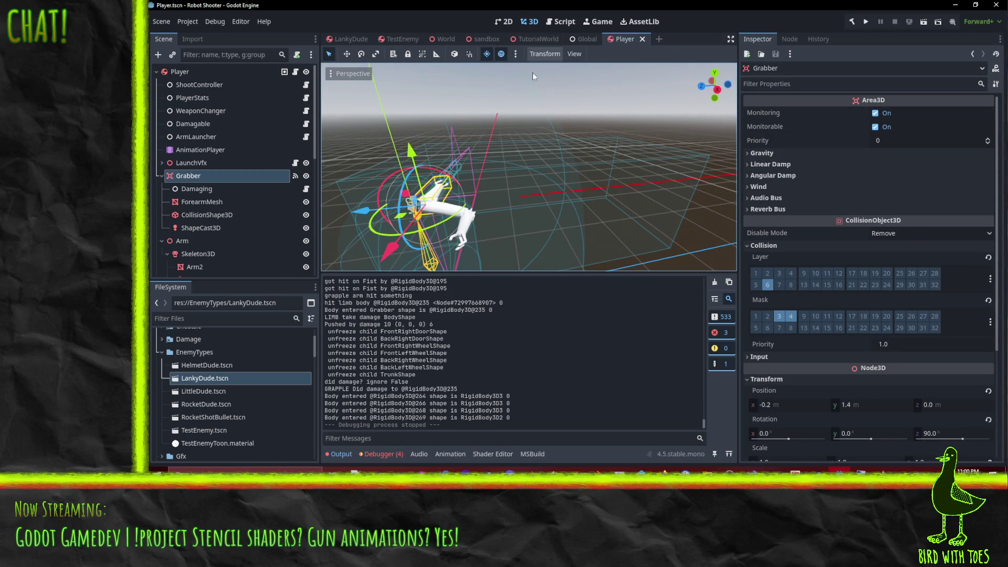
click(552, 38)
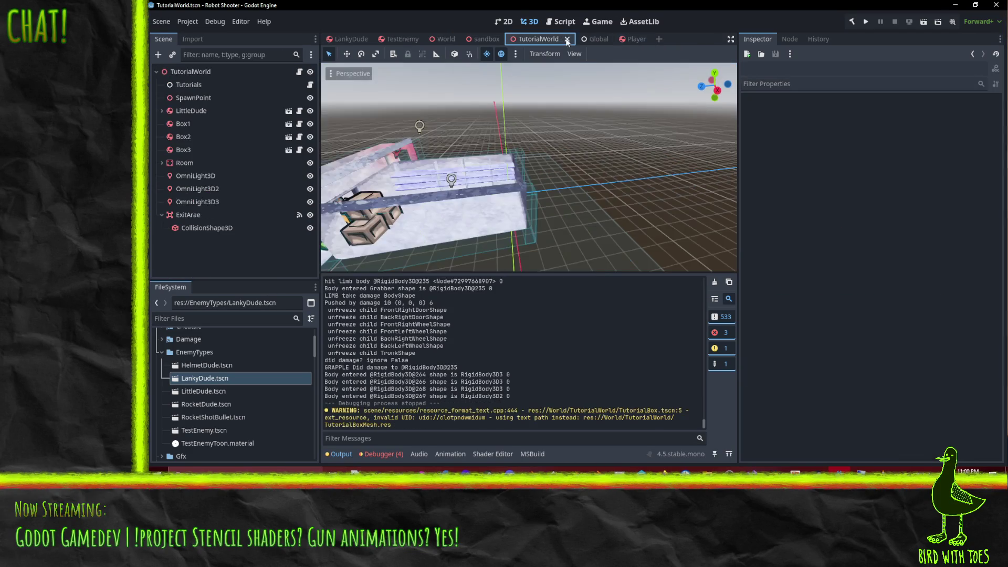
click(566, 40)
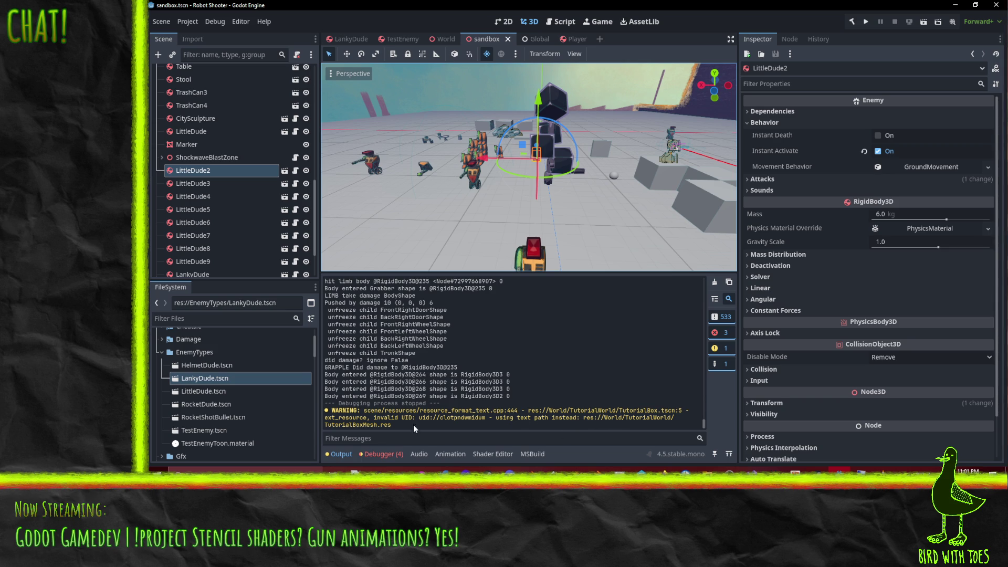
- Select the words 'invalid UID' in the TutorialBox.tscn warning in the Output log
mouse_move(347, 413)
mouse_down()
mouse_move(405, 437)
mouse_move(419, 428)
mouse_up()
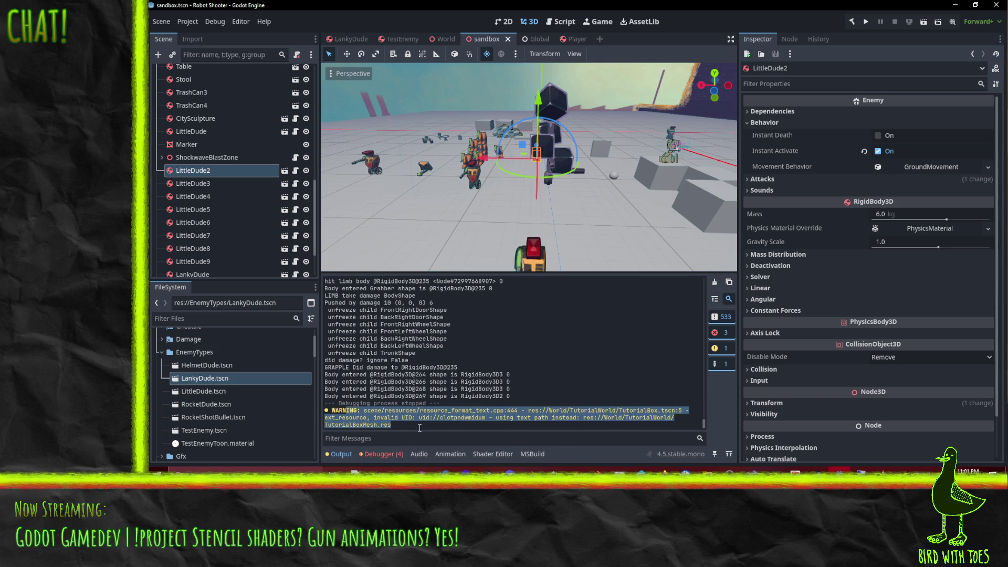
click(461, 424)
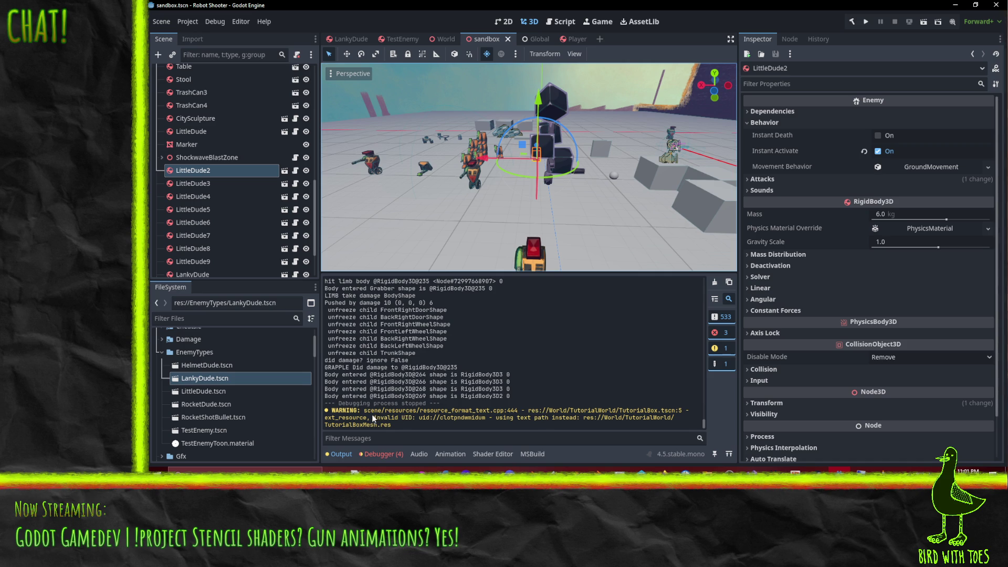
drag(374, 418, 412, 417)
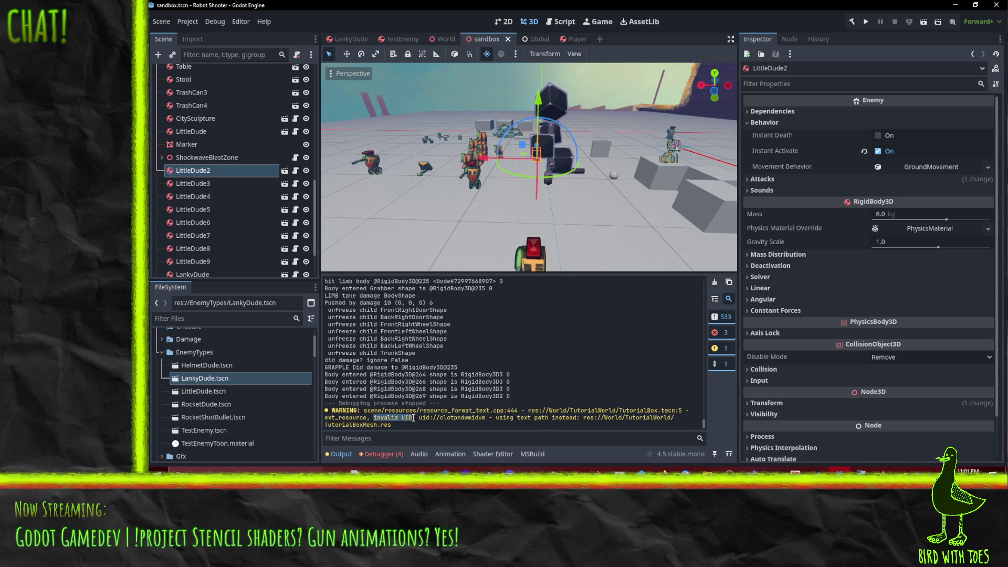
- Search the web for 'godot invalid UID' in a new browser tab
mouse_move(664, 470)
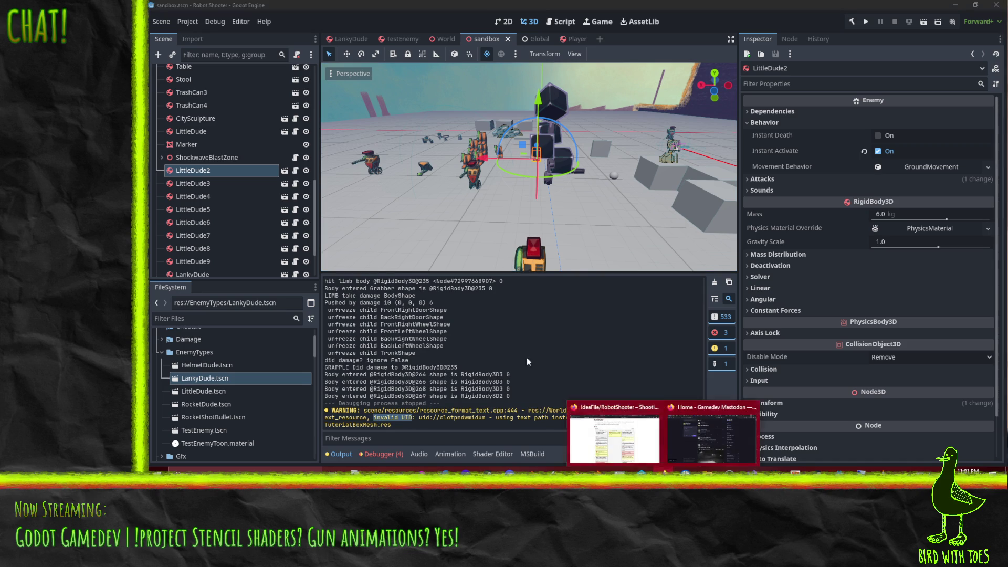
click(614, 431)
key(ctrl+t)
text(godot invalid UID)
key(Return)
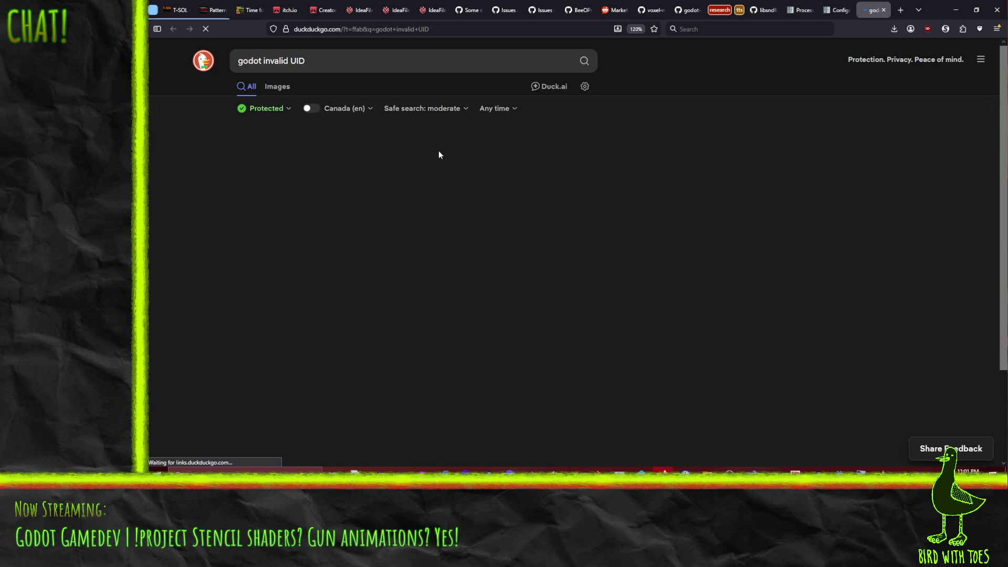
- Read the Godot Forum thread on invalid UIDs, then open the Reddit result instead
click(315, 156)
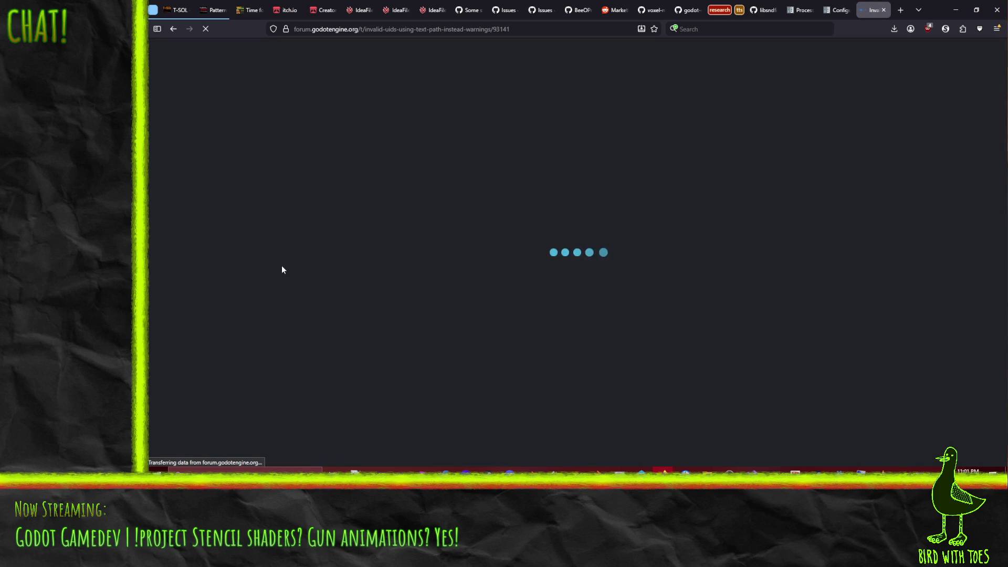
scroll(194, 285, down, 3)
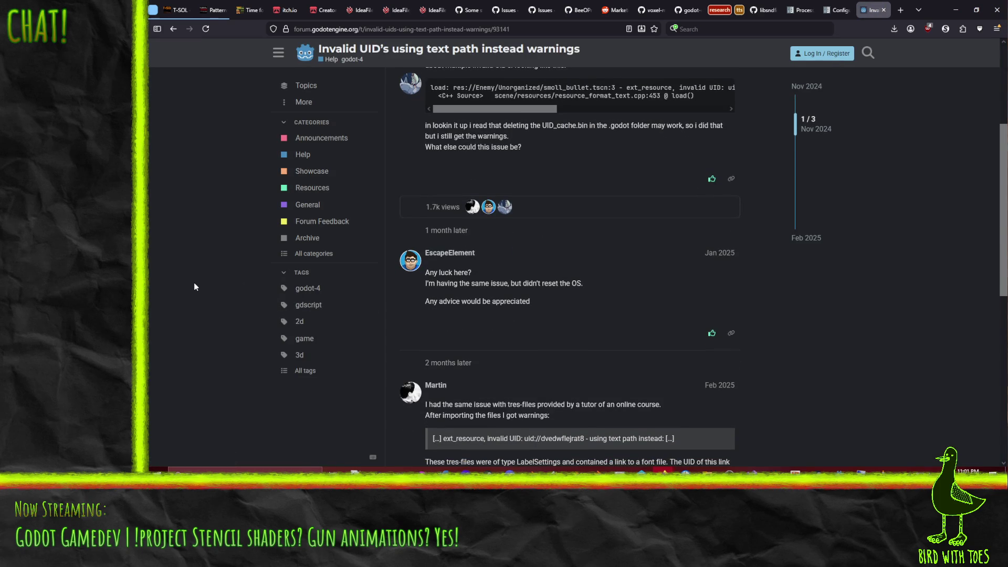
scroll(194, 284, down, 3)
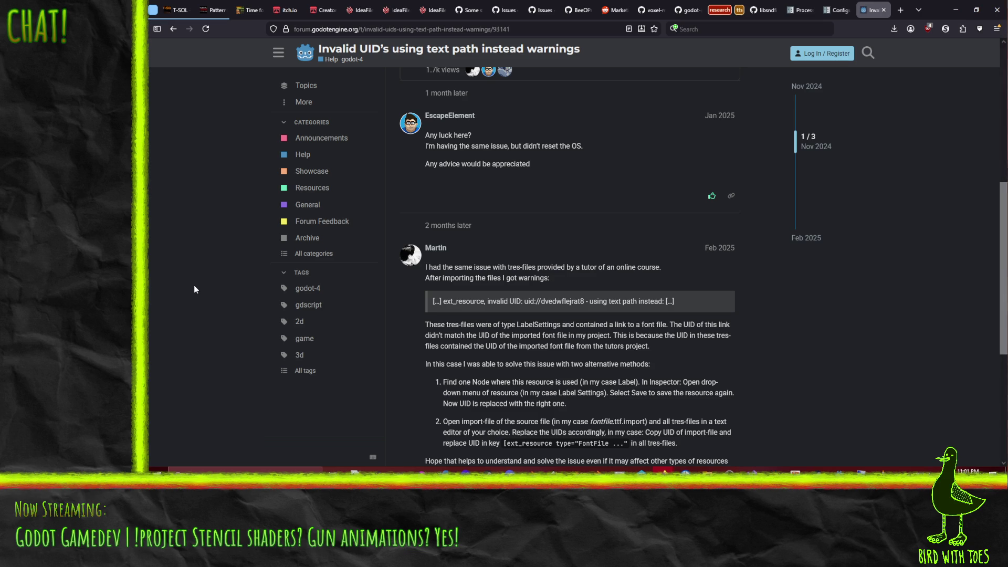
scroll(194, 289, down, 3)
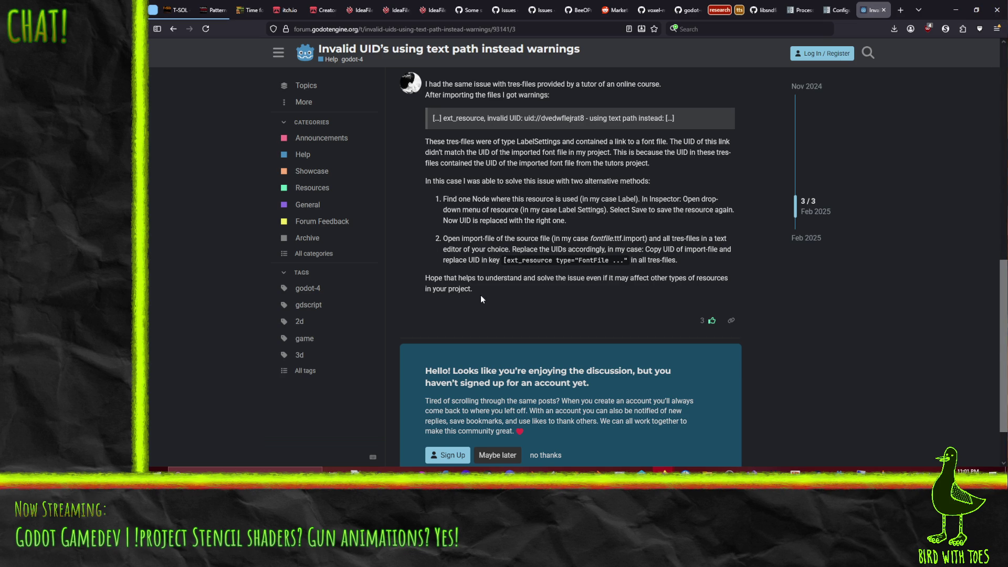
scroll(481, 295, down, 1)
scroll(481, 294, up, 10)
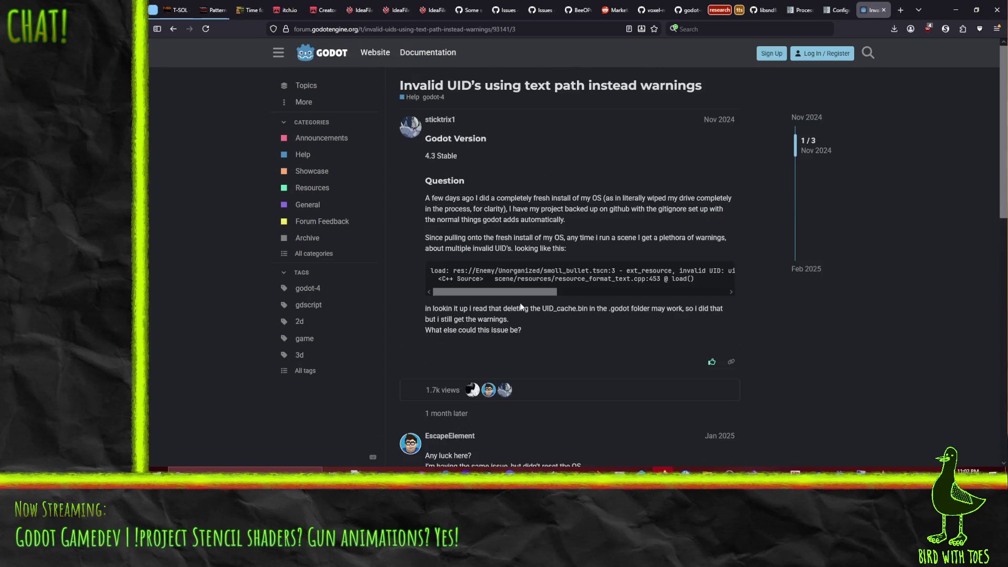
click(173, 30)
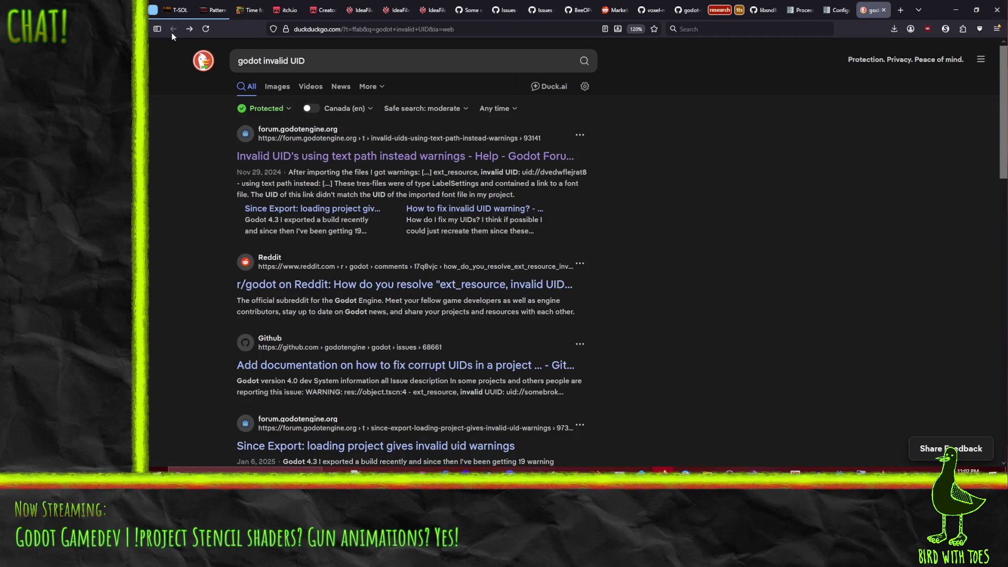
click(426, 290)
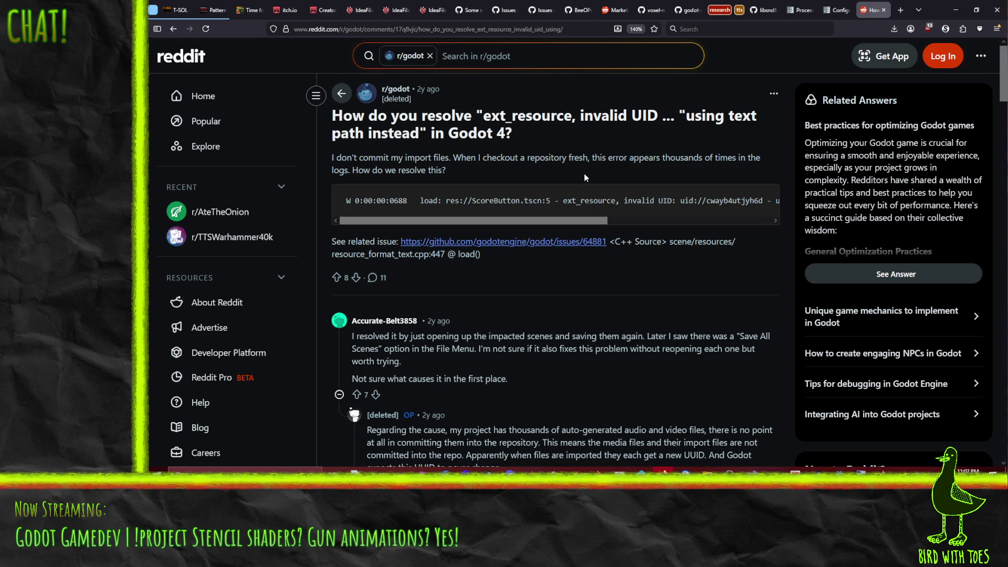
- Skim the Reddit thread on Godot 4 ext_resource invalid UID warnings and return to the results
scroll(583, 177, down, 5)
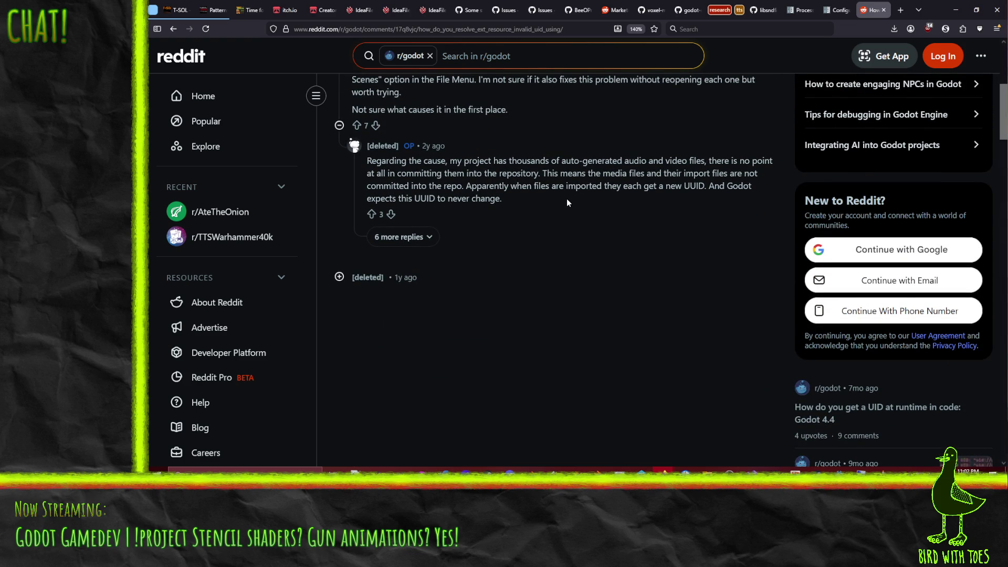
click(171, 29)
- Read the workaround in GitHub issue #68661 on fixing corrupt UIDs, then return to Godot
click(457, 374)
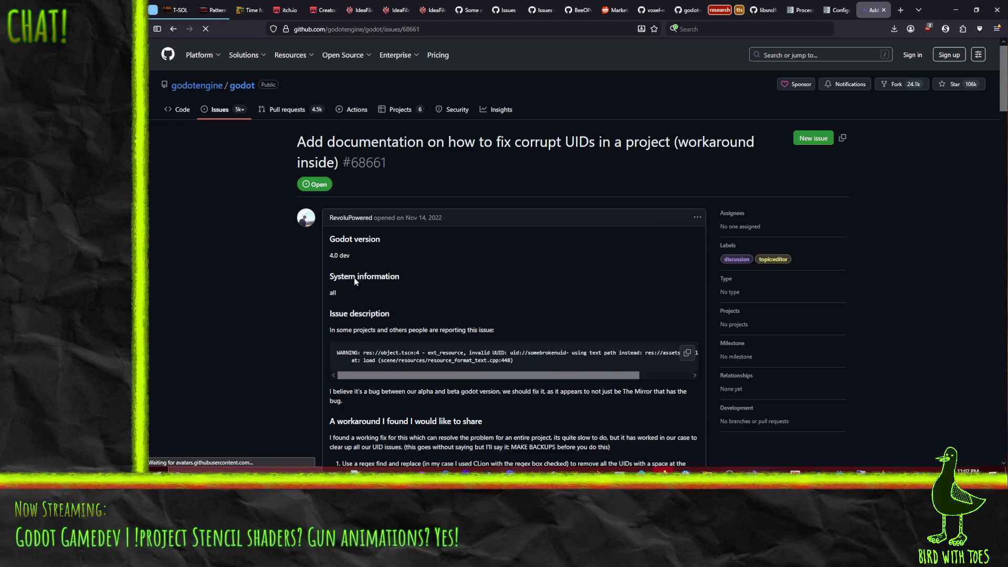
scroll(236, 273, down, 3)
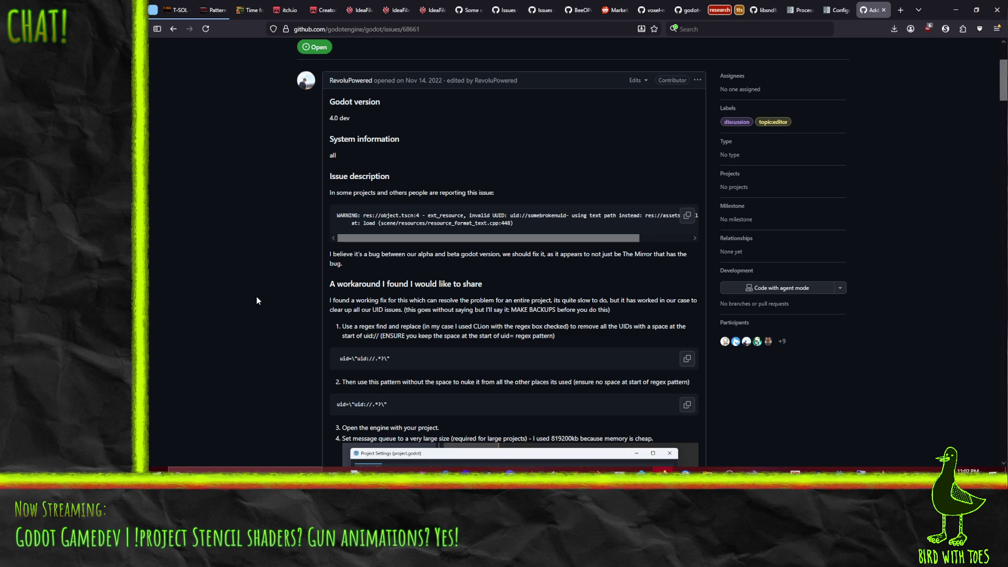
scroll(256, 297, down, 3)
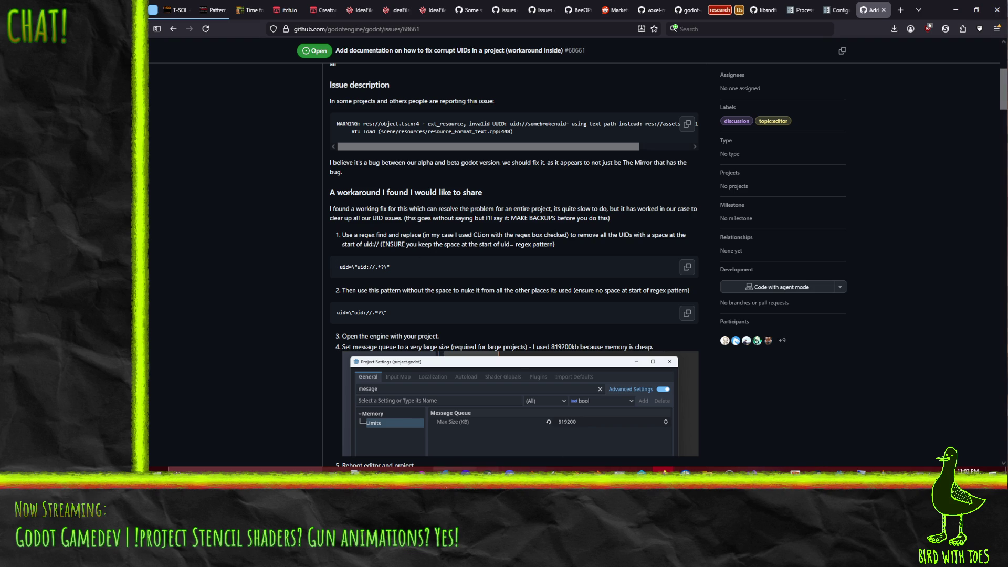
click(839, 470)
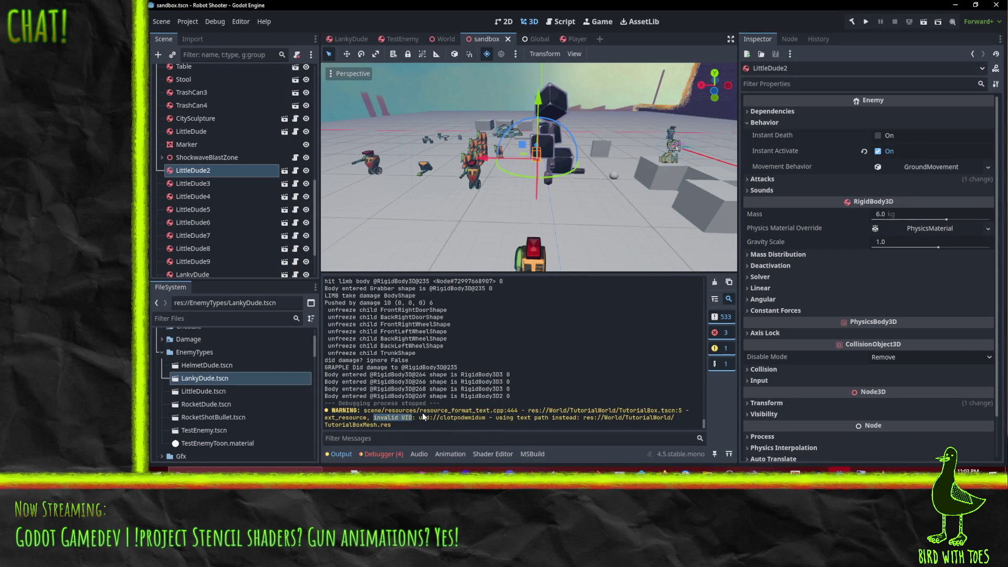
click(442, 418)
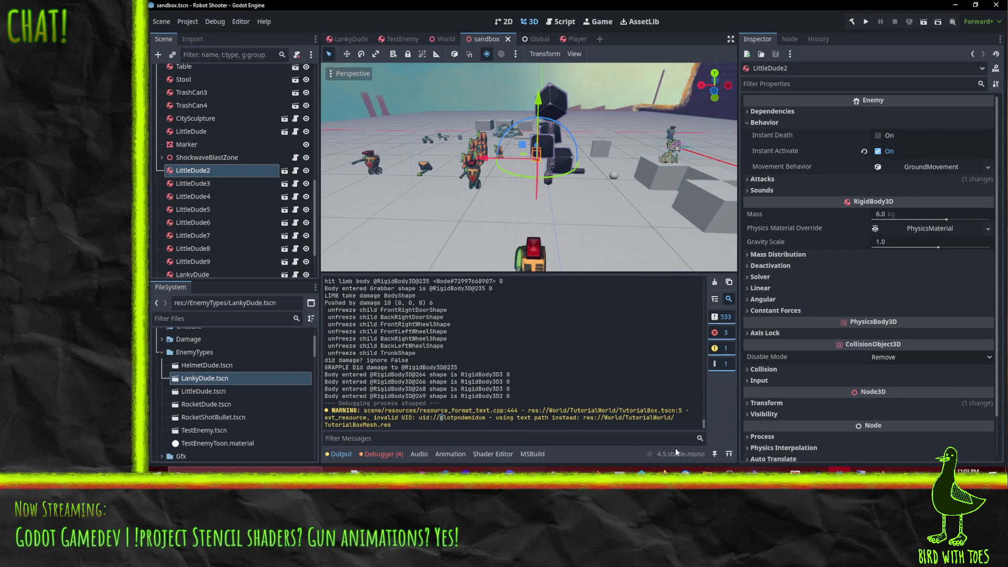
click(840, 469)
click(555, 469)
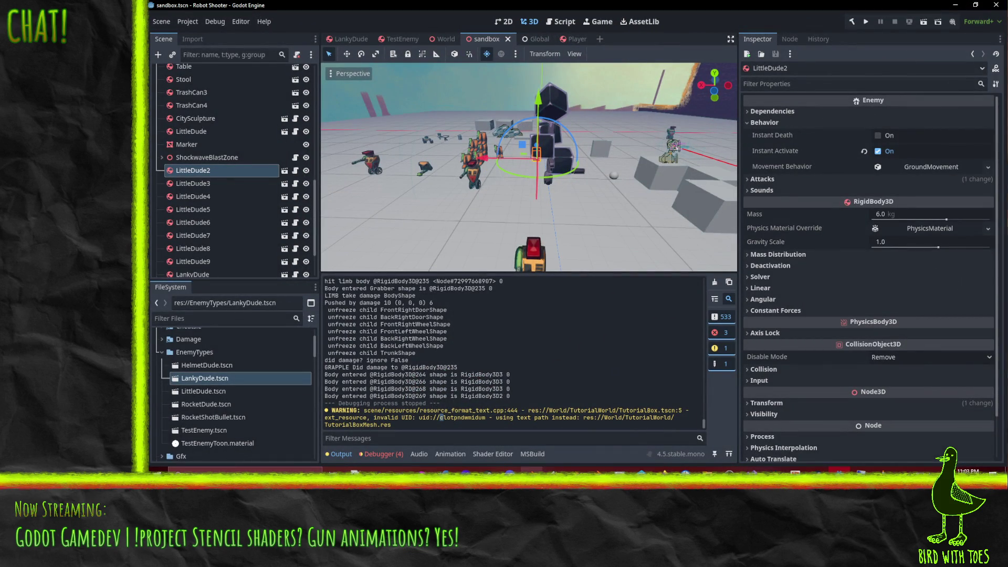
mouse_move(663, 470)
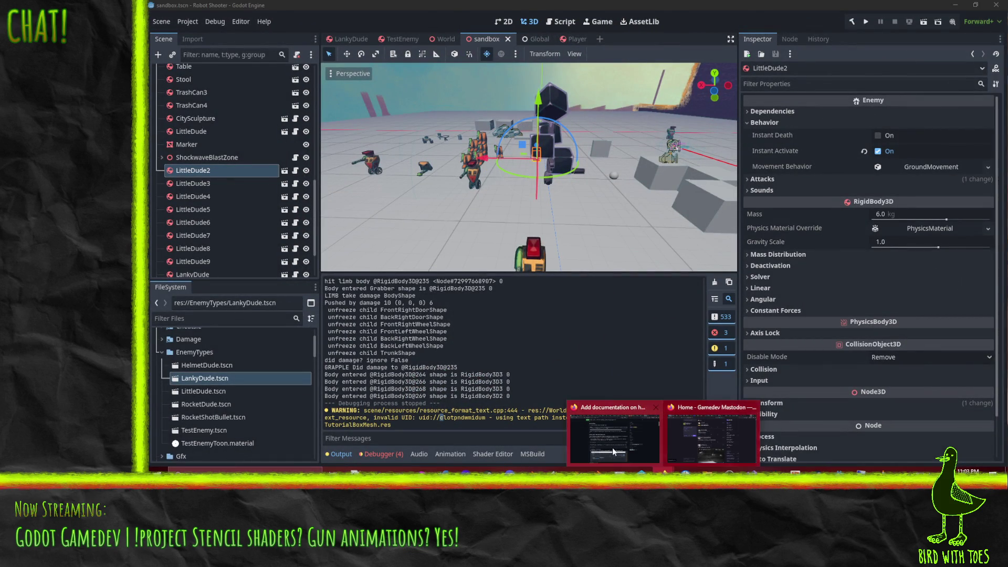
- Read through the later comments on the corrupt-UID GitHub issue, then return to Godot
click(613, 452)
scroll(226, 234, down, 8)
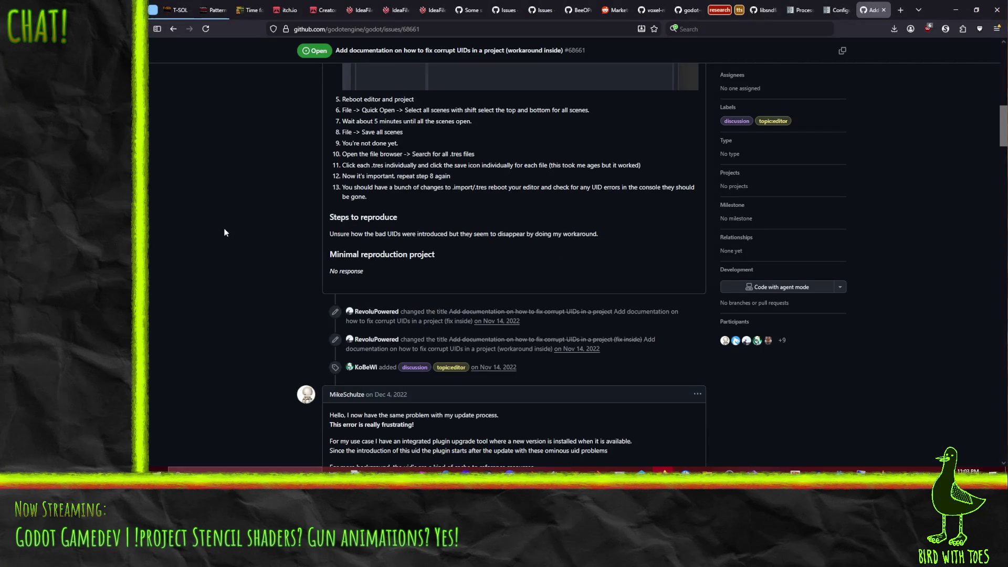
scroll(225, 228, down, 3)
scroll(226, 228, down, 4)
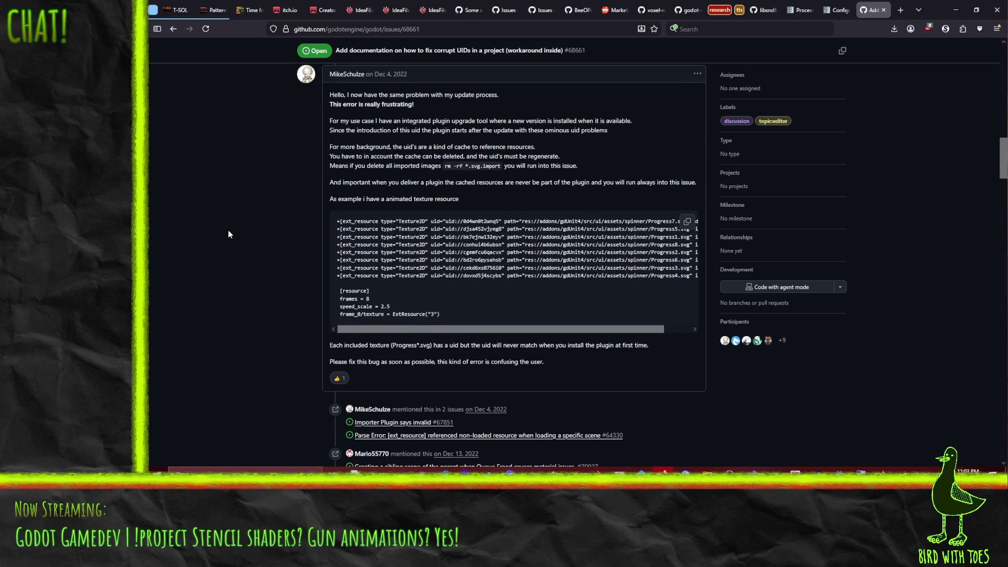
scroll(228, 231, up, 1)
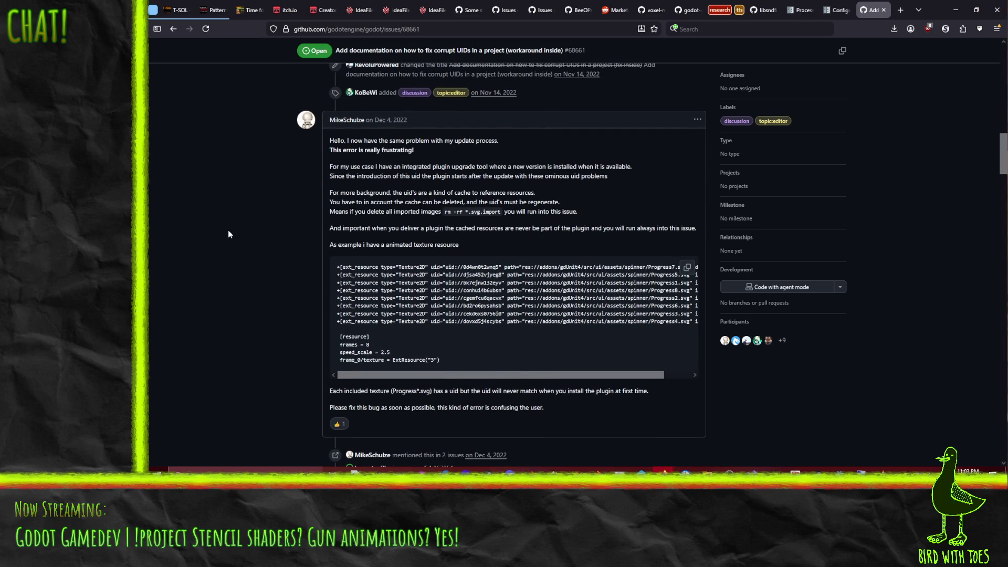
scroll(266, 265, down, 3)
scroll(266, 266, up, 1)
scroll(285, 225, up, 1)
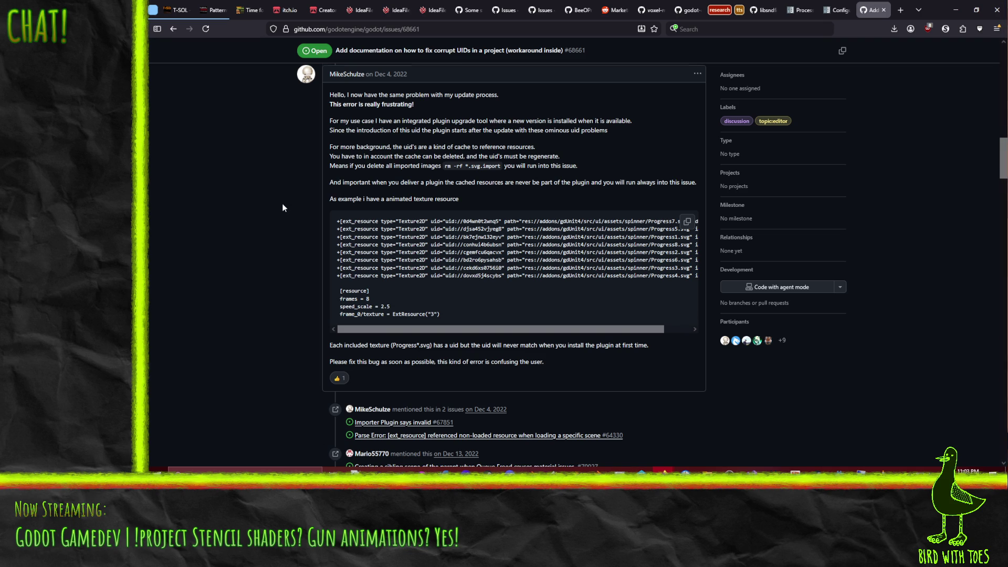
scroll(284, 205, down, 3)
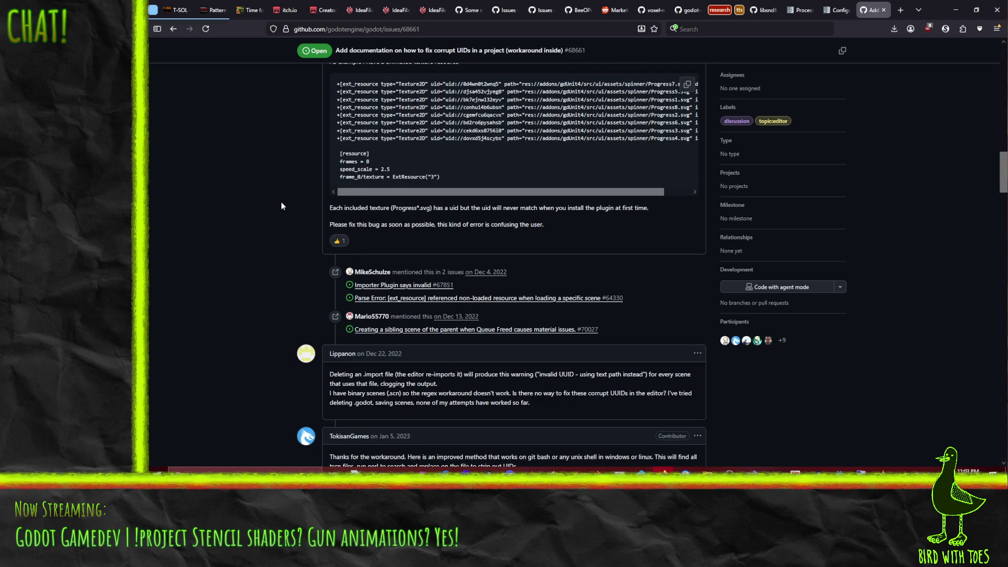
scroll(282, 205, down, 3)
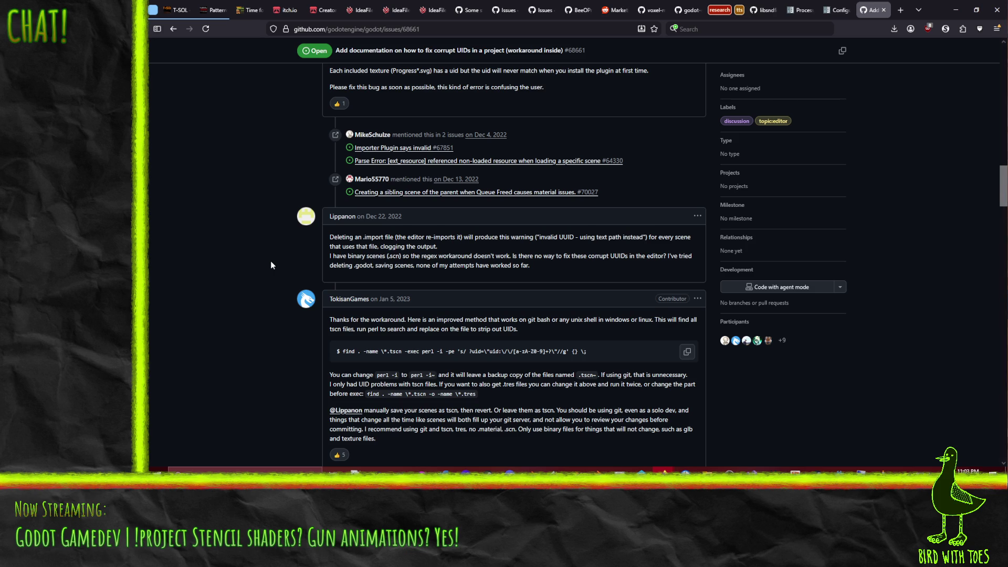
scroll(271, 265, down, 3)
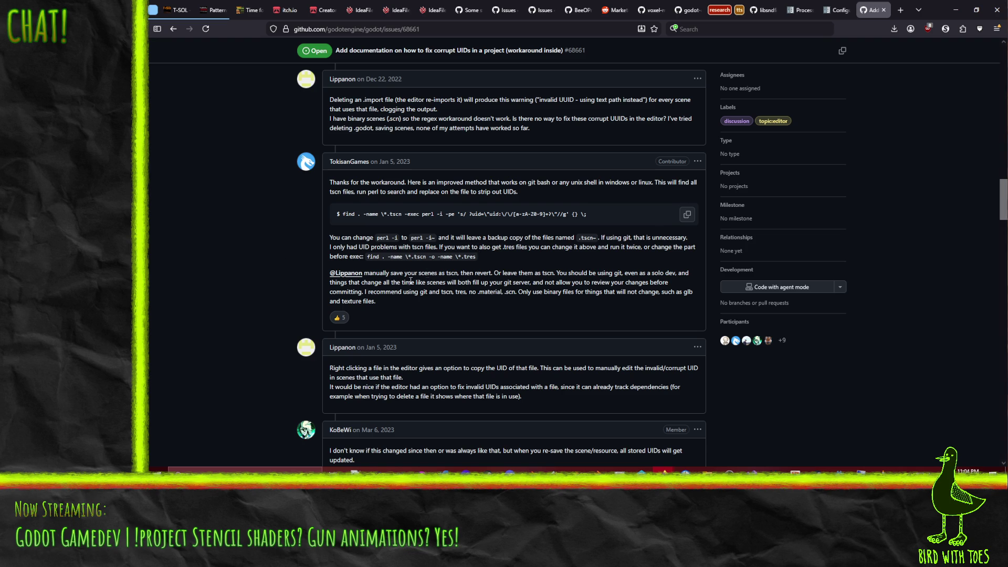
scroll(286, 317, down, 3)
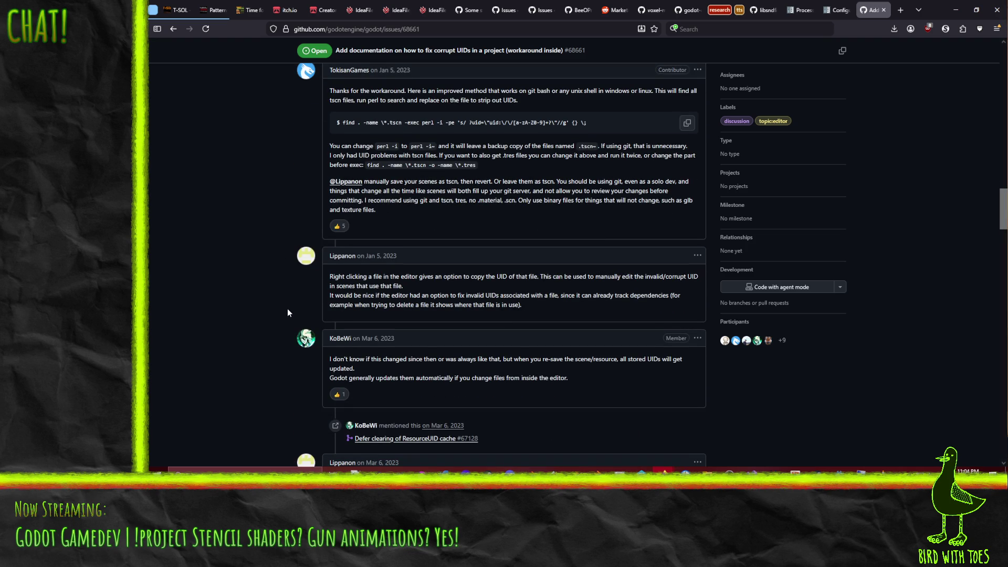
scroll(288, 309, down, 5)
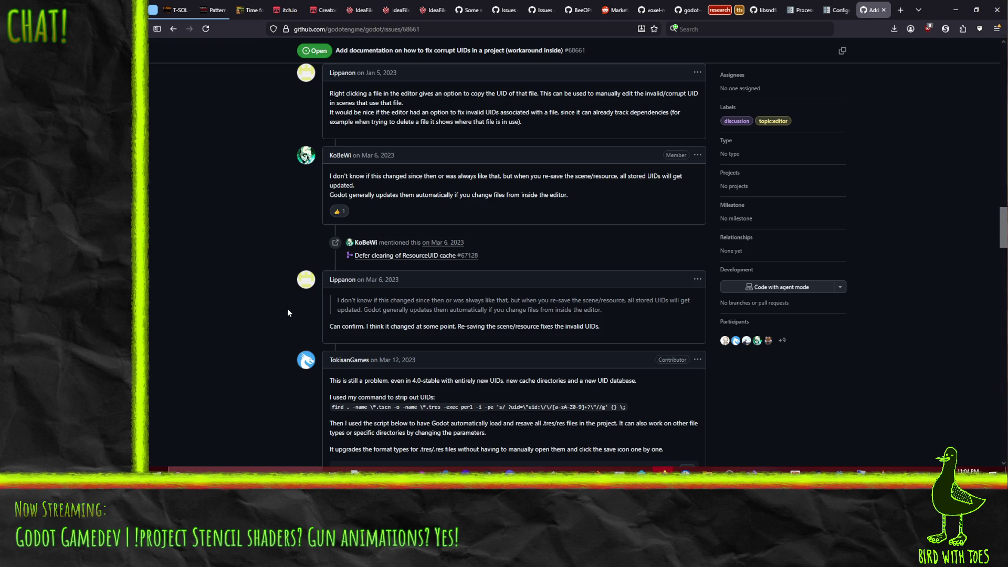
scroll(288, 309, down, 5)
scroll(288, 309, down, 5)
scroll(288, 313, down, 20)
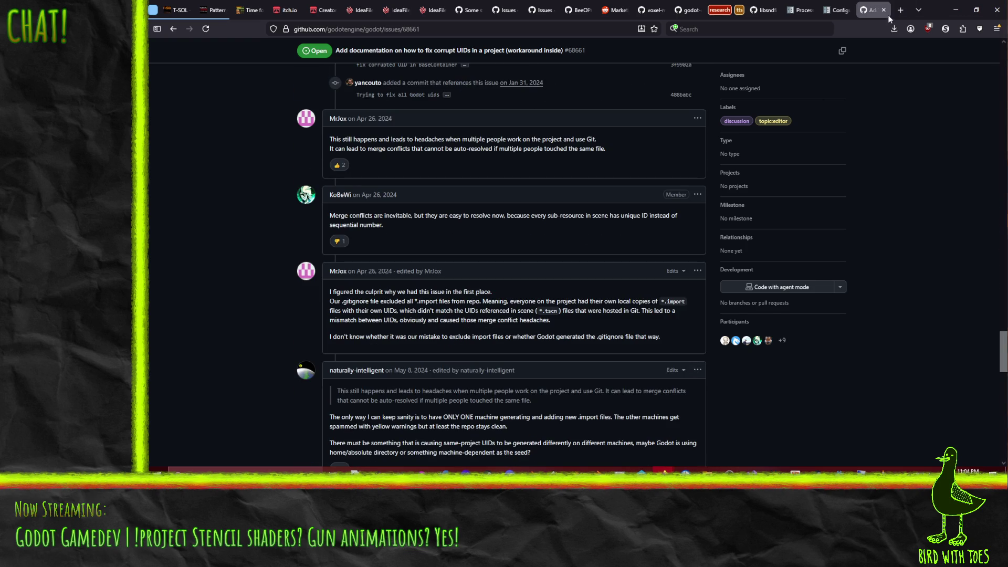
key(alt+Tab)
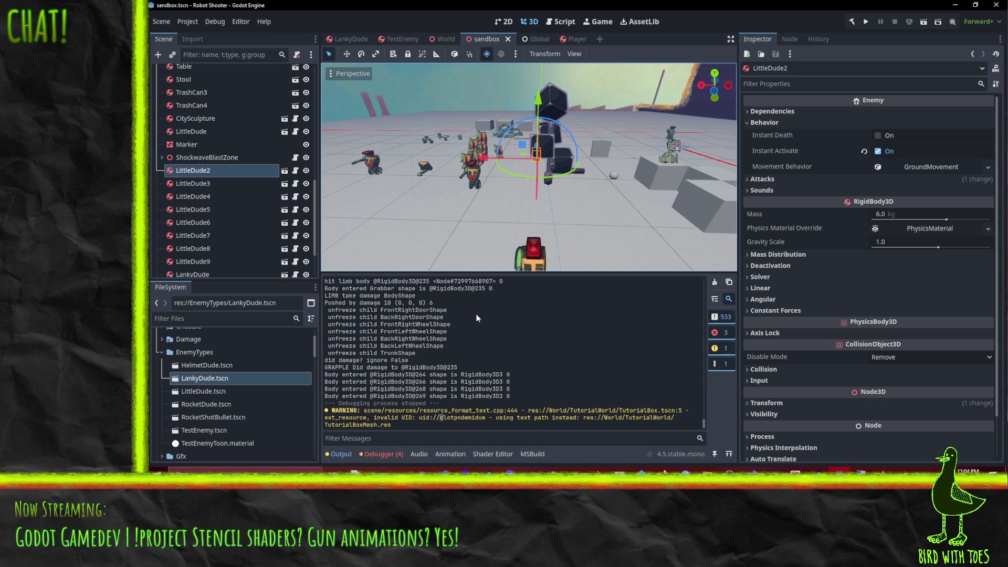
- Orbit in close around the LittleDude2 enemy, then switch to Visual Studio
mouse_move(441, 186)
mouse_down()
mouse_move(553, 182)
mouse_move(497, 155)
mouse_move(424, 143)
mouse_move(705, 138)
mouse_move(727, 149)
mouse_up()
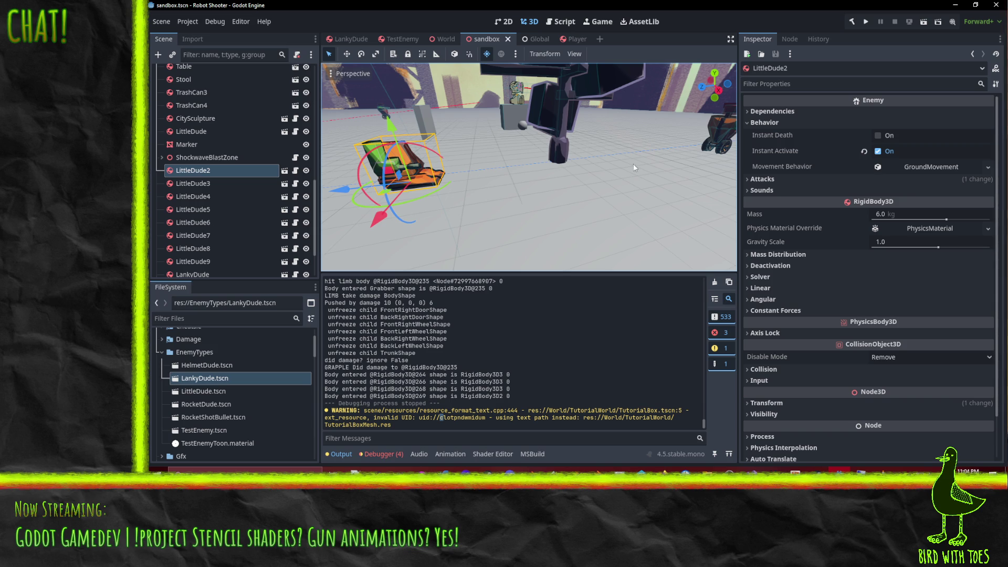
click(758, 489)
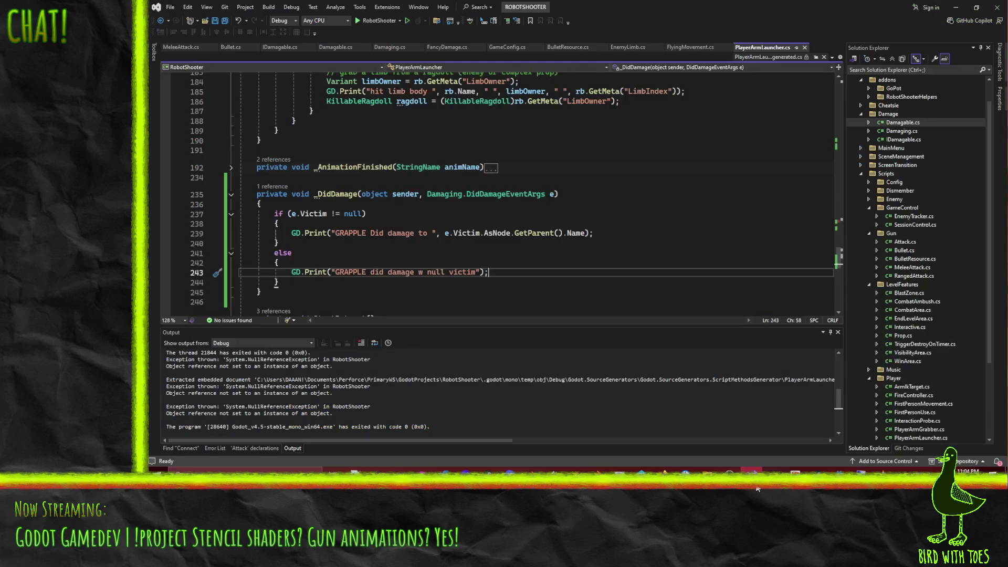
- Find the existing deferred StartRetract call near _DidDamage in PlayerArmLauncher.cs
scroll(526, 281, up, 7)
scroll(446, 247, down, 9)
scroll(369, 211, up, 1)
key(Up)
key(Up)
key(Home)
scroll(551, 234, up, 13)
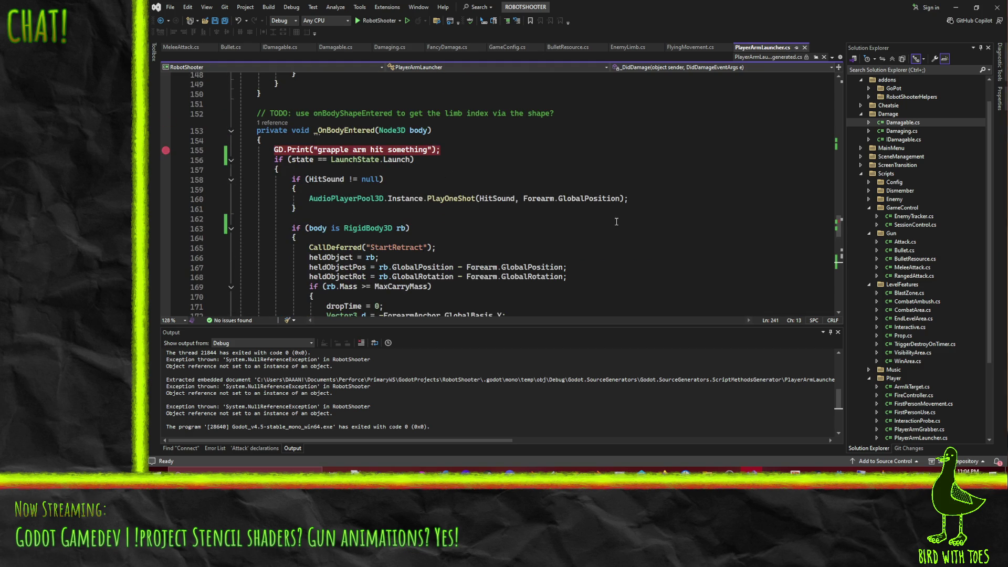
scroll(615, 220, down, 2)
click(472, 191)
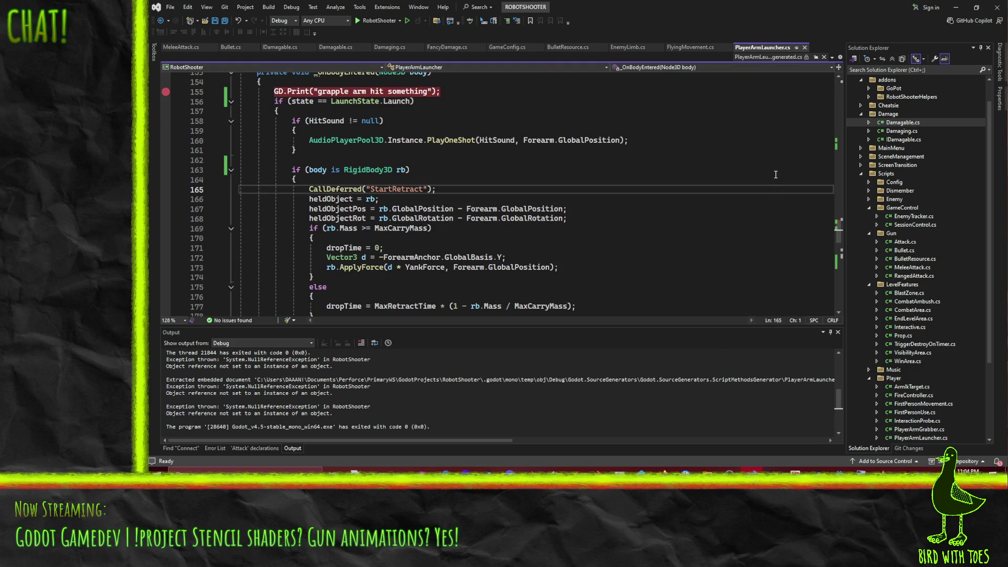
- Paste CallDeferred("StartRetract"); under _DidDamage's GD.Print line and save PlayerArmLauncher.cs
scroll(462, 198, down, 12)
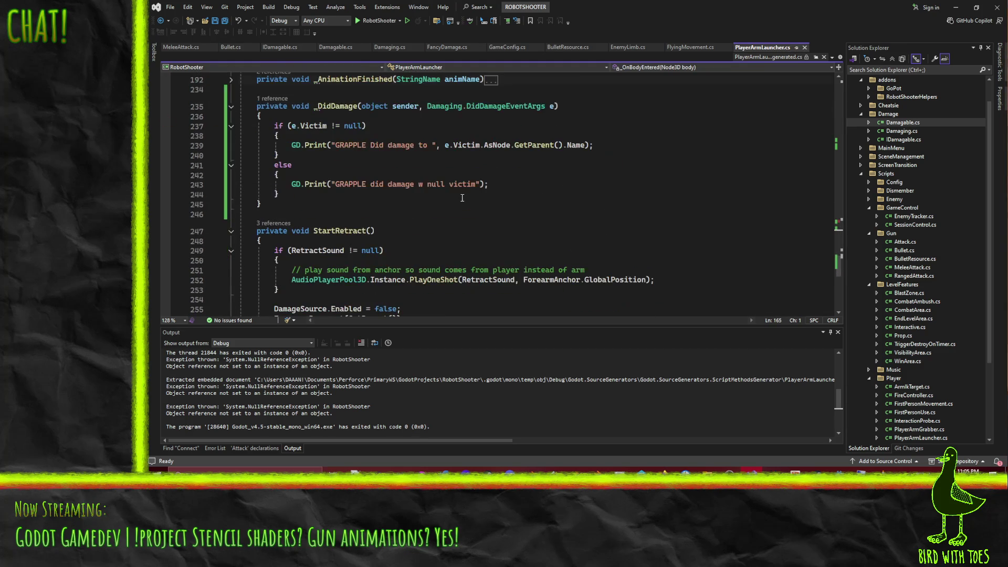
scroll(340, 178, up, 1)
click(656, 187)
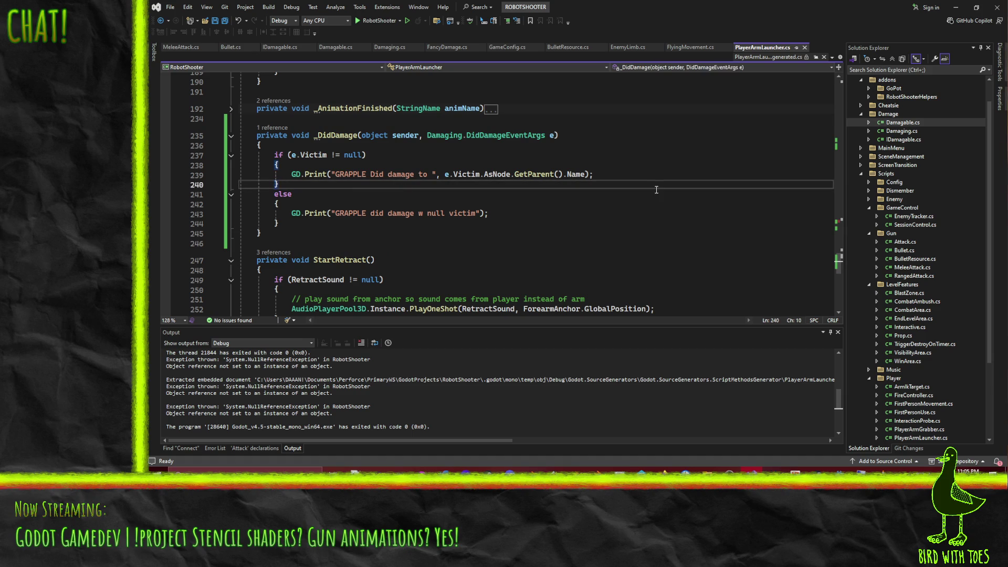
key(Home)
key(Home)
key(Up)
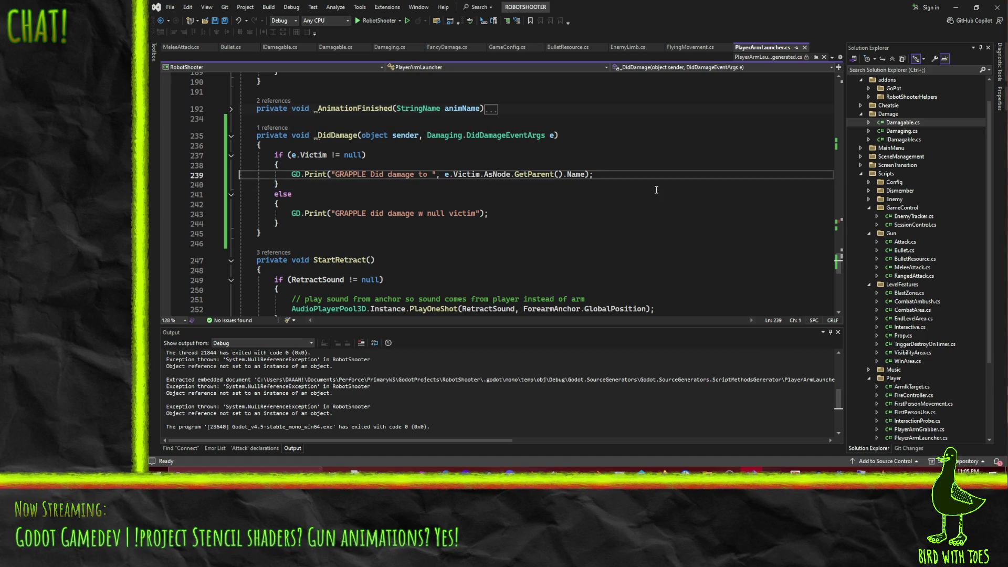
key(Down)
text(CallDeferred("StartRetract");)
key(Up)
key(Down)
key(Down)
key(Down)
key(Down)
key(Down)
key(ctrl+s)
key(Up)
key(Up)
key(Up)
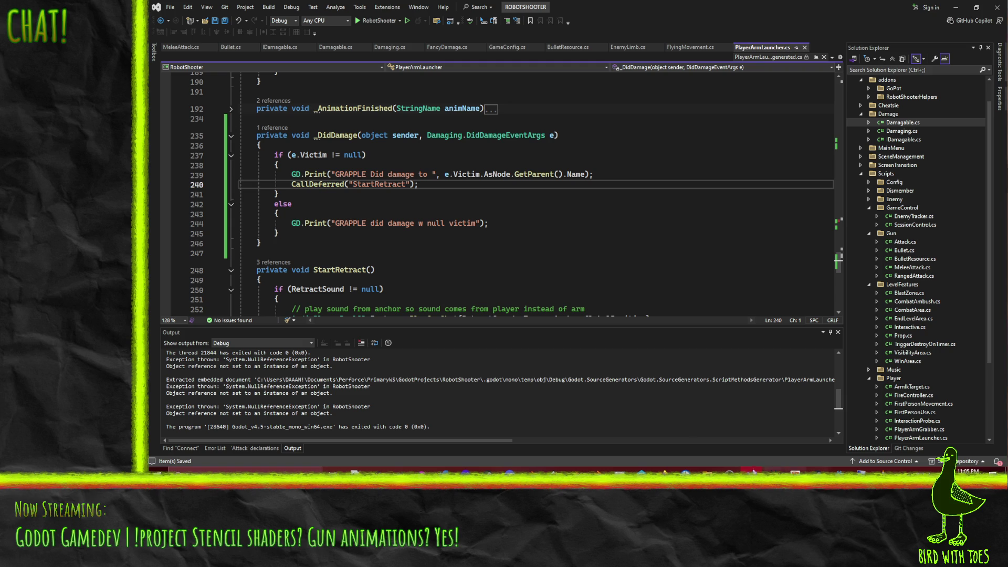
click(279, 233)
key(alt+Tab)
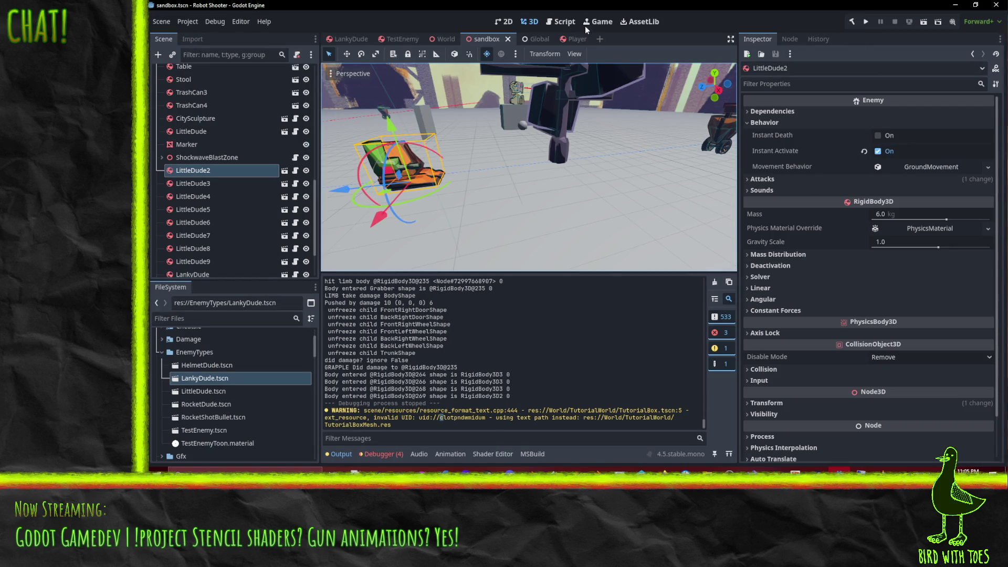
- Enable collision layer 3 and Monitorable on TestEnemy's Damagable area, compared against LankyDude, and save
click(389, 40)
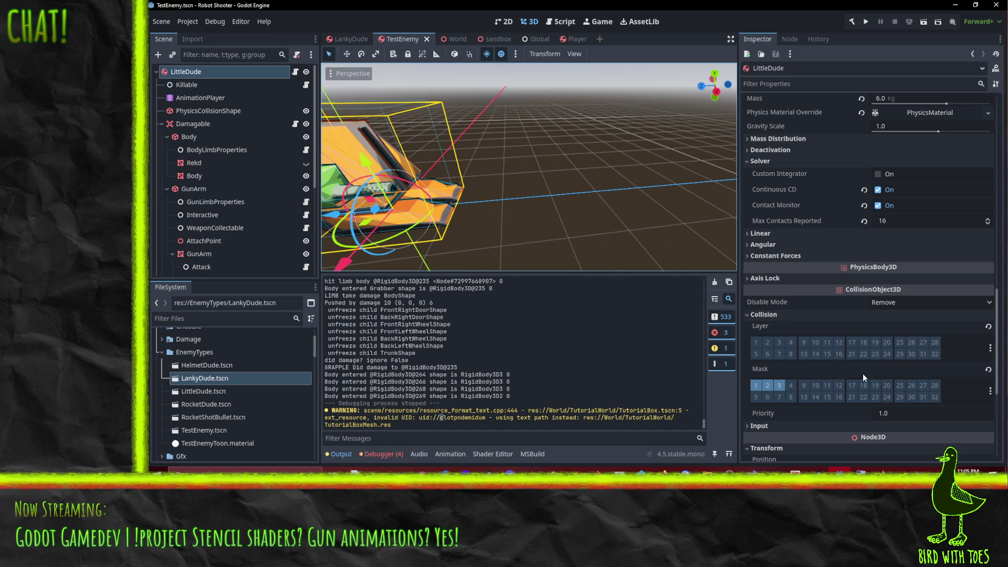
click(779, 342)
click(191, 126)
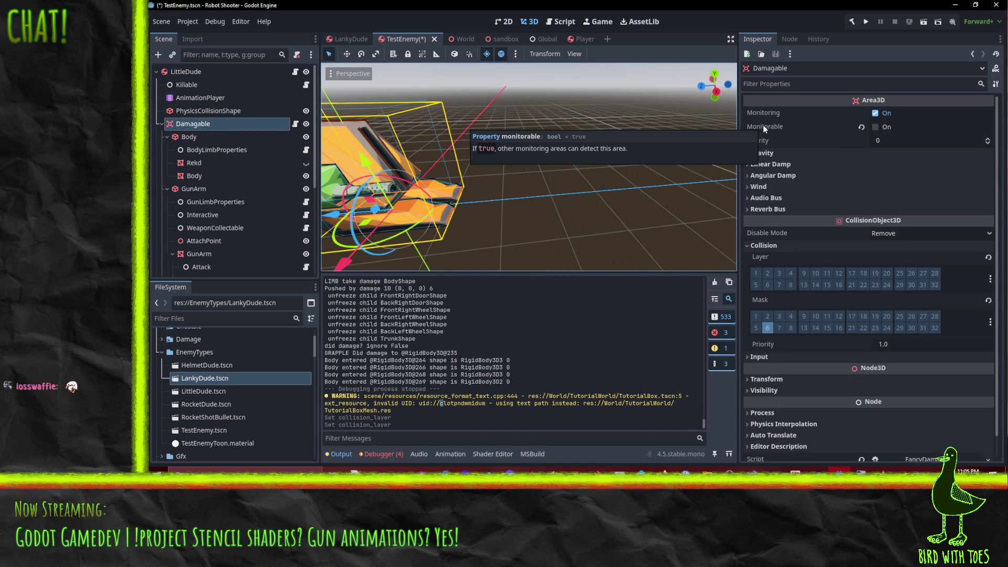
click(345, 40)
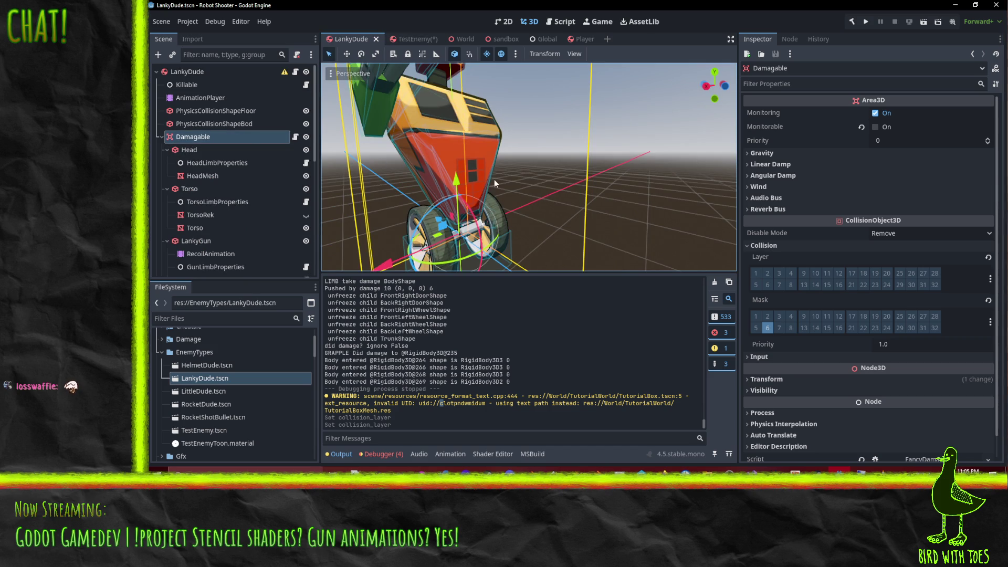
click(402, 39)
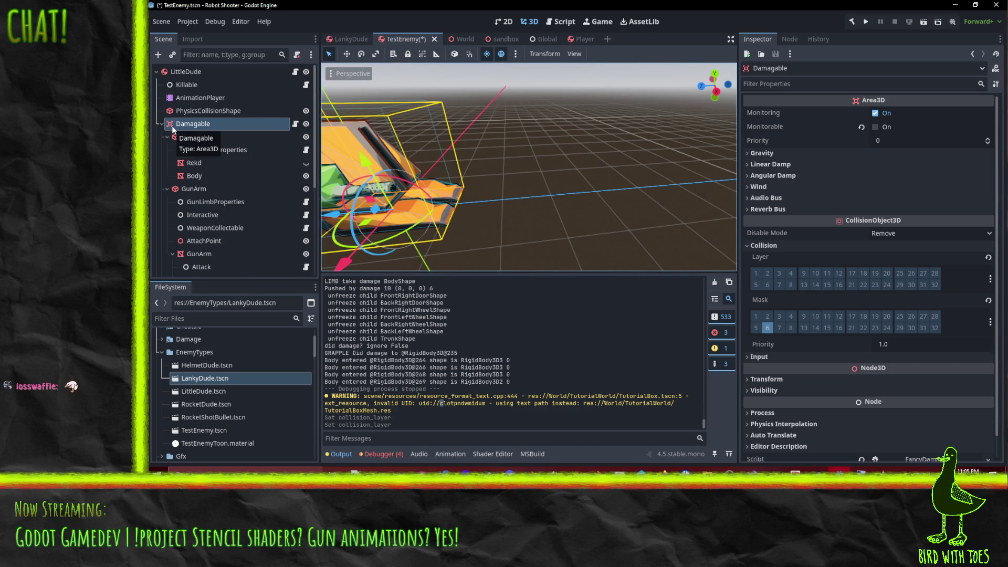
click(875, 127)
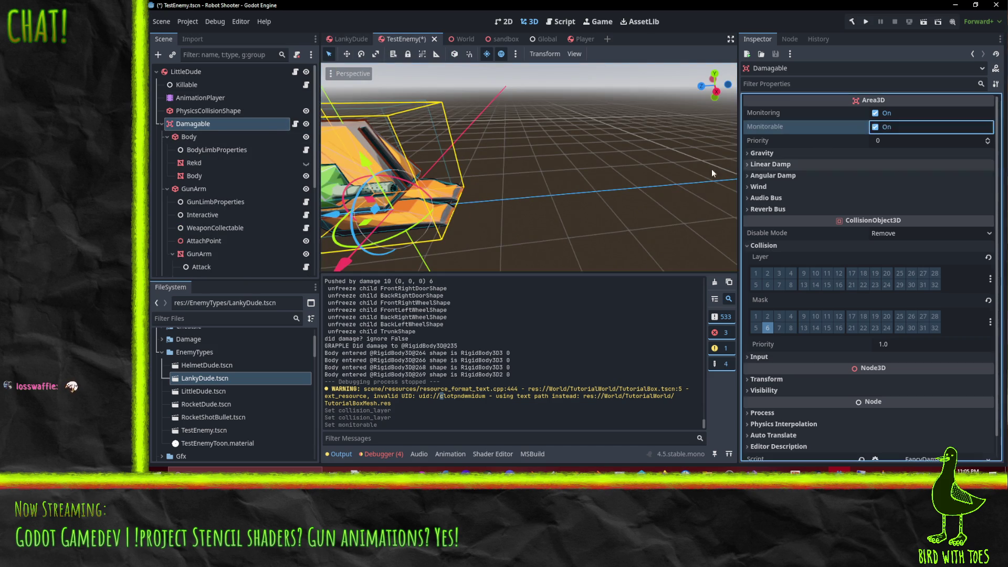
key(ctrl+s)
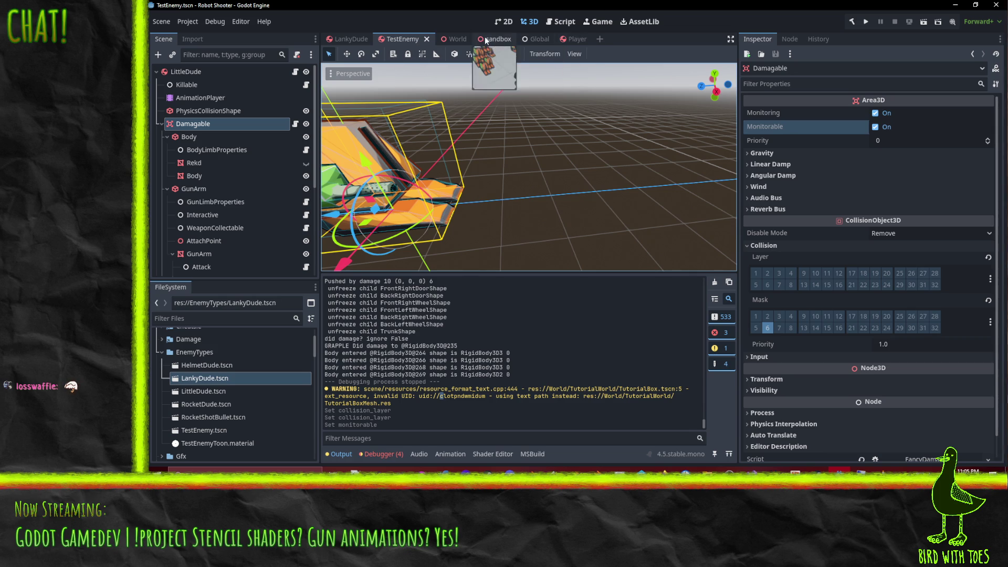
click(496, 39)
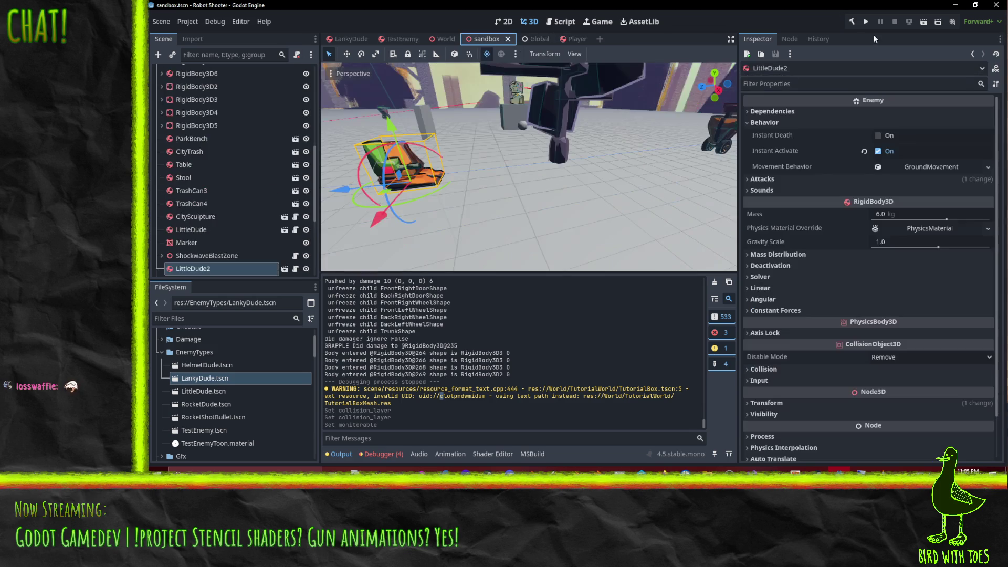
- Playtest the sandbox scene, firing at a robot enemy, then stop the game with F8
click(922, 23)
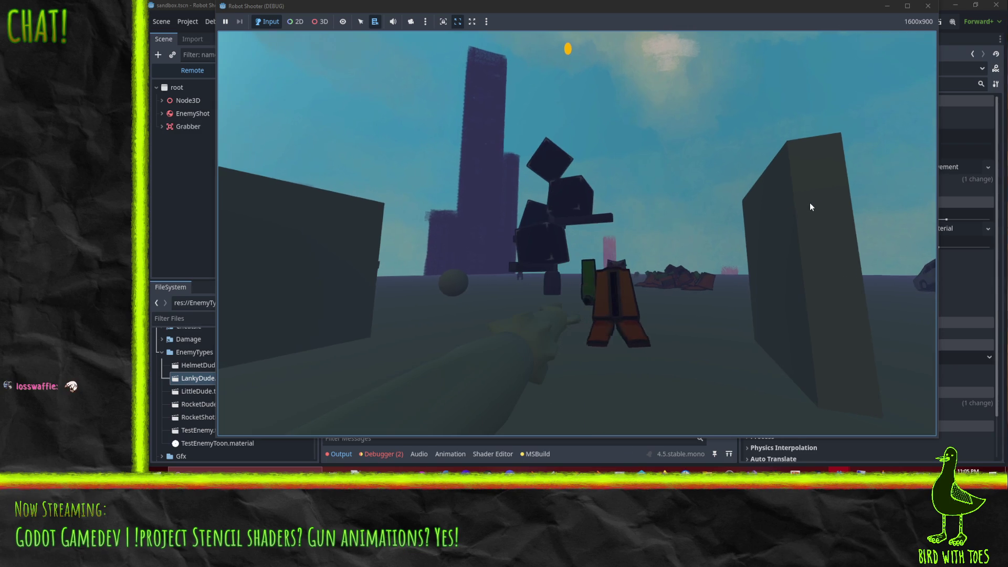
click(818, 200)
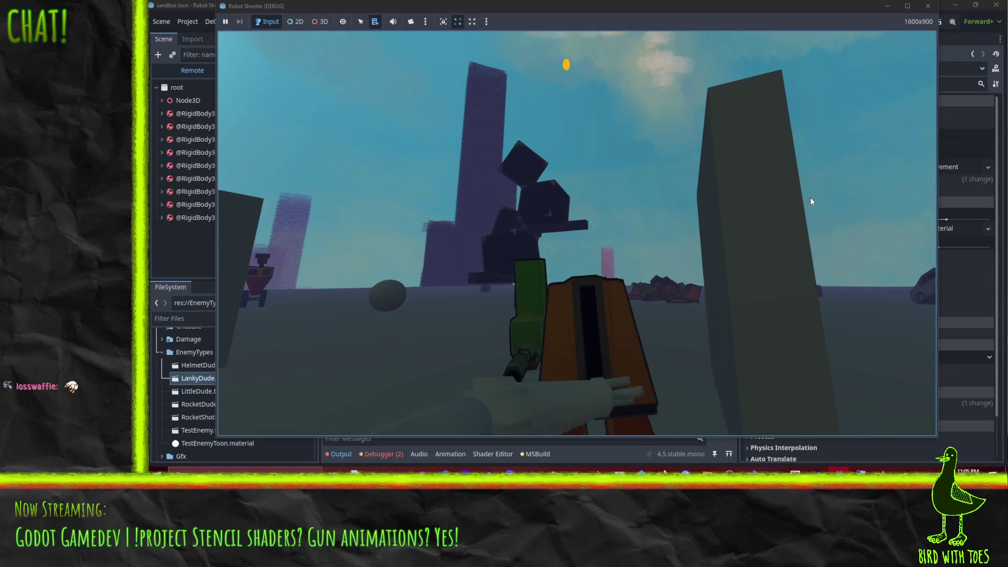
key(F8)
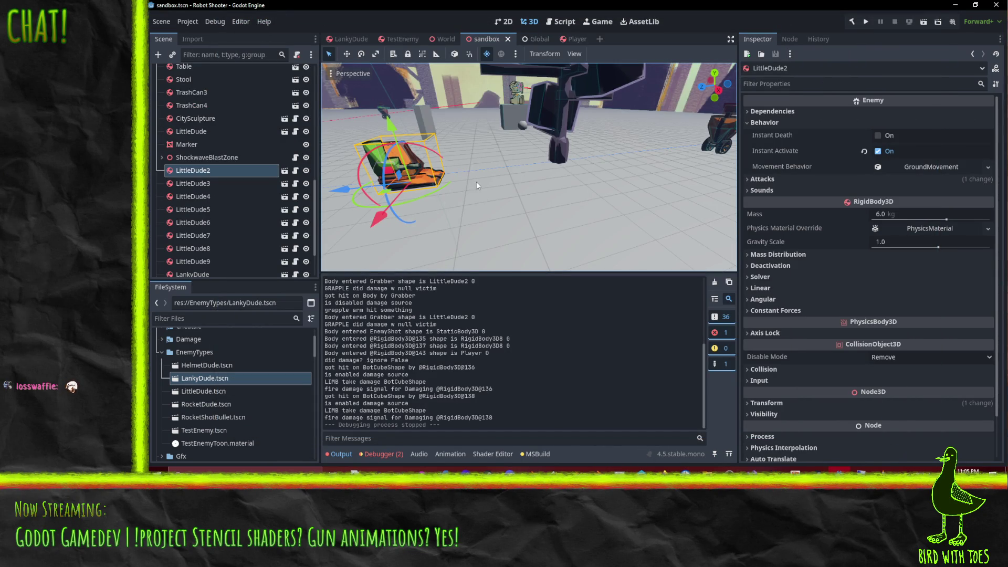
- Check LittleDude's collision layers in the TestEnemy scene
scroll(228, 95, up, 10)
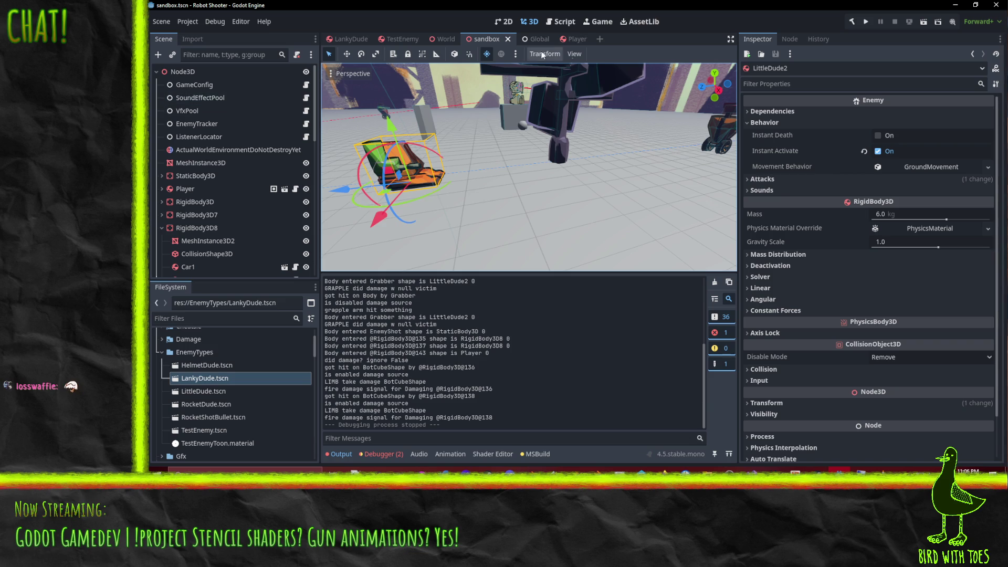
click(400, 39)
click(177, 74)
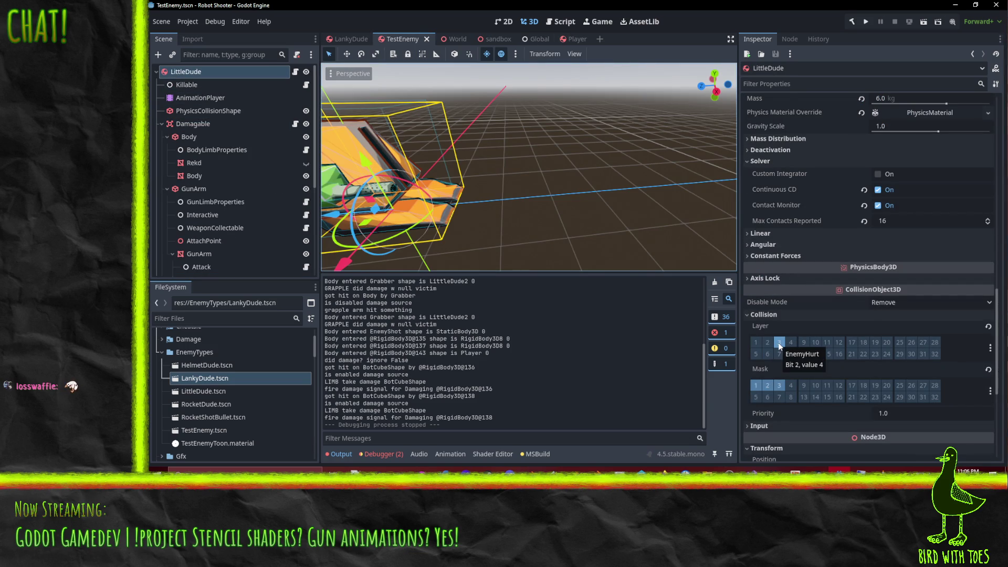
- Add mask layer 4 (Props) to the Player's Grabber so it masks layers 3 and 4
mouse_move(464, 42)
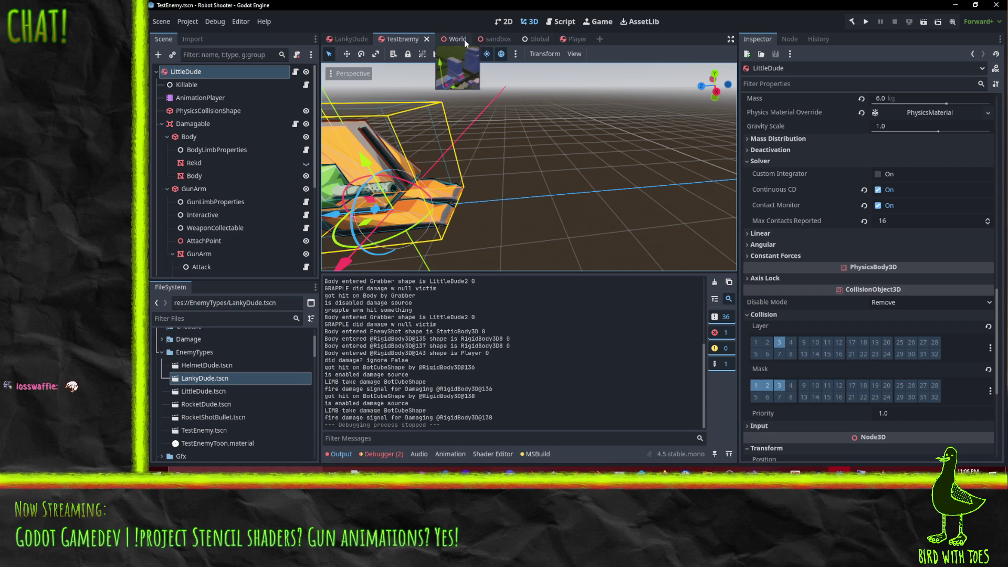
click(572, 39)
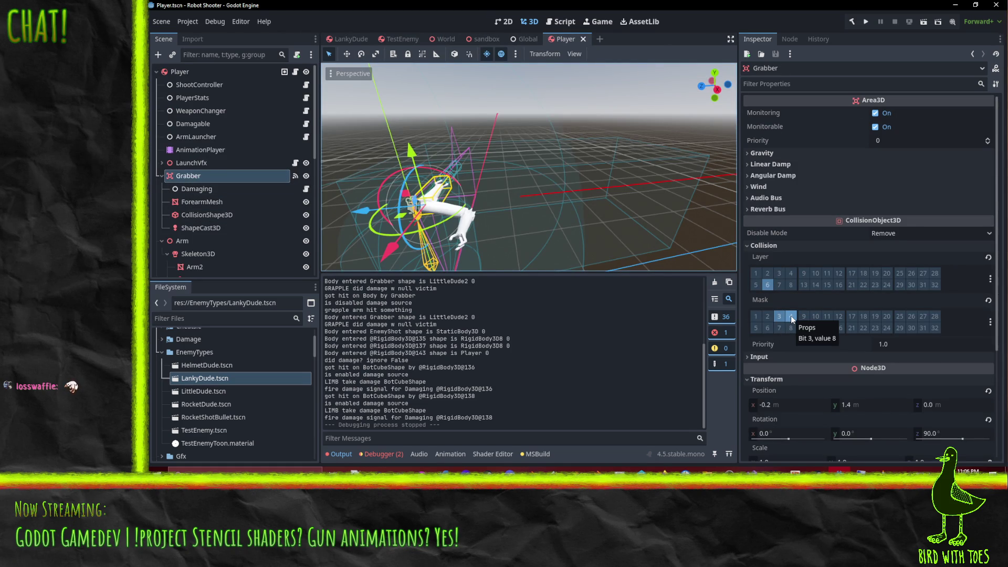
click(791, 317)
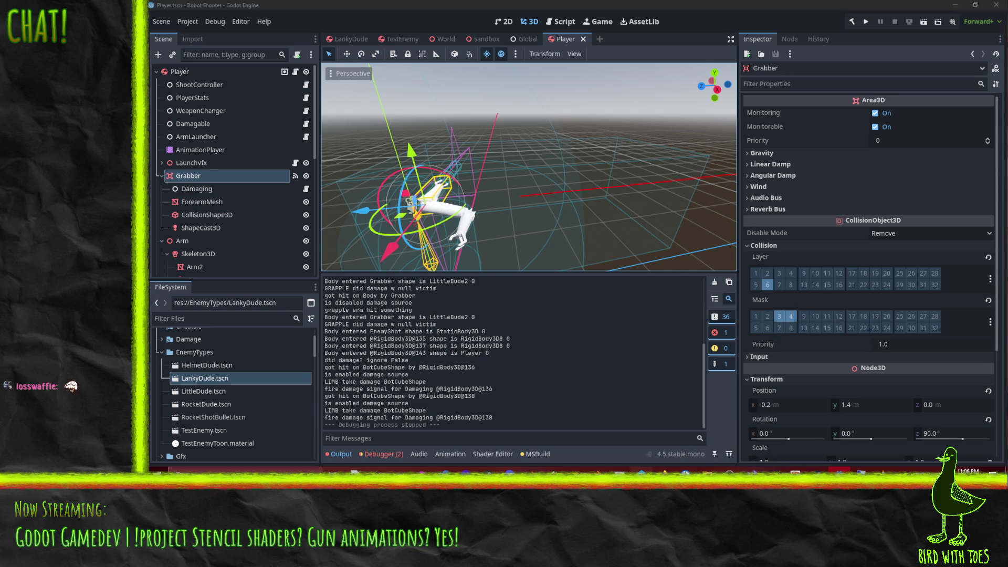
click(641, 470)
- Diff the pending Player.tscn in the default changelist against its have revision
right_click(423, 165)
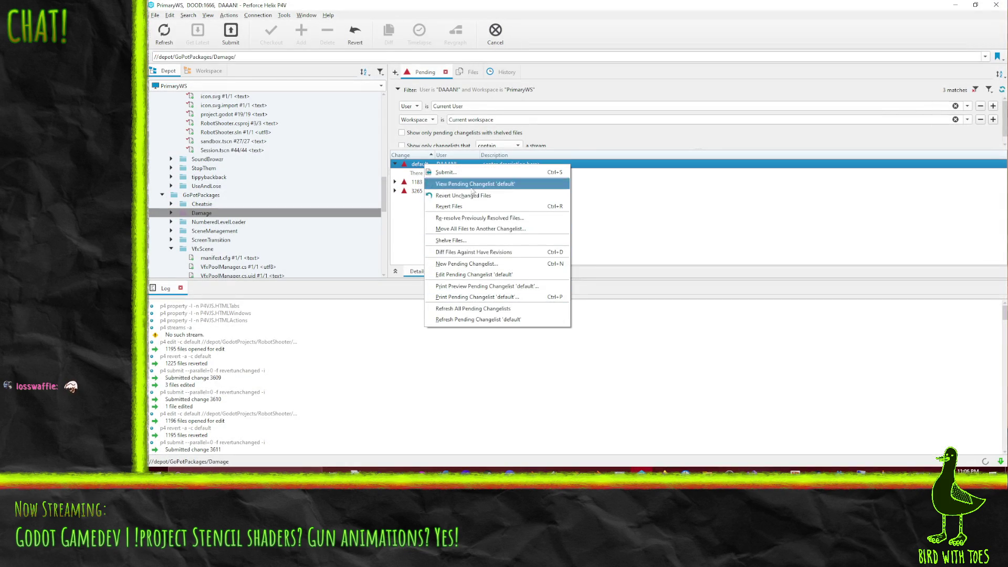
click(422, 210)
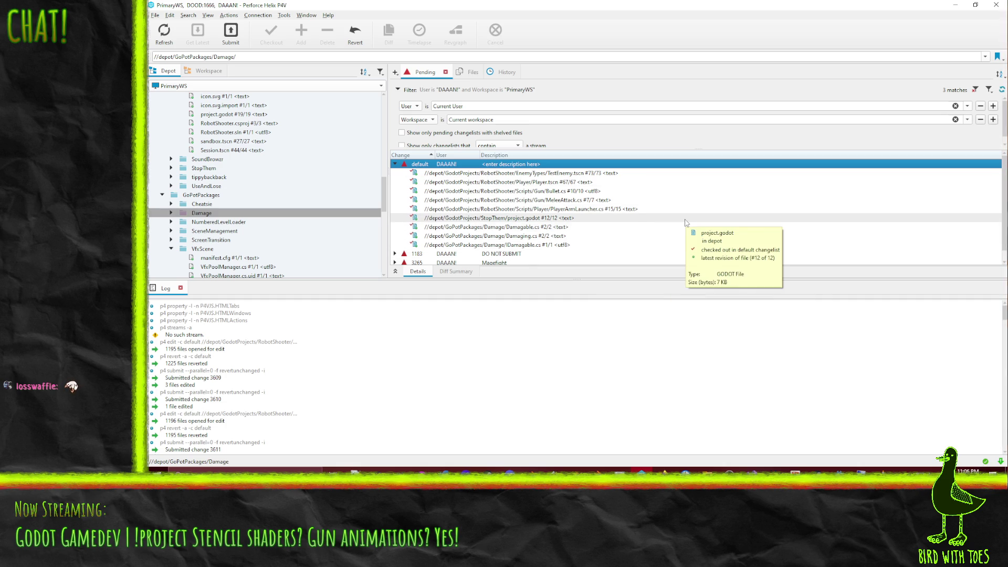
right_click(504, 182)
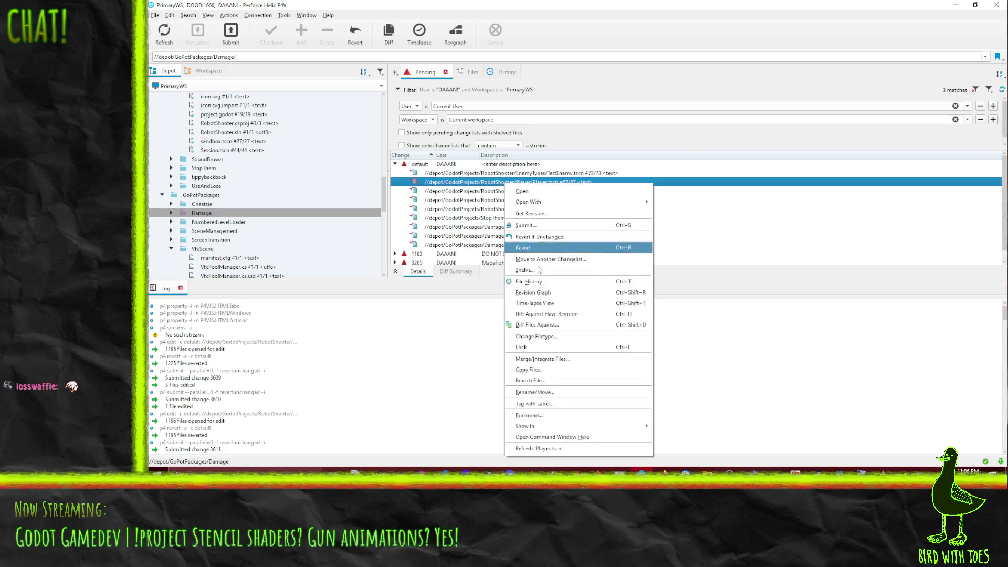
click(564, 313)
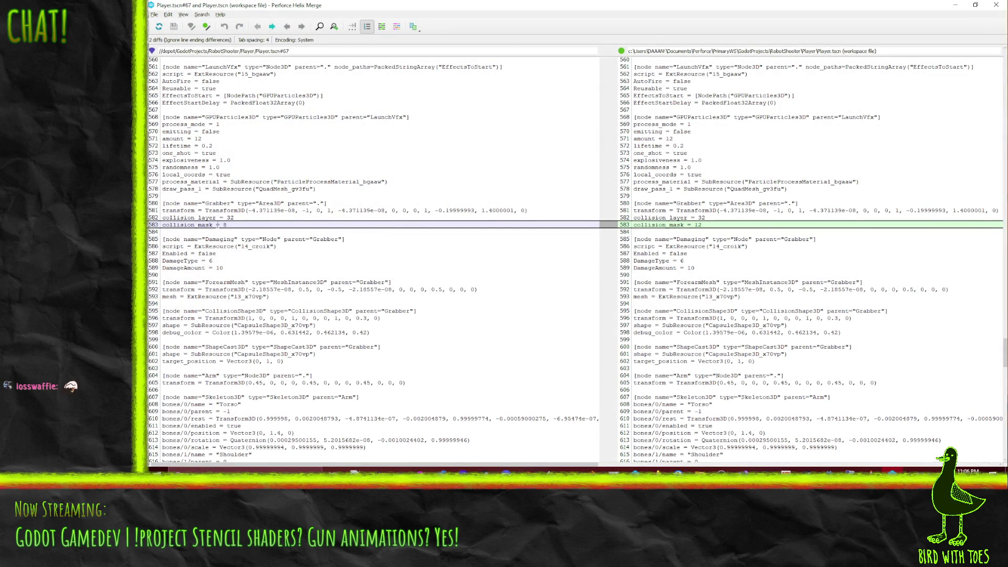
- Verify line 583 shows collision_mask 8 in revision #67 versus 12 locally, then return to Godot
click(225, 225)
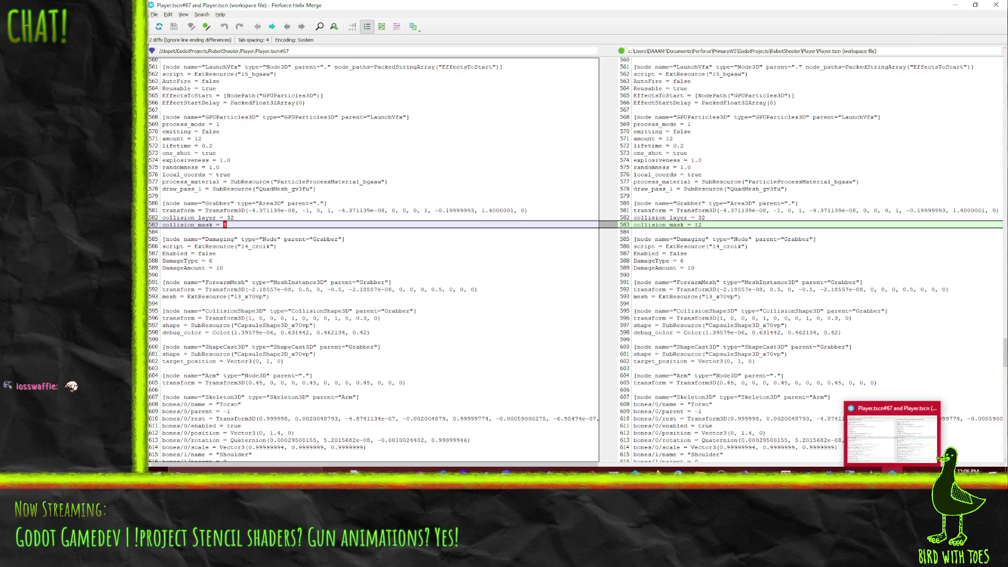
mouse_move(892, 471)
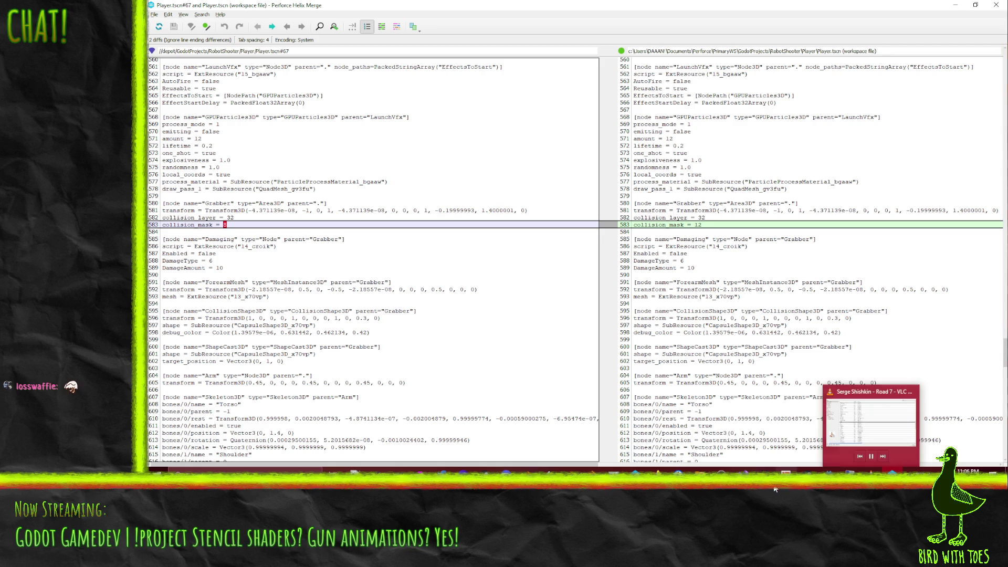
mouse_move(743, 471)
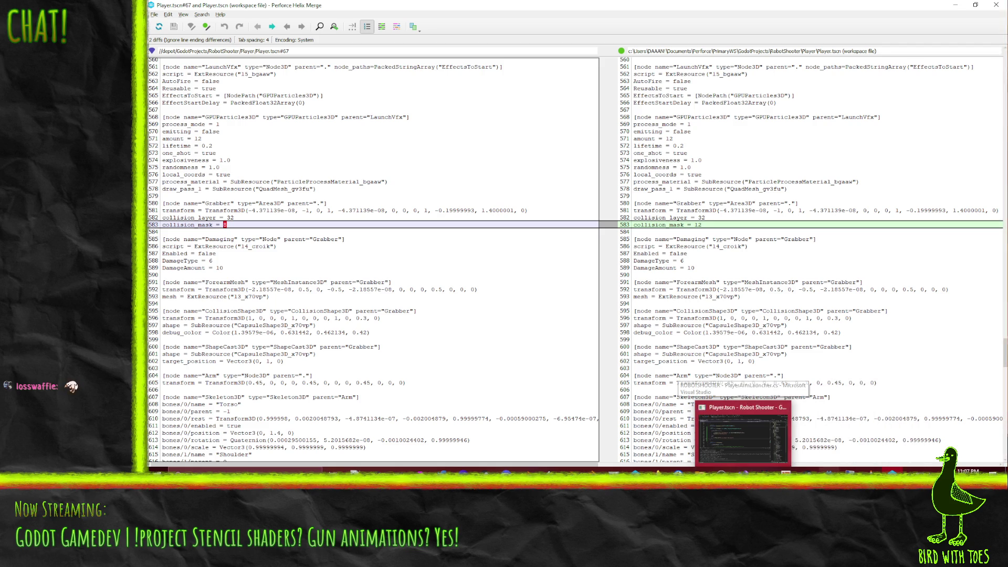
click(830, 471)
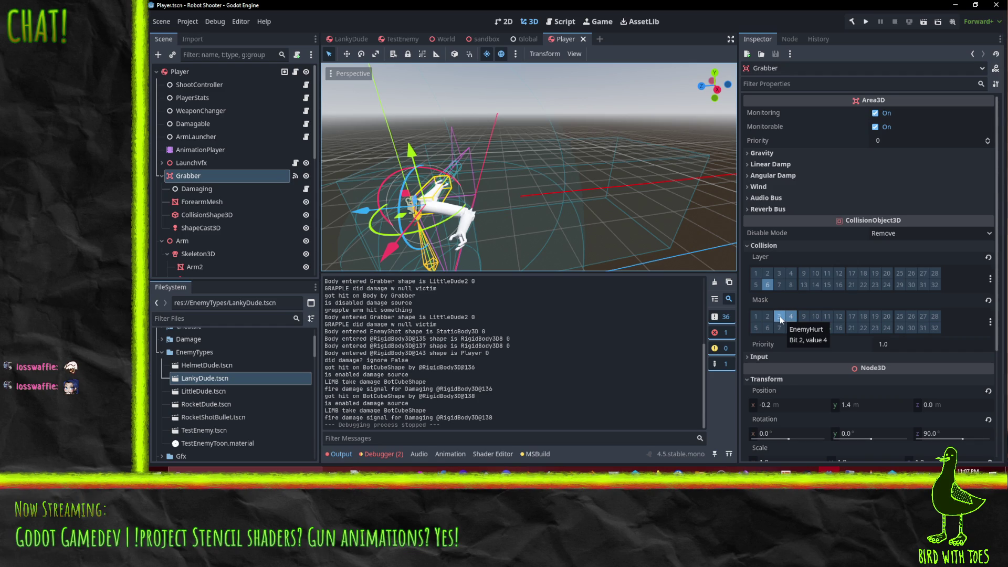
- Untick Grabber mask layer 3, save Player.tscn, and run the sandbox scene
click(779, 315)
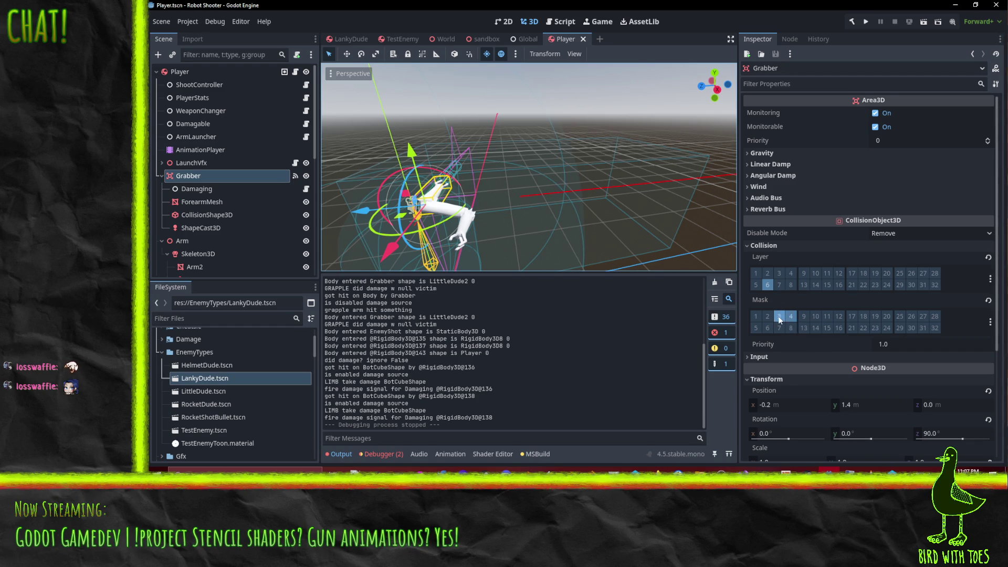
key(ctrl+s)
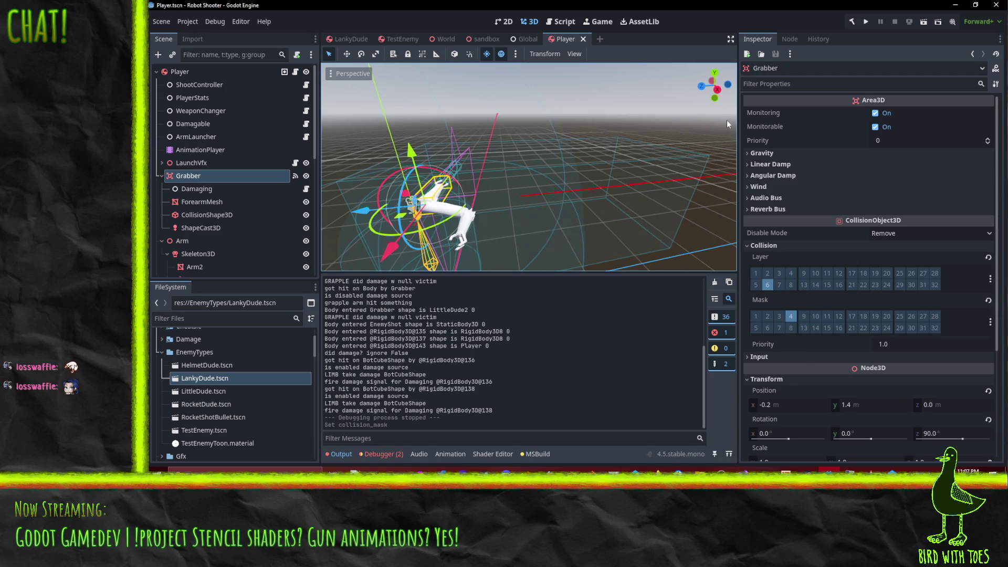
click(483, 39)
click(922, 22)
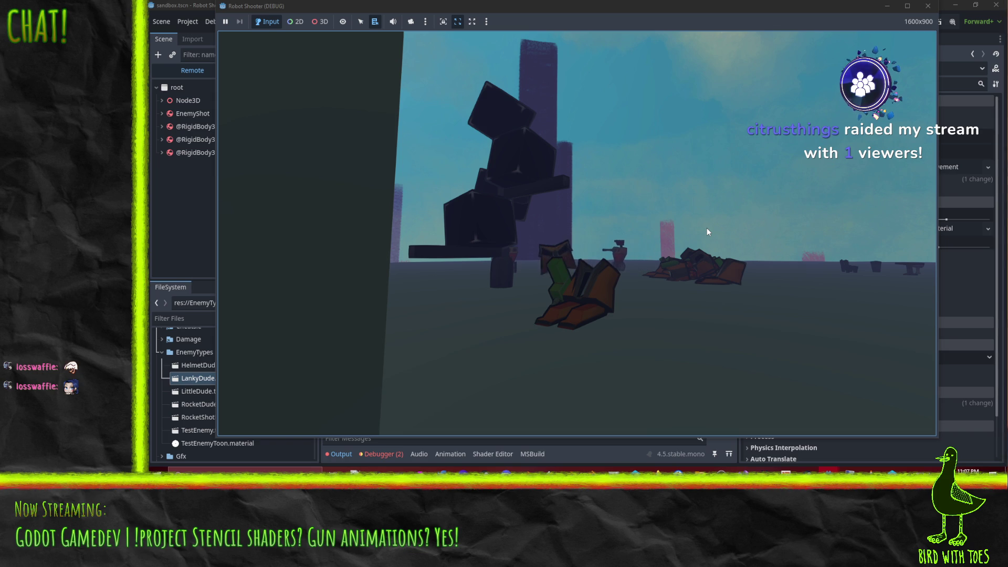
- Advance on the robots and shoot them with the gun
key(w)
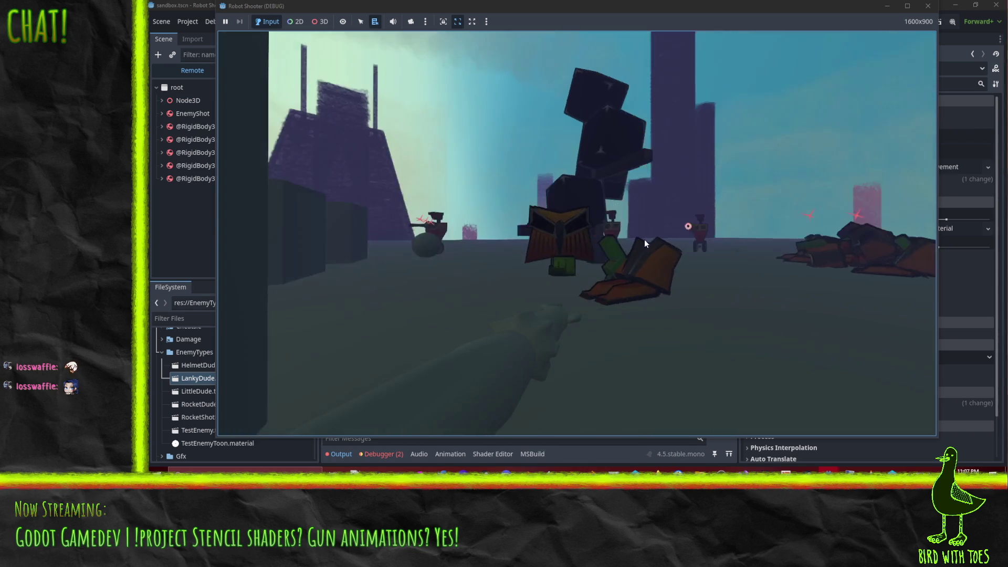
click(604, 244)
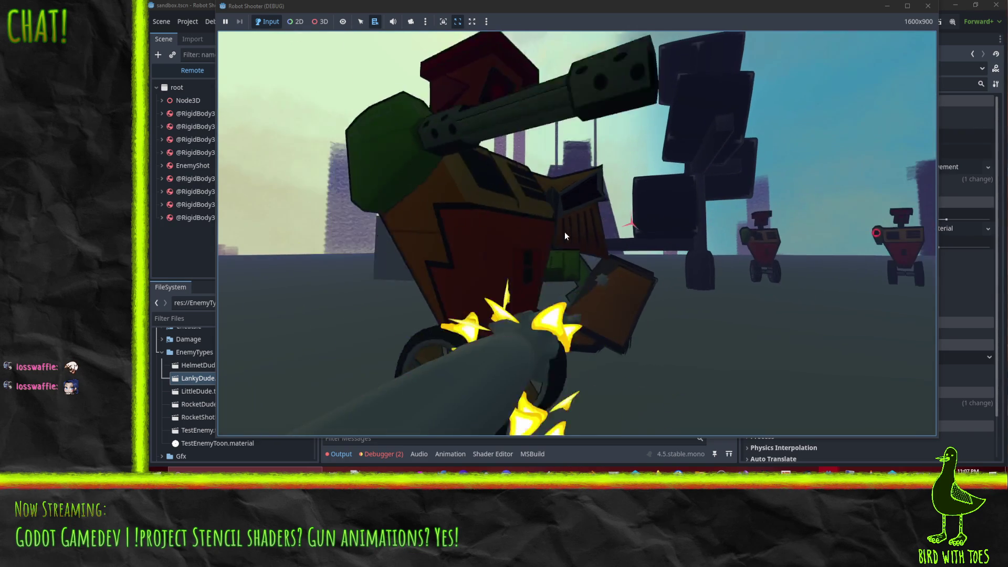
key(w)
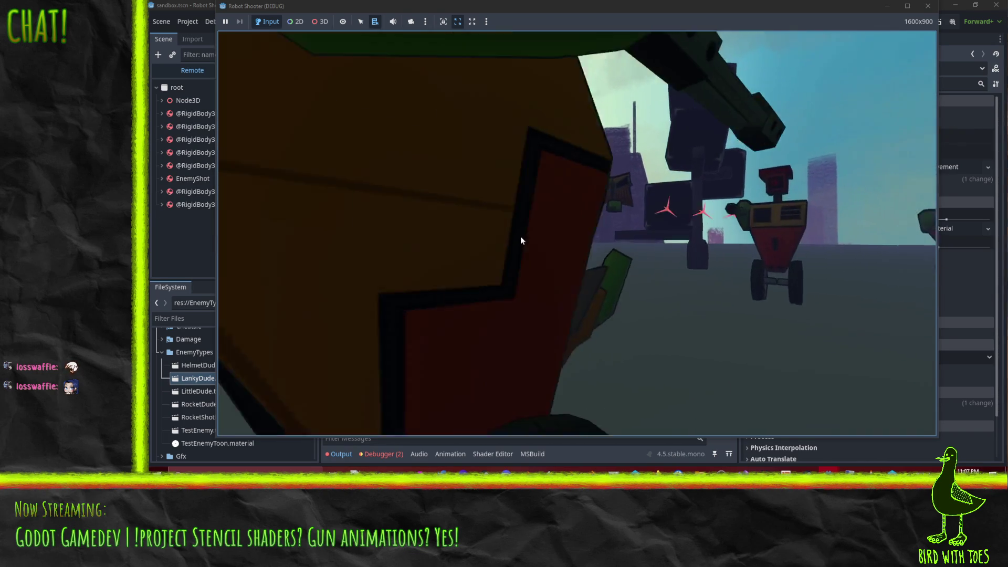
click(512, 238)
click(508, 240)
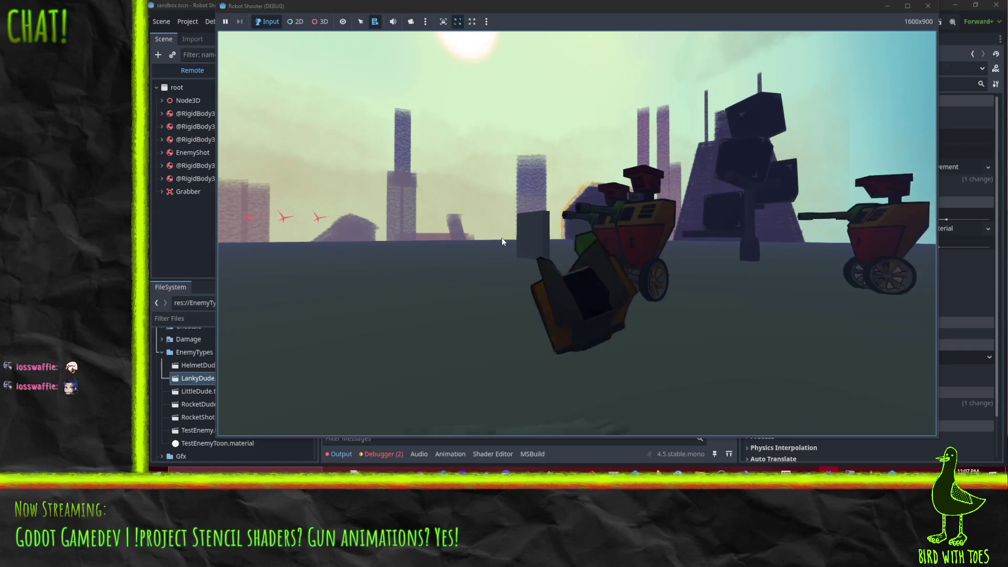
key(w)
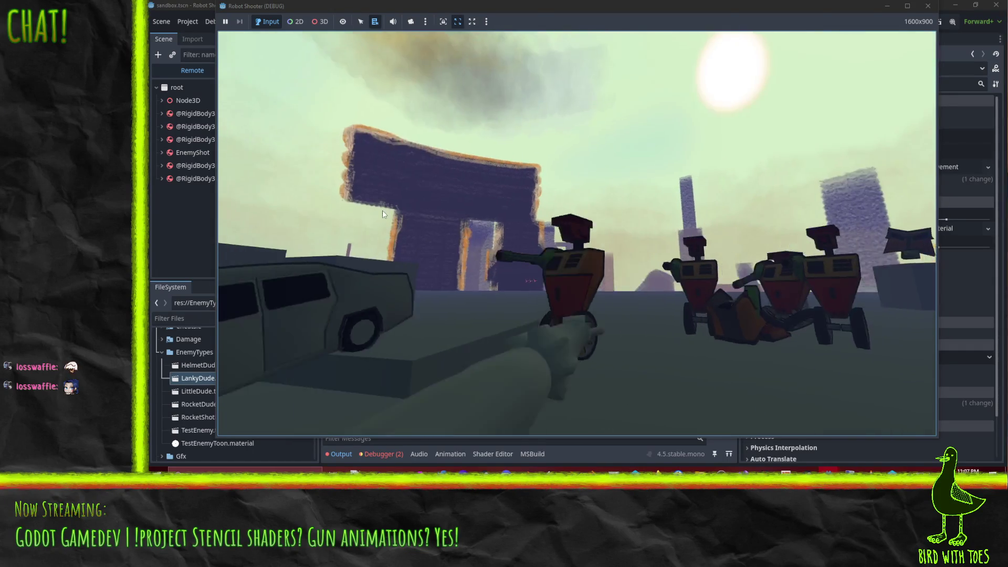
key(w)
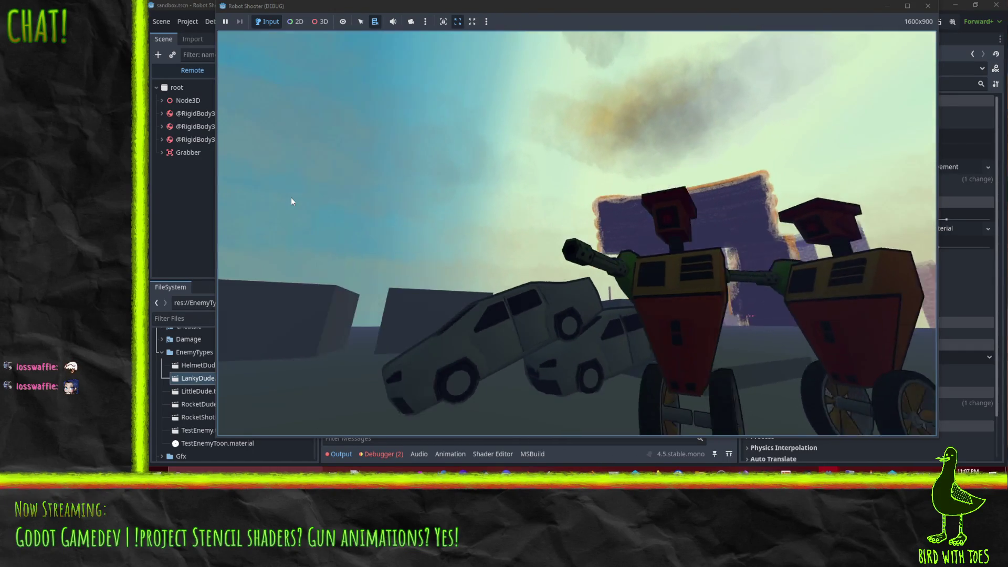
click(296, 198)
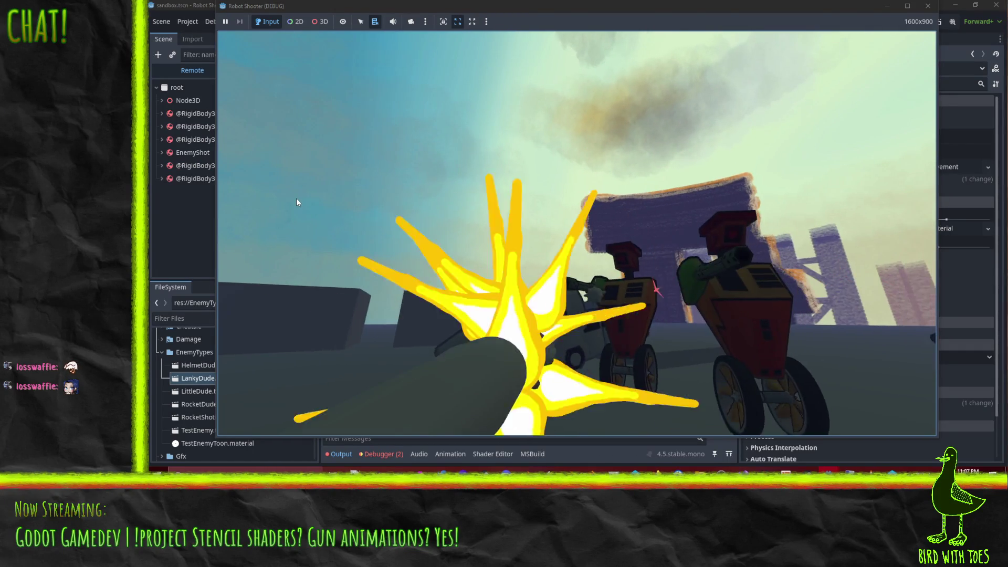
click(297, 199)
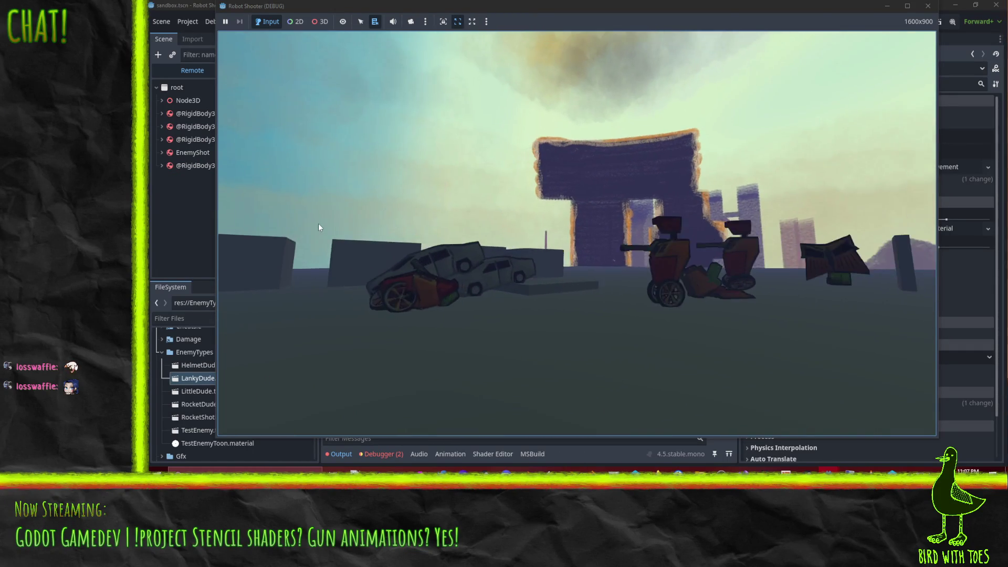
key(w)
key(w)
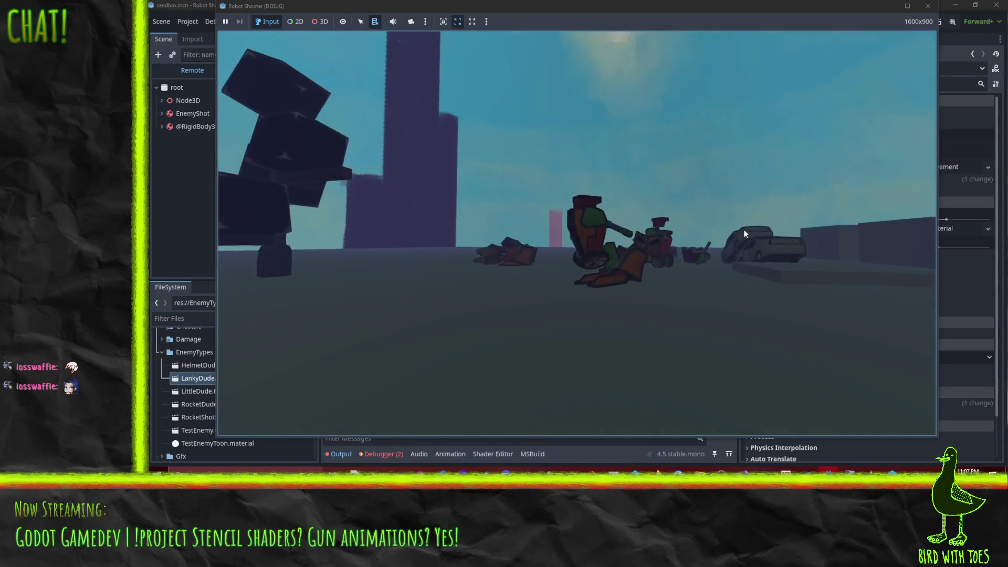
- Back off, then launch the grapple arm at the nearby robots
key(s)
key(2)
key(w)
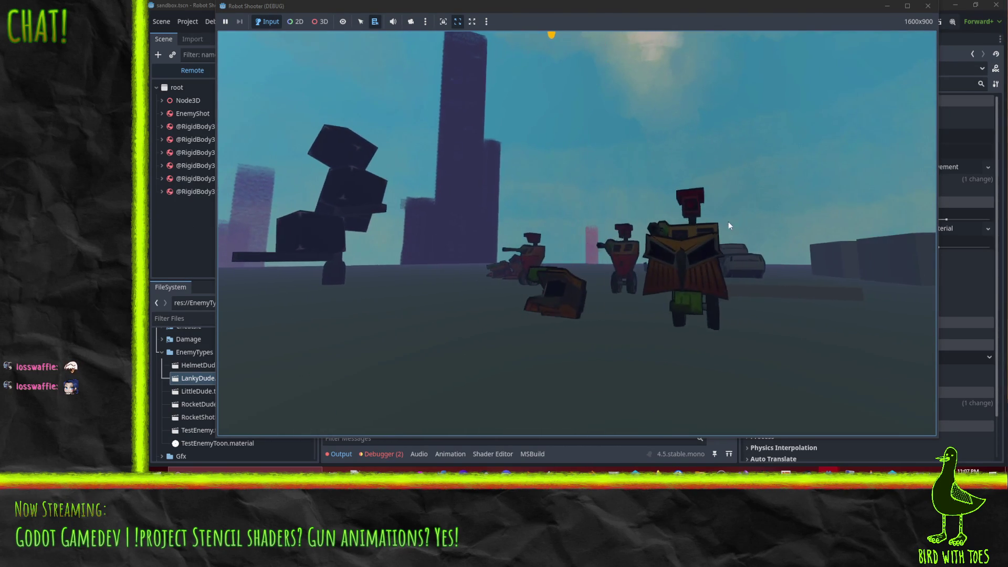
key(2)
click(697, 210)
key(w)
click(627, 212)
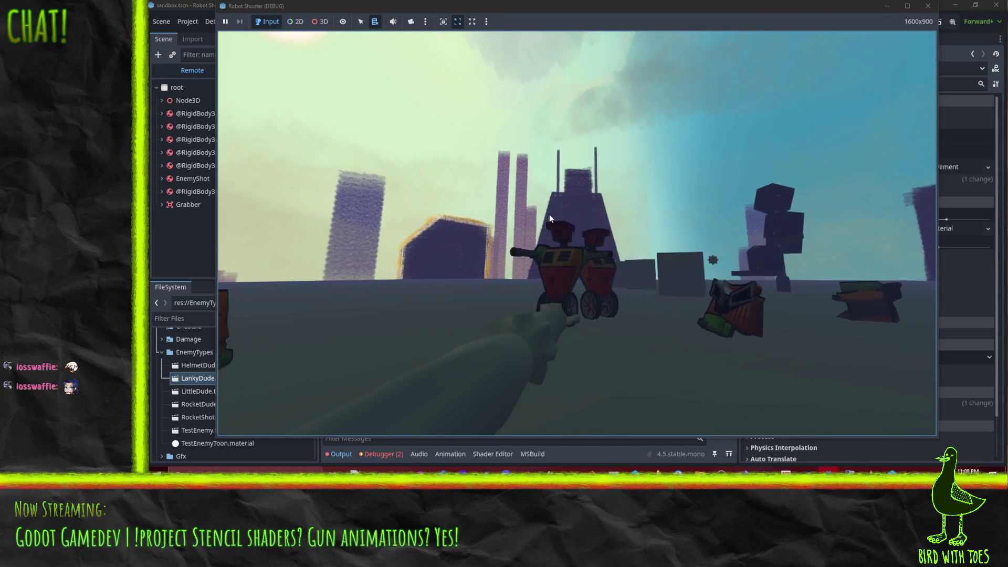
- Shoot the remaining robots, then maximize and close the game window
key(w)
click(502, 212)
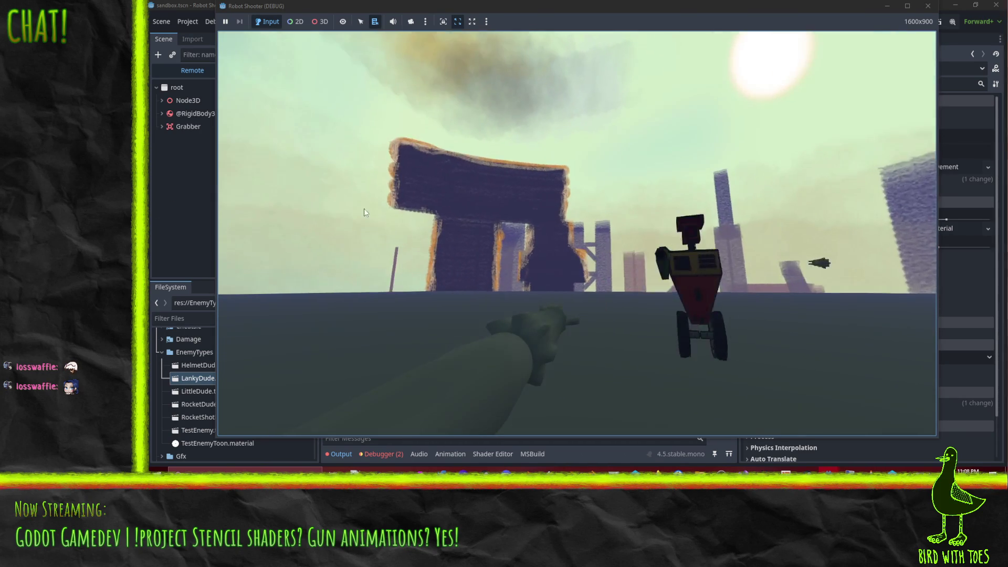
click(606, 211)
key(s)
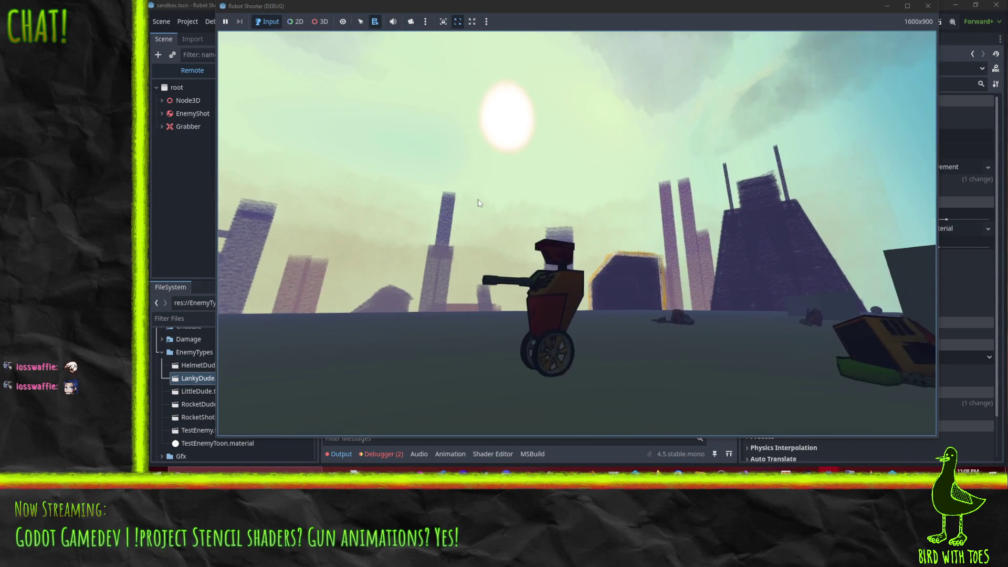
click(371, 195)
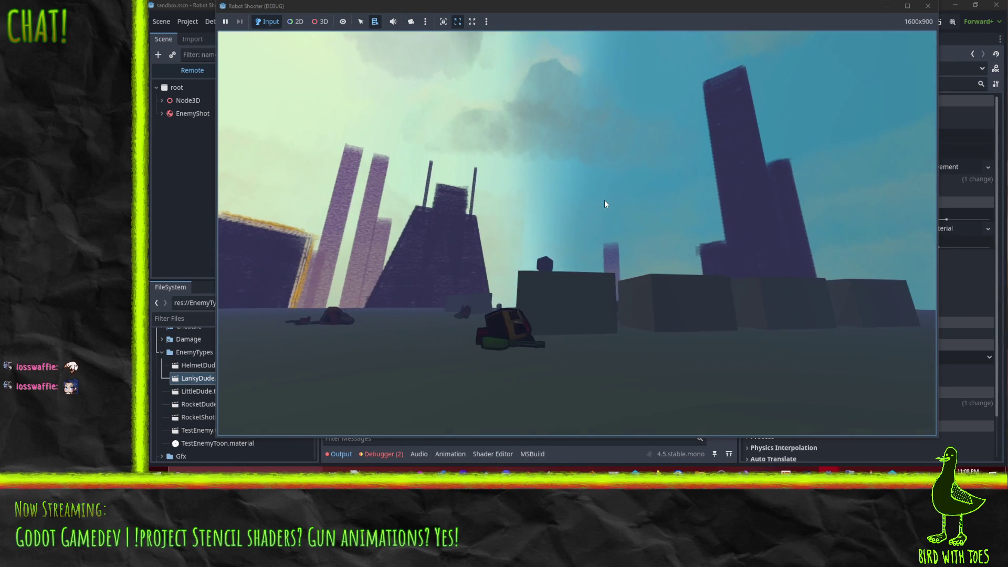
click(602, 202)
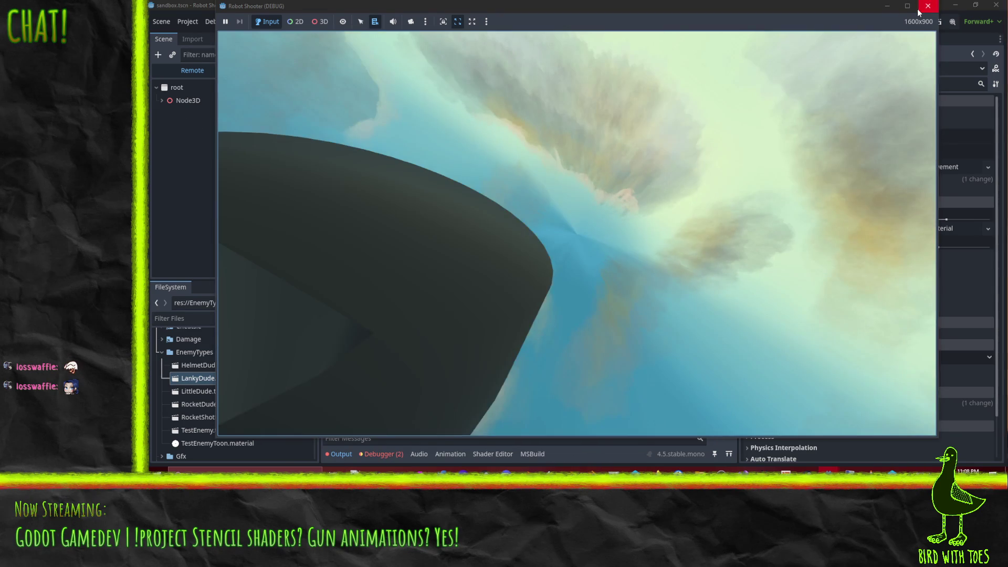
key(super+Up)
click(986, 4)
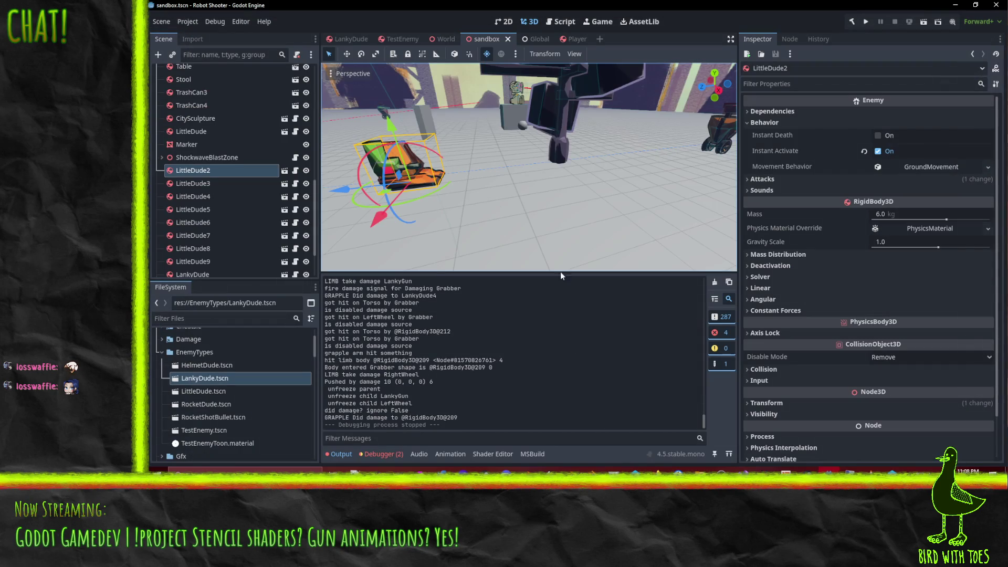
- Comment out CallDeferred("StartRetract") on line 240 of PlayerArmLauncher.cs and save it
click(732, 470)
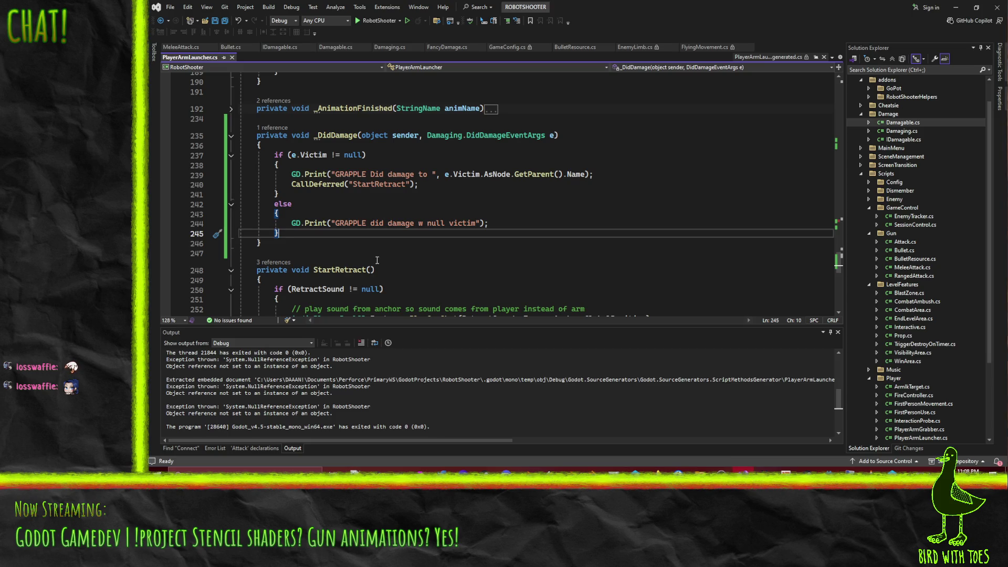
click(288, 184)
key(Right)
key(Right)
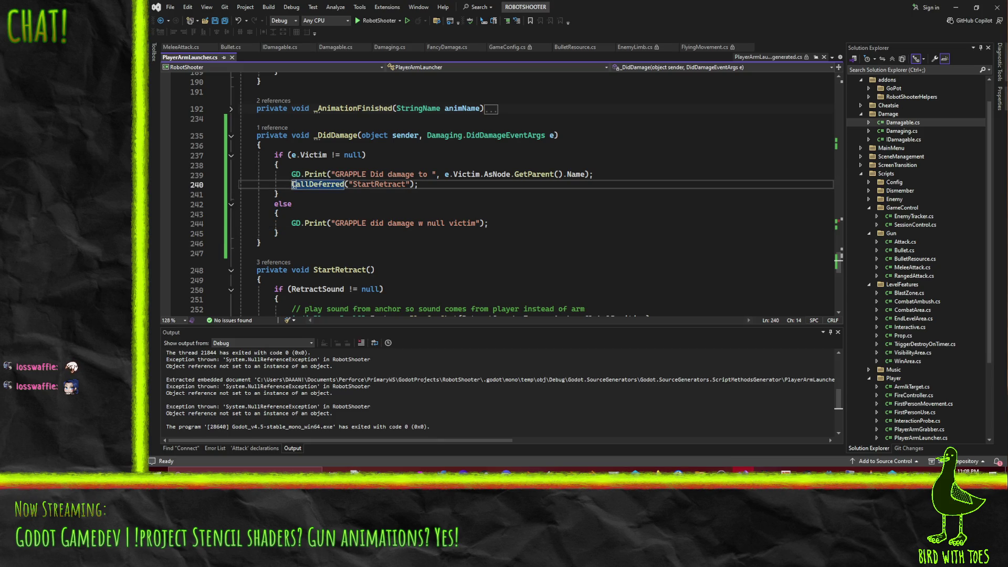
text(//)
key(ctrl+s)
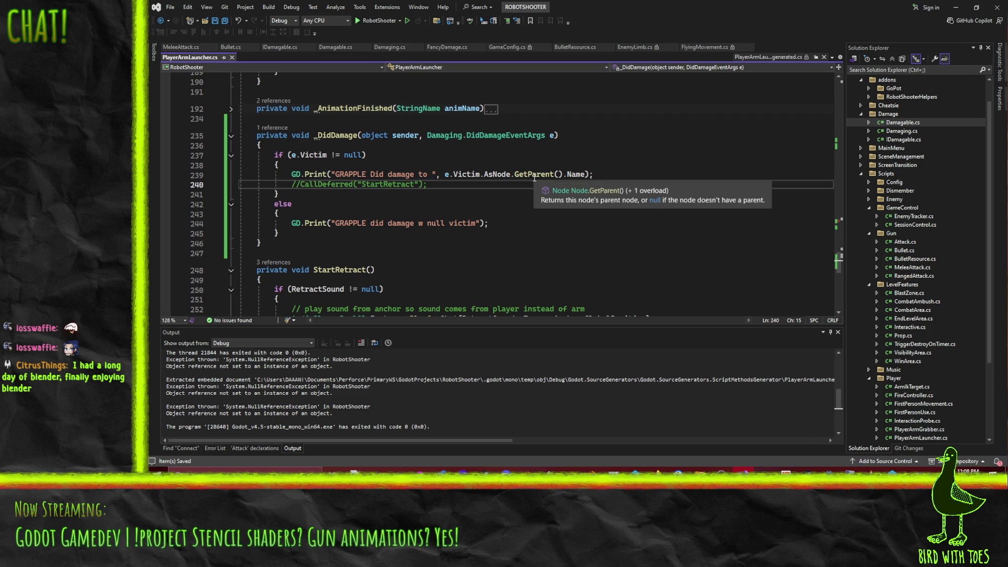
key(alt+Tab)
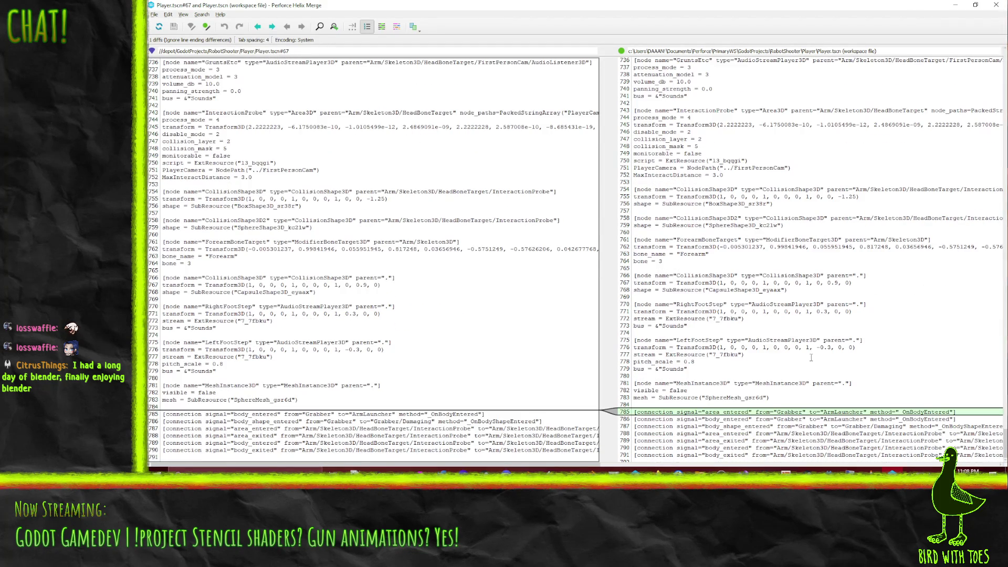
- Close the Player.tscn comparison and rebuild and run the game
click(993, 8)
key(alt+Tab)
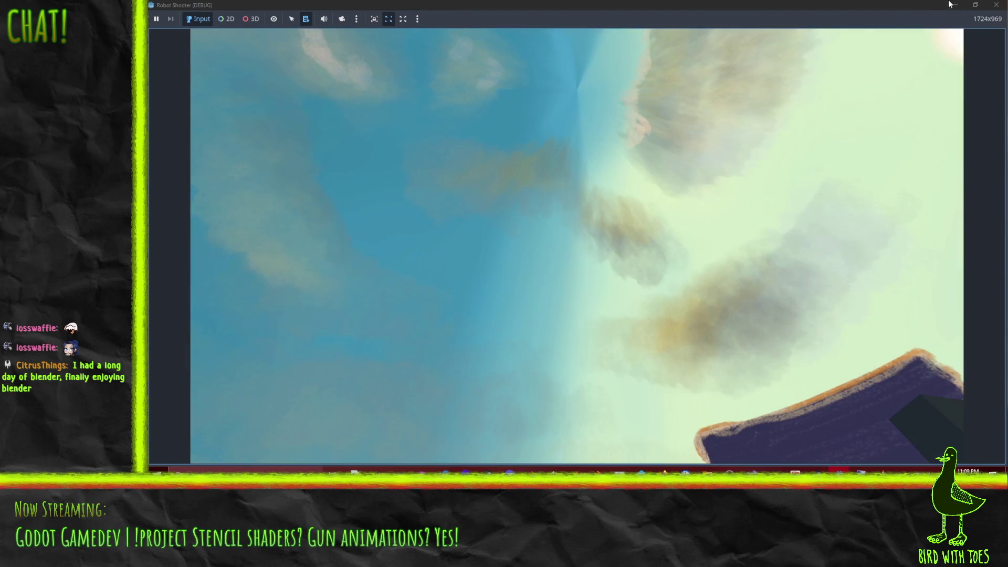
- Close the game window and orbit the viewport to bring LittleDude2 near centre
click(996, 5)
mouse_move(593, 175)
mouse_down()
mouse_move(430, 180)
mouse_move(603, 148)
mouse_up()
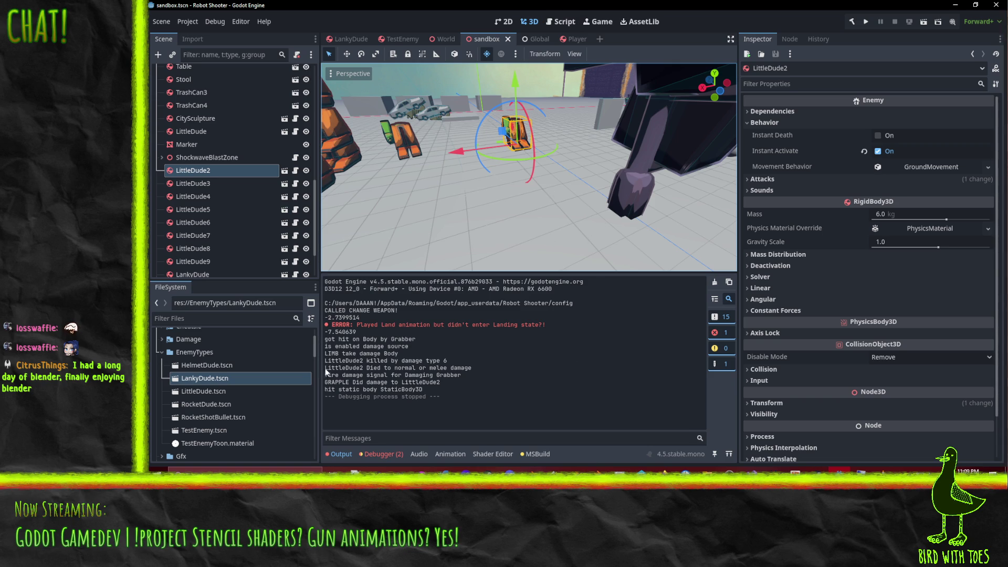
- Select the log lines from 'got hit on Body by Grabber' through 'GRAPPLE Did damage to LittleDude2'
drag(325, 339, 465, 361)
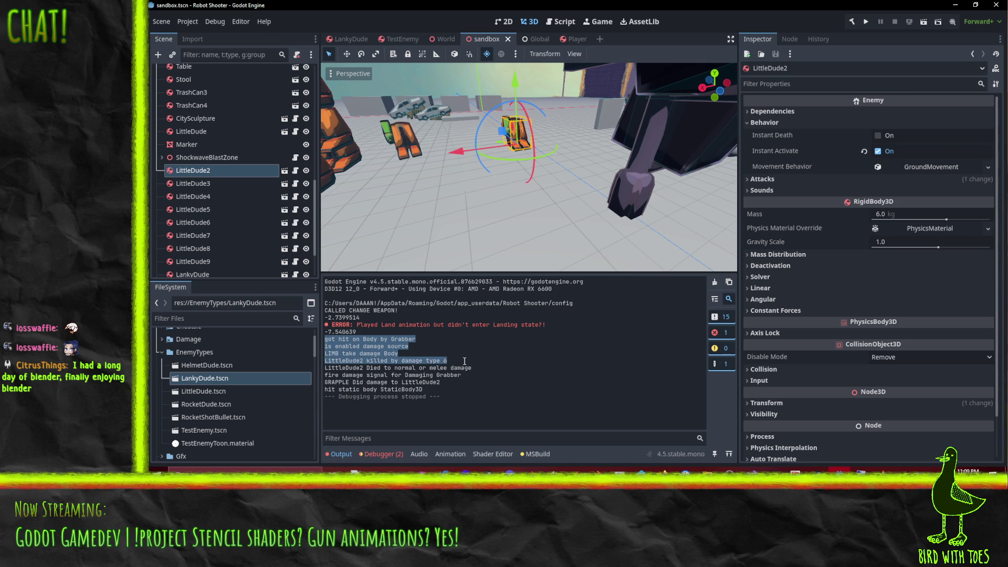
drag(465, 361, 483, 382)
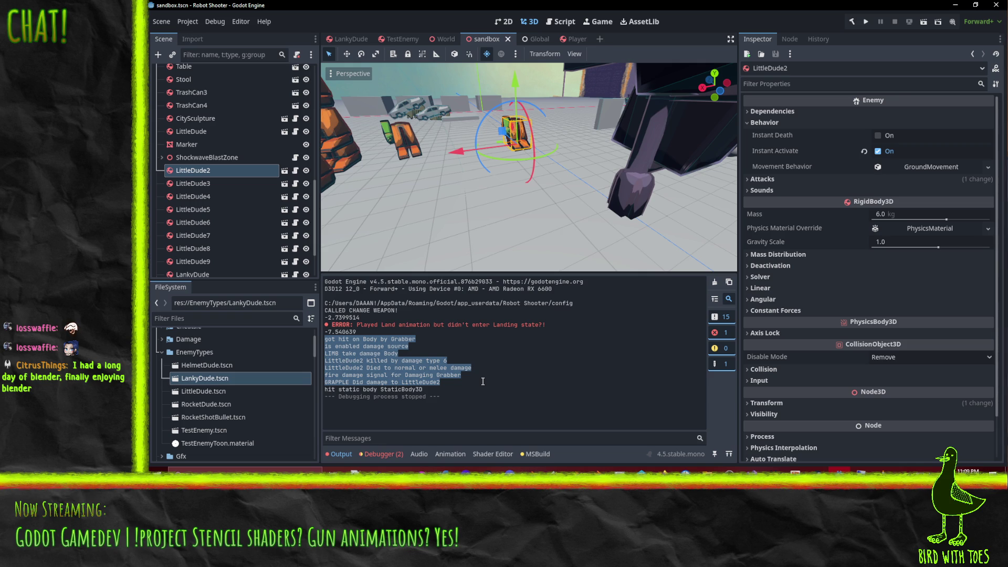
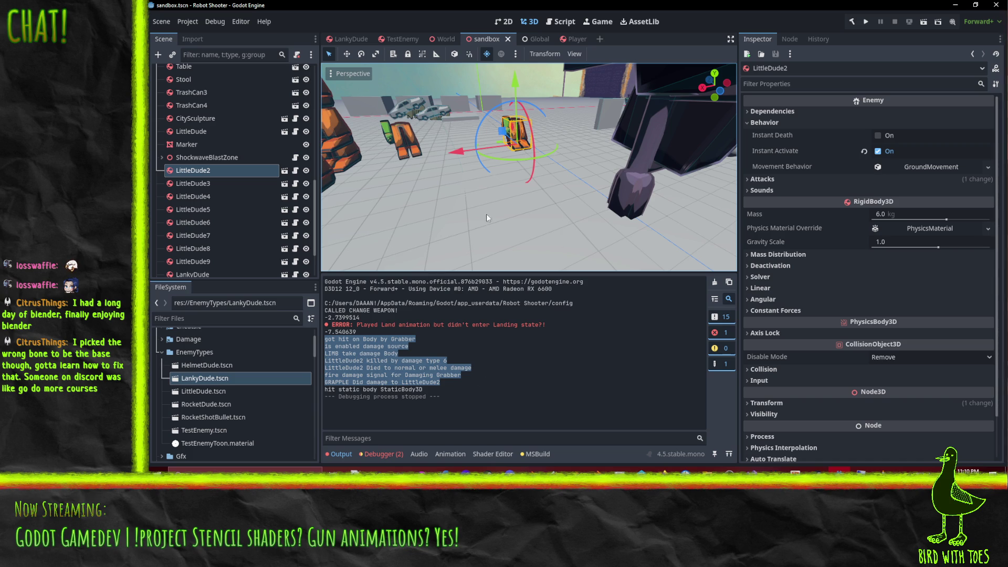
- Leave the sandbox view for PlayerArmLauncher.cs in Visual Studio, with _DidDamage's StartRetract call commented out
scroll(602, 188, up, 3)
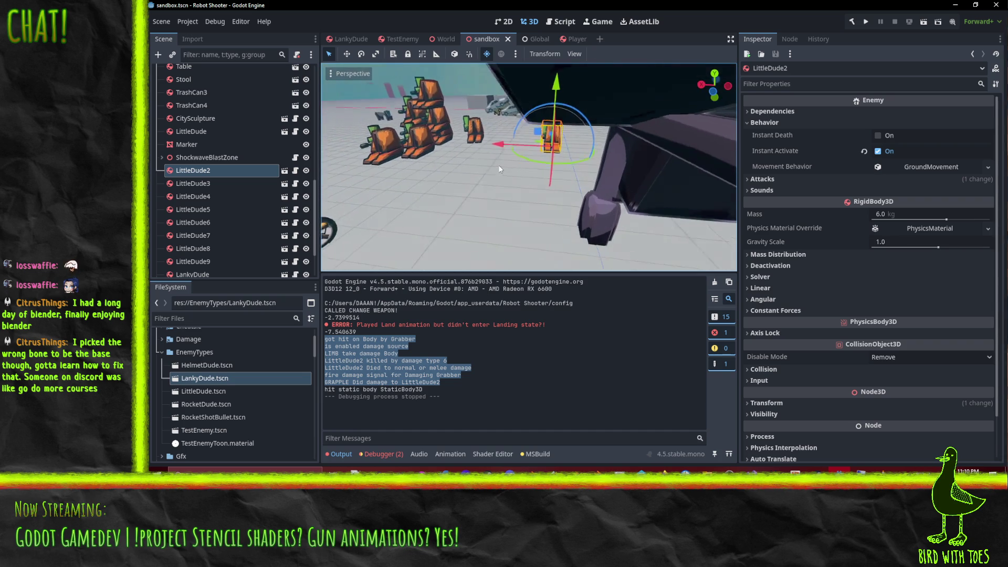
click(732, 469)
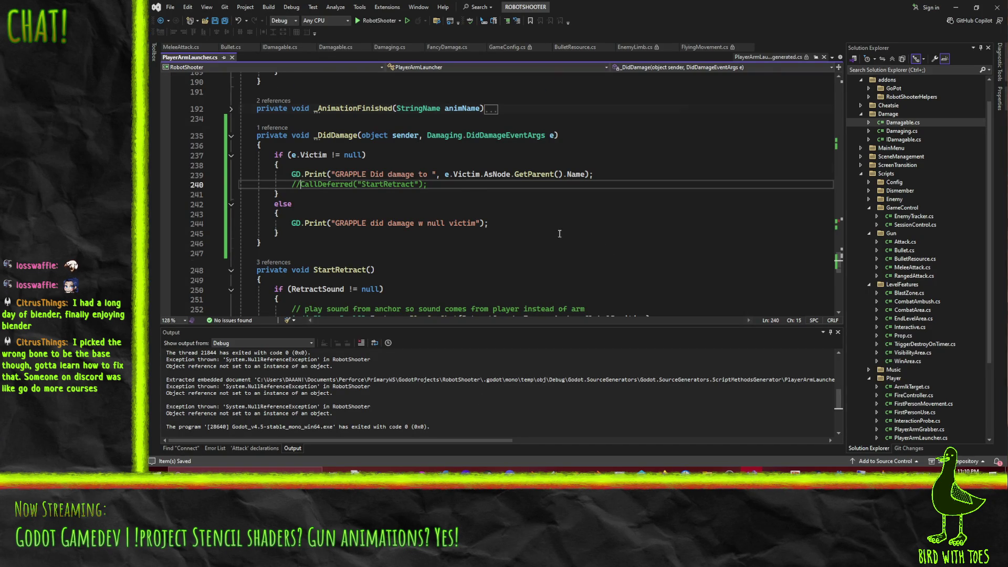
scroll(560, 234, up, 8)
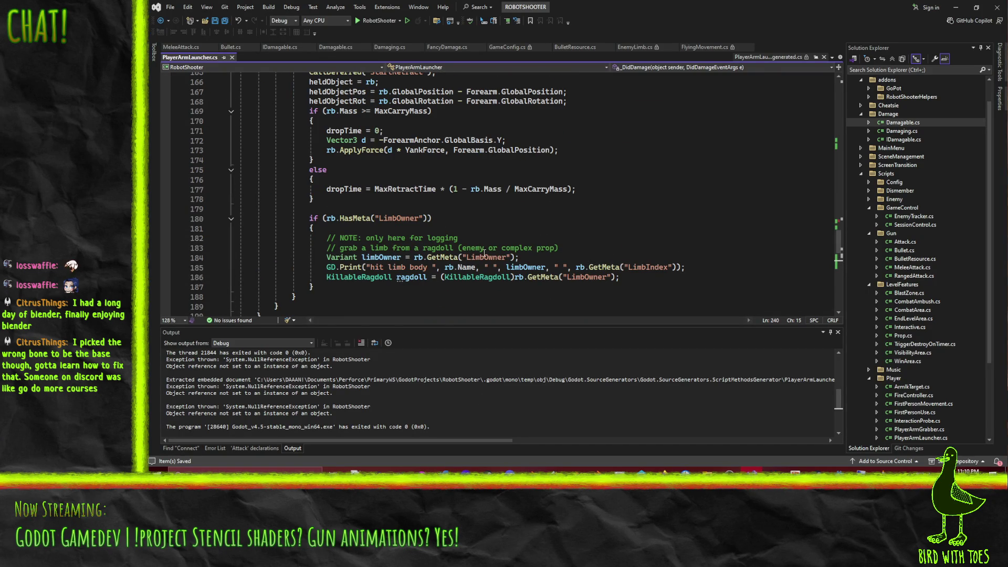
scroll(623, 269, down, 3)
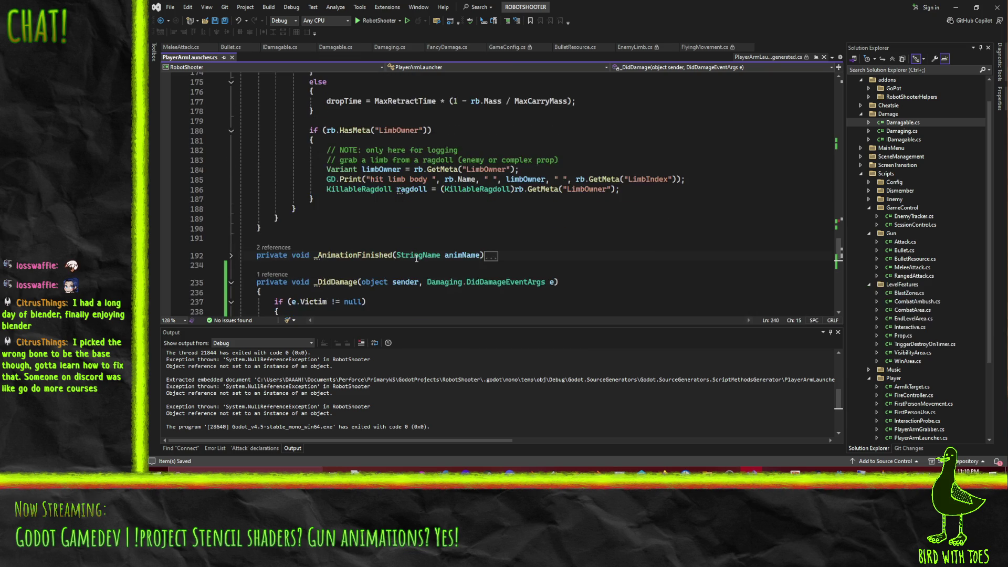
scroll(556, 232, up, 8)
click(645, 189)
click(470, 121)
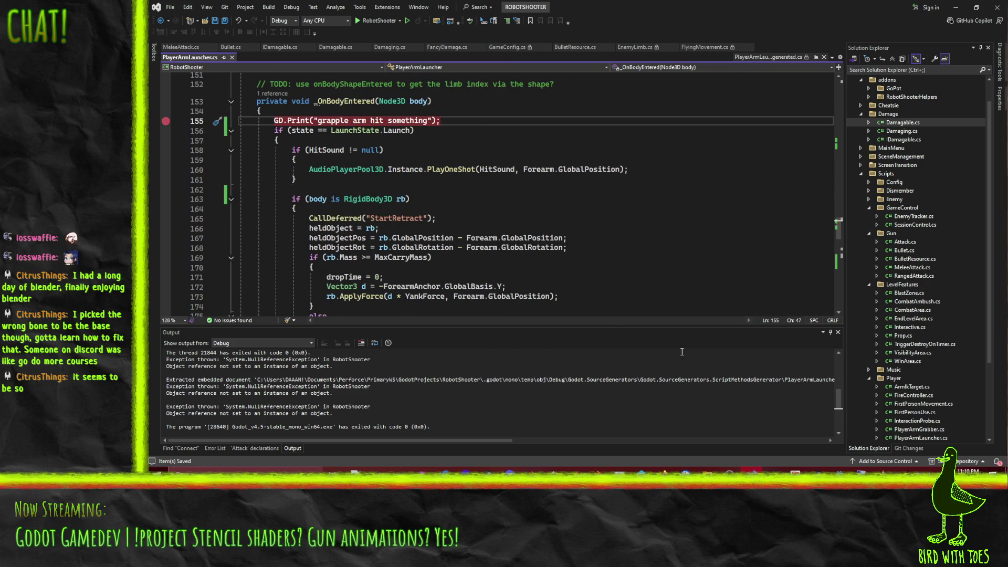
click(840, 472)
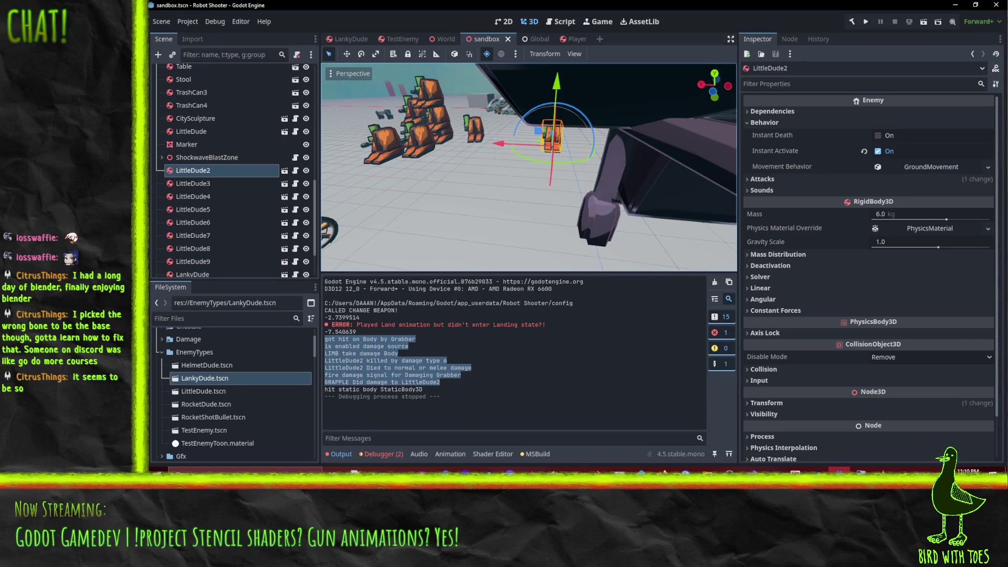
click(835, 473)
scroll(329, 184, down, 1)
scroll(329, 184, down, 6)
scroll(334, 194, up, 4)
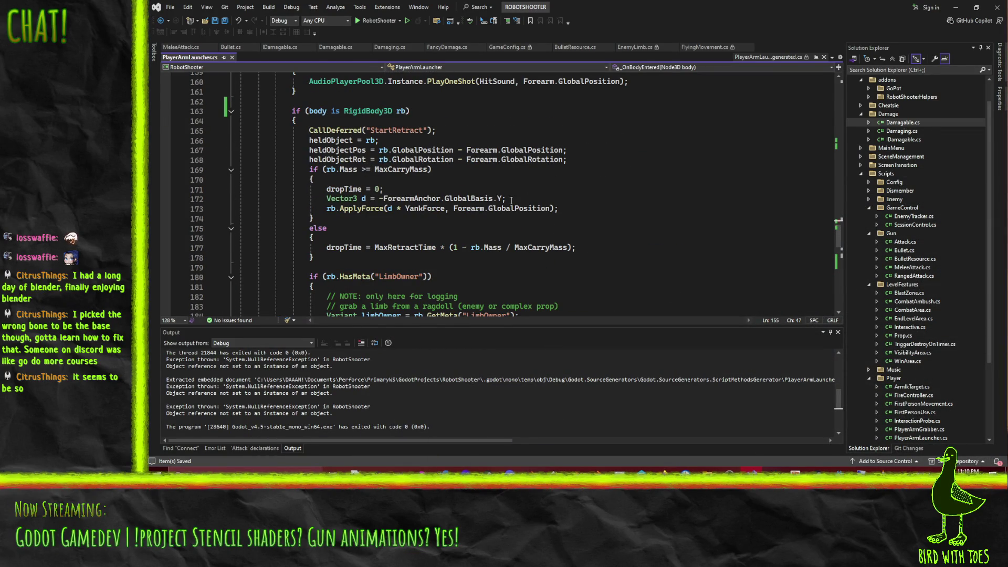
scroll(511, 200, up, 3)
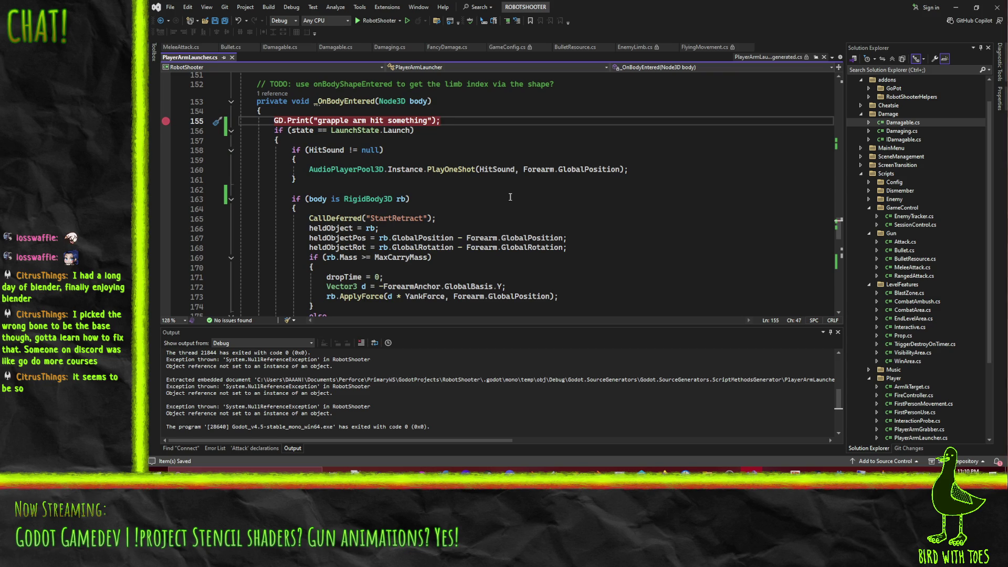
scroll(508, 197, down, 8)
scroll(513, 204, up, 5)
scroll(520, 205, down, 9)
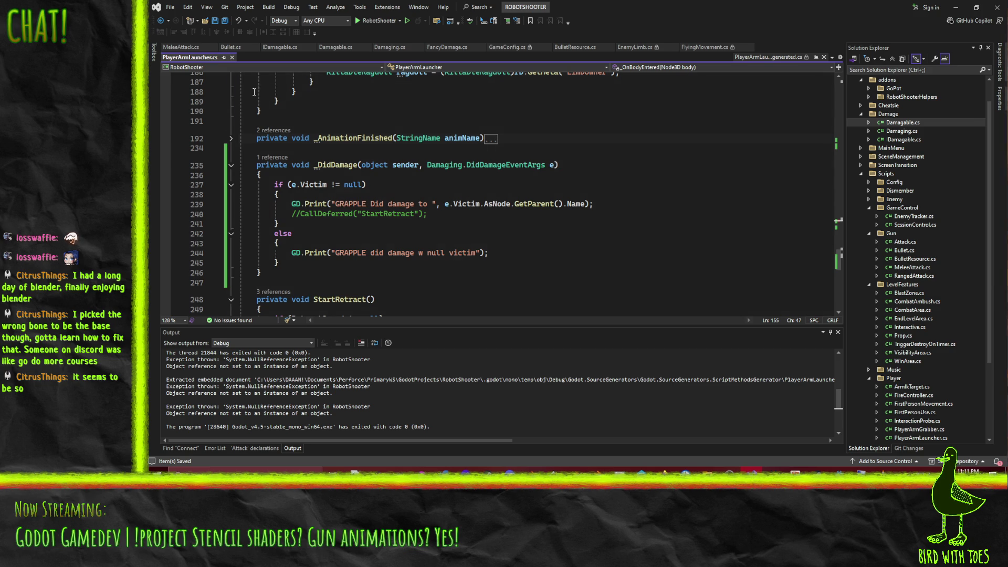
click(750, 46)
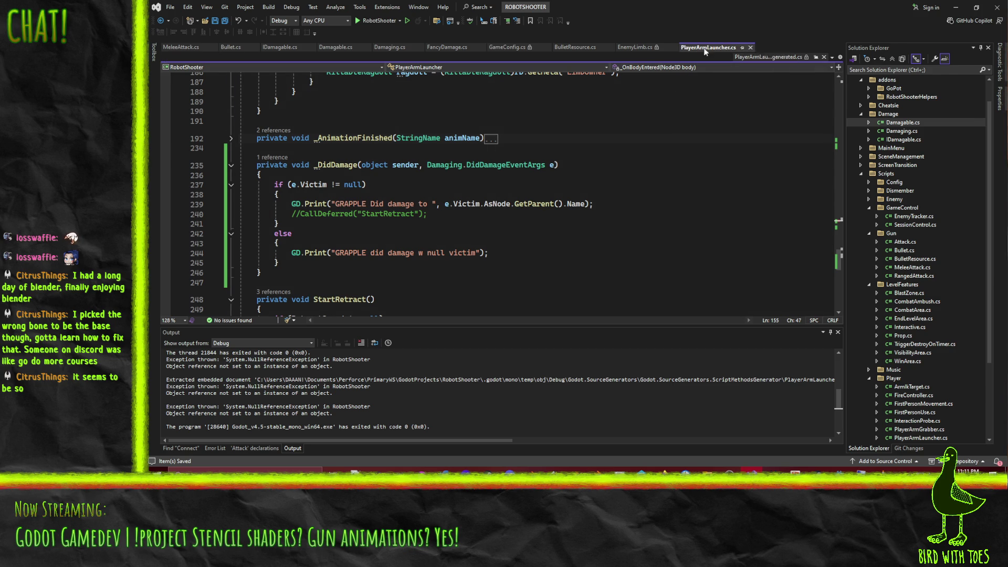
- Close the generated preview, EnemyLimb.cs, BulletResource.cs and GameConfig.cs tabs
click(824, 56)
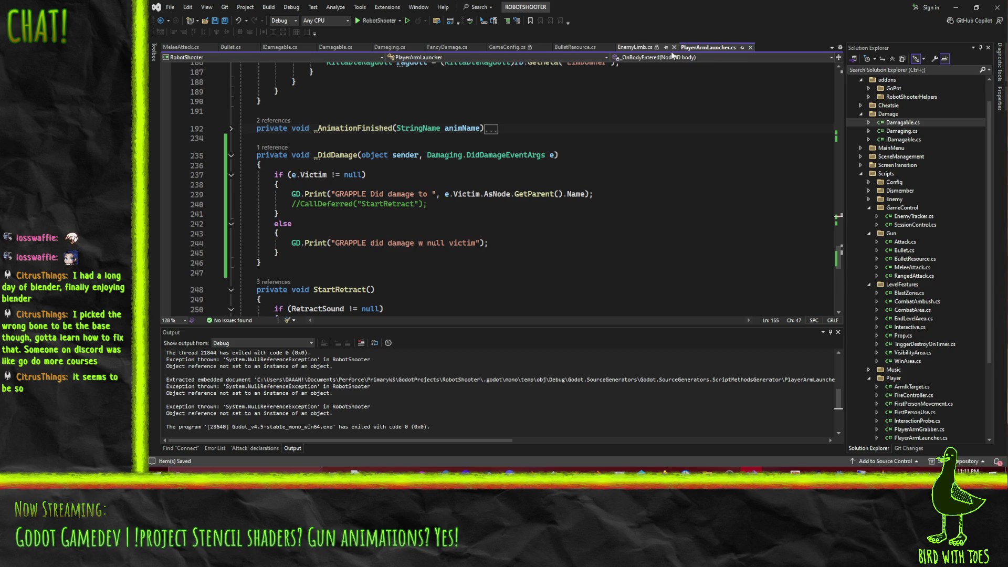
click(675, 47)
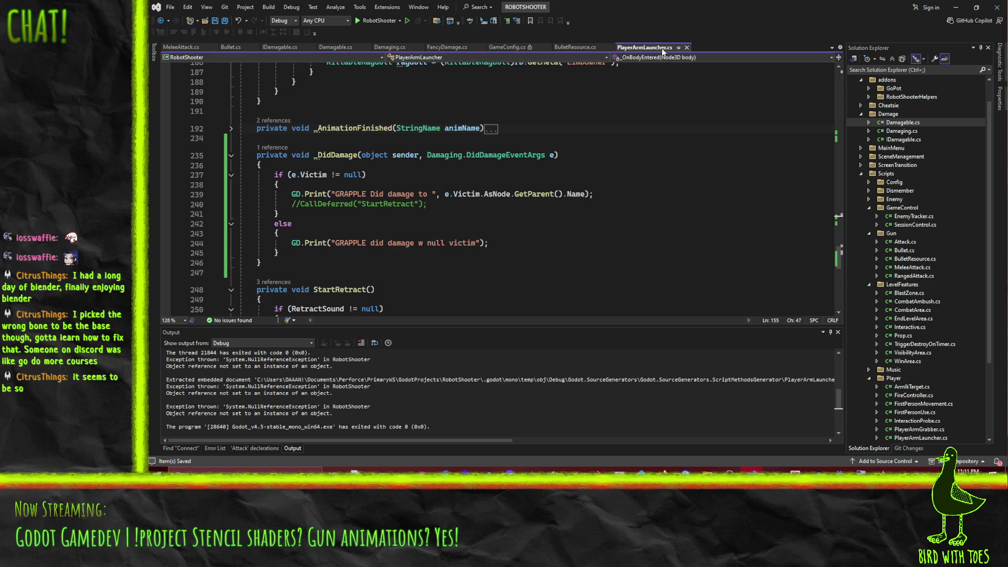
click(610, 48)
click(539, 47)
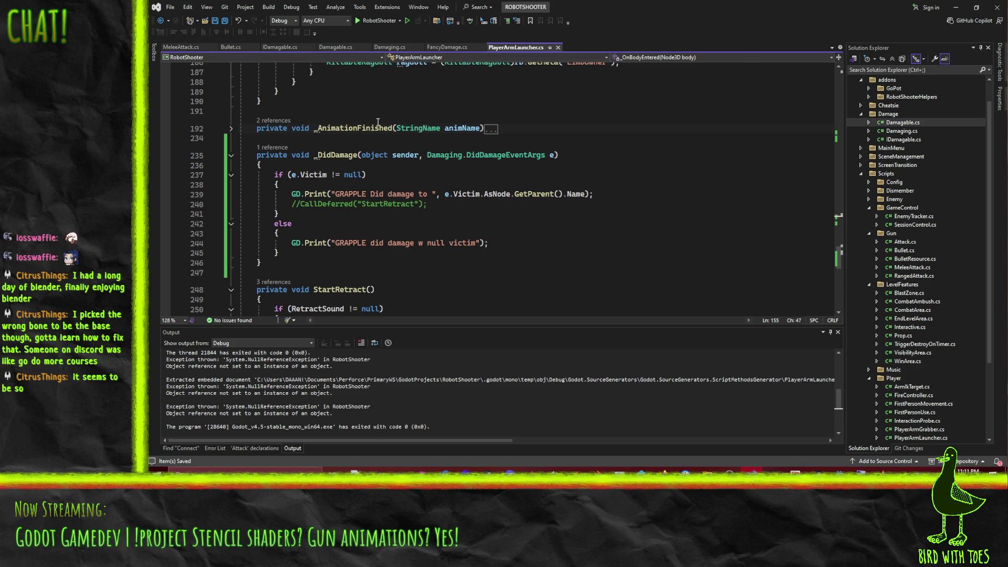
- Review MeleeAttack.cs and Bullet.cs, then close IDamagable.cs, Damagable.cs and Damaging.cs
click(181, 47)
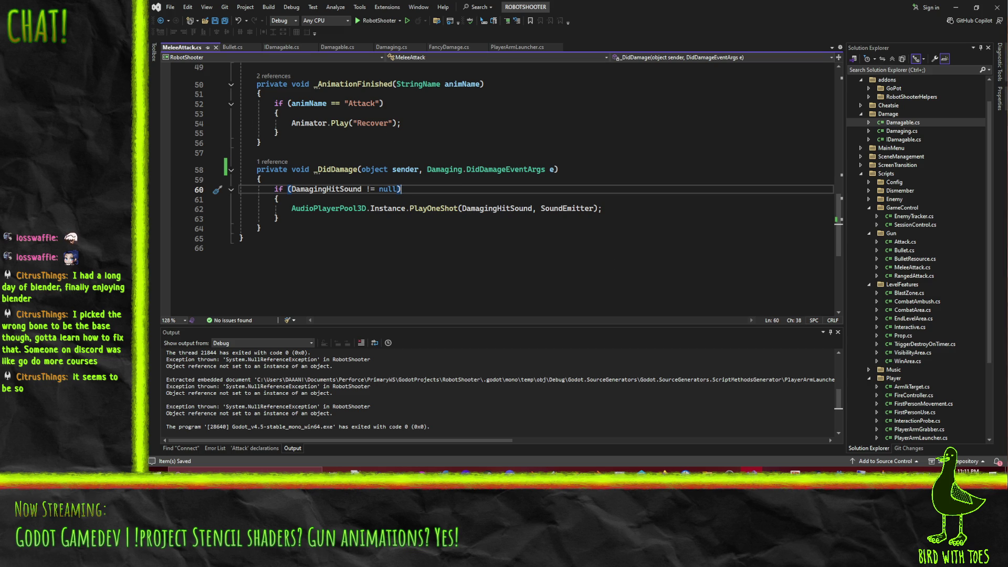
key(Down)
key(Down)
key(Down)
click(229, 48)
click(280, 48)
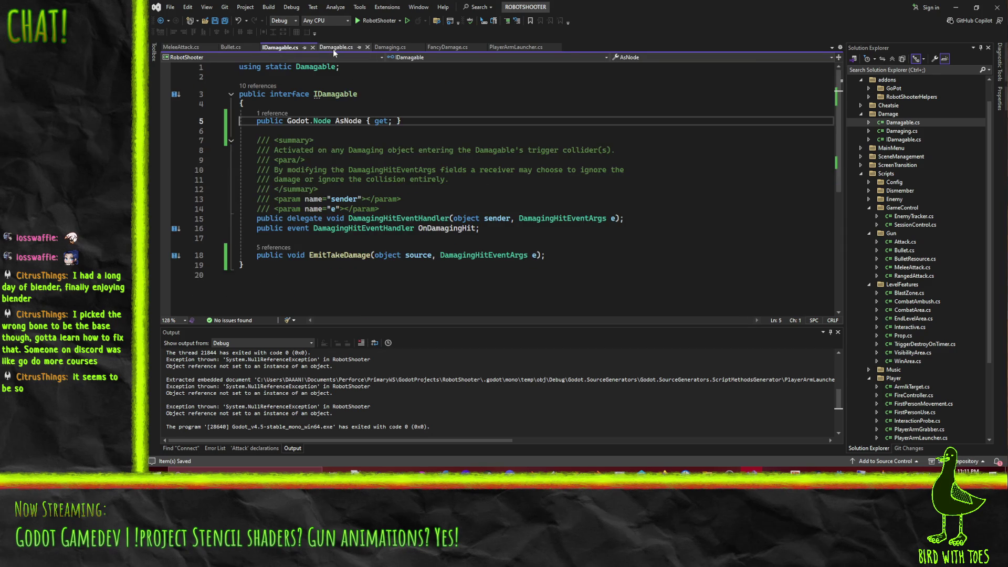
click(332, 49)
click(312, 47)
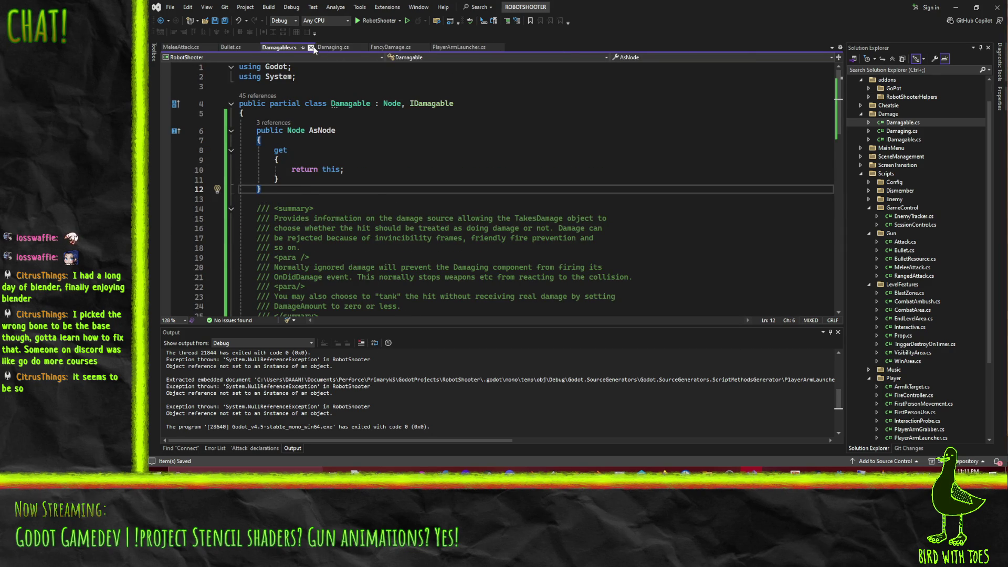
click(311, 47)
click(308, 48)
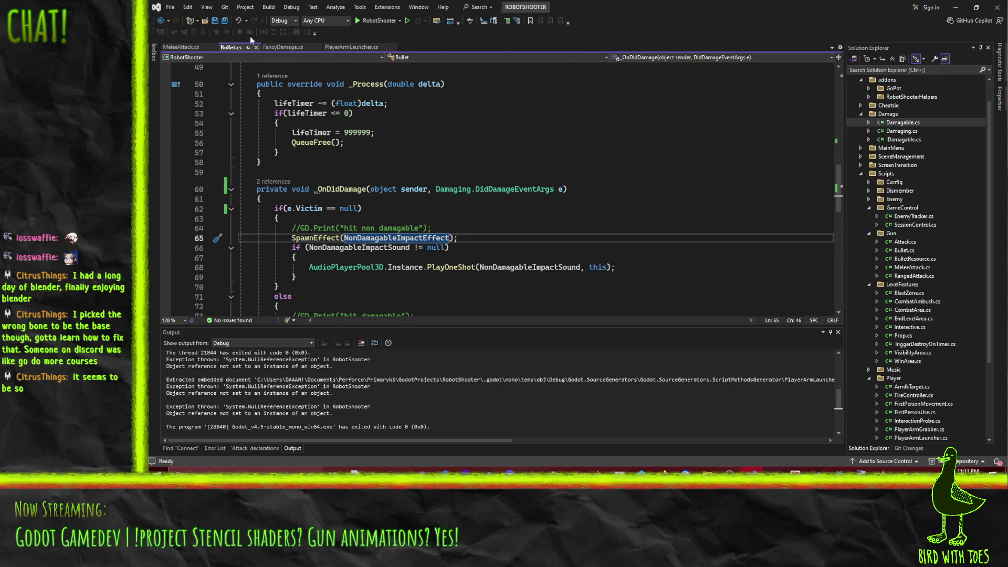
- Check FancyDamage.cs, then return to line 240 of _DidDamage in PlayerArmLauncher.cs
click(272, 46)
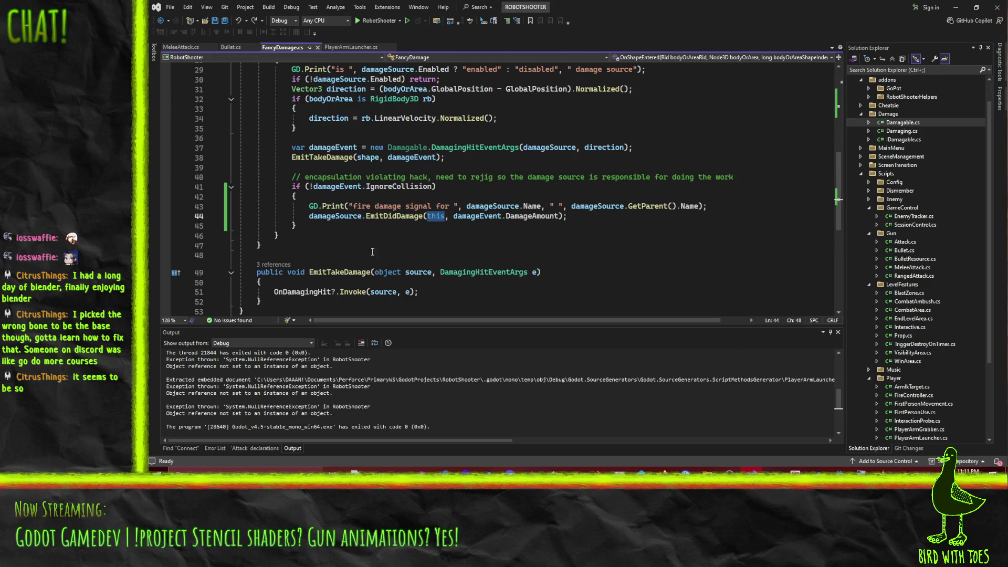
click(353, 48)
click(296, 206)
scroll(315, 195, up, 10)
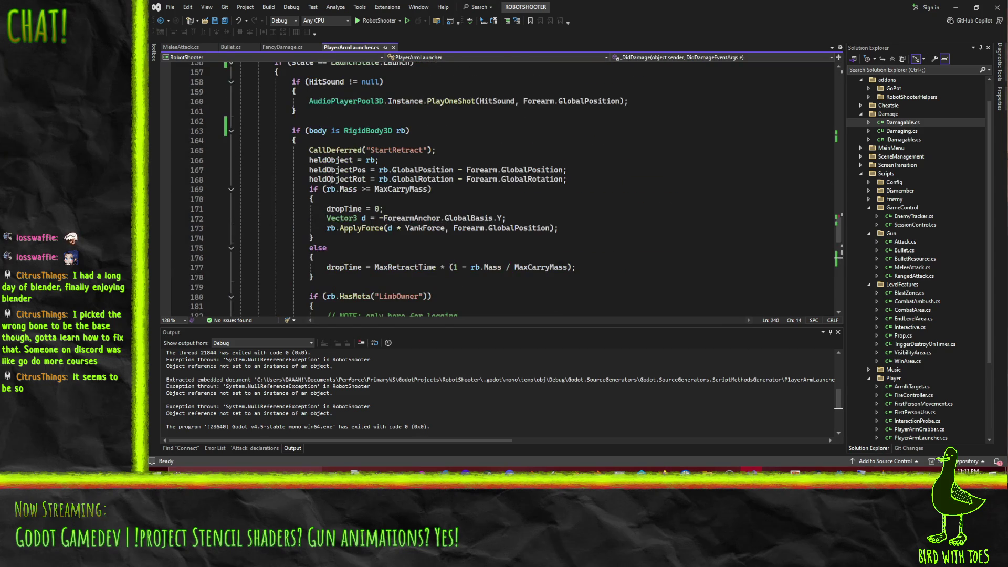
scroll(336, 181, down, 6)
scroll(363, 173, down, 2)
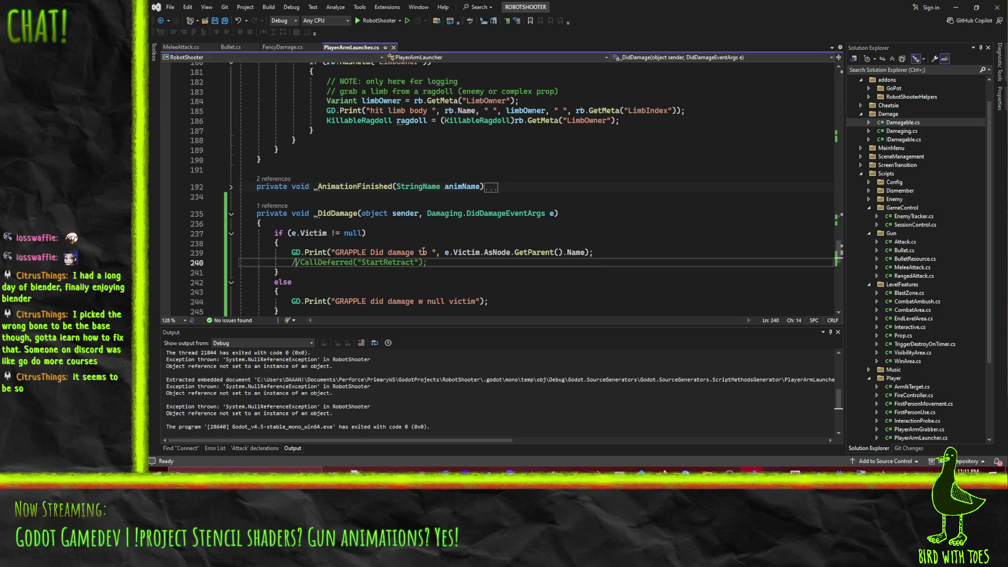
scroll(487, 269, up, 4)
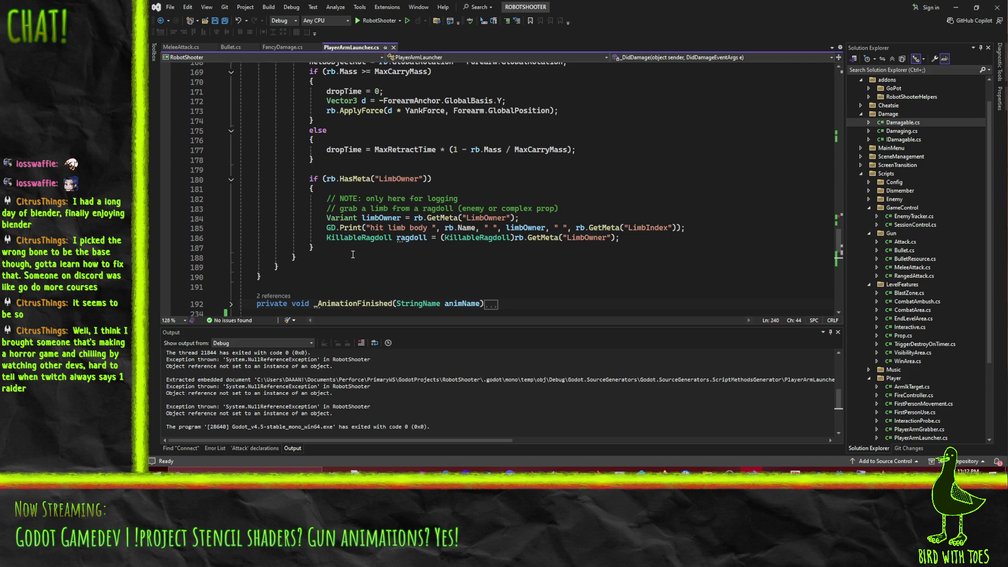
click(341, 252)
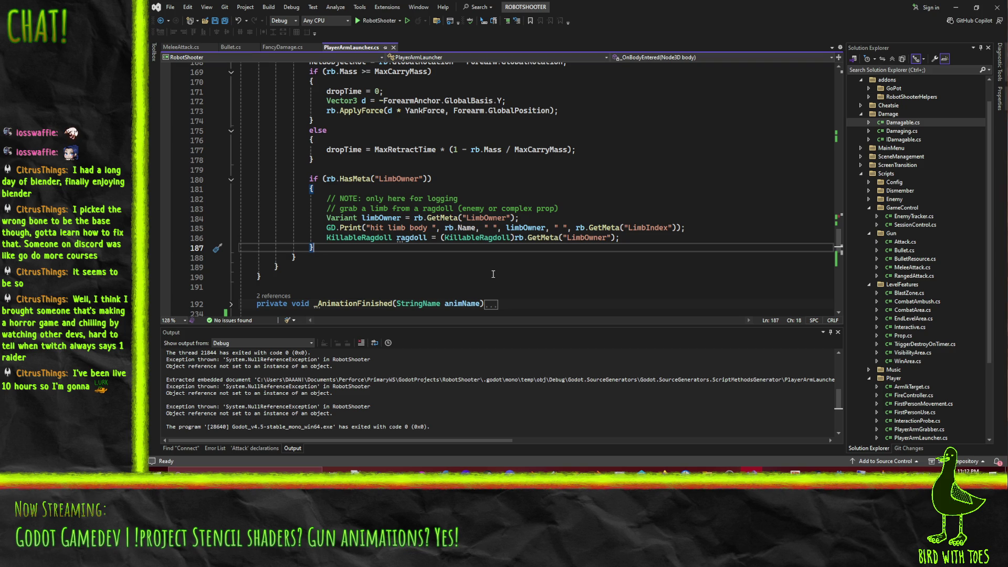
mouse_move(354, 227)
scroll(354, 227, up, 2)
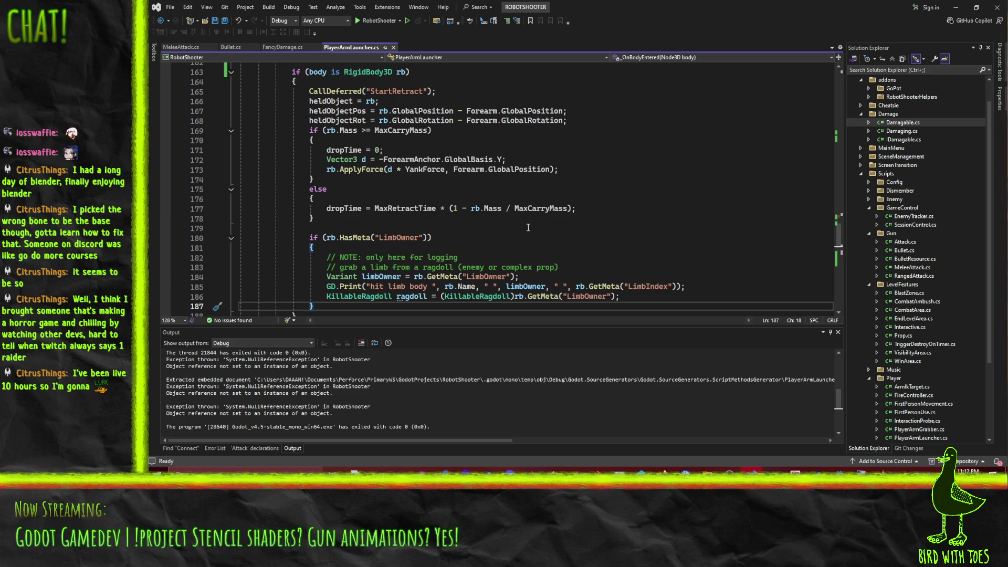
click(704, 181)
scroll(594, 191, up, 2)
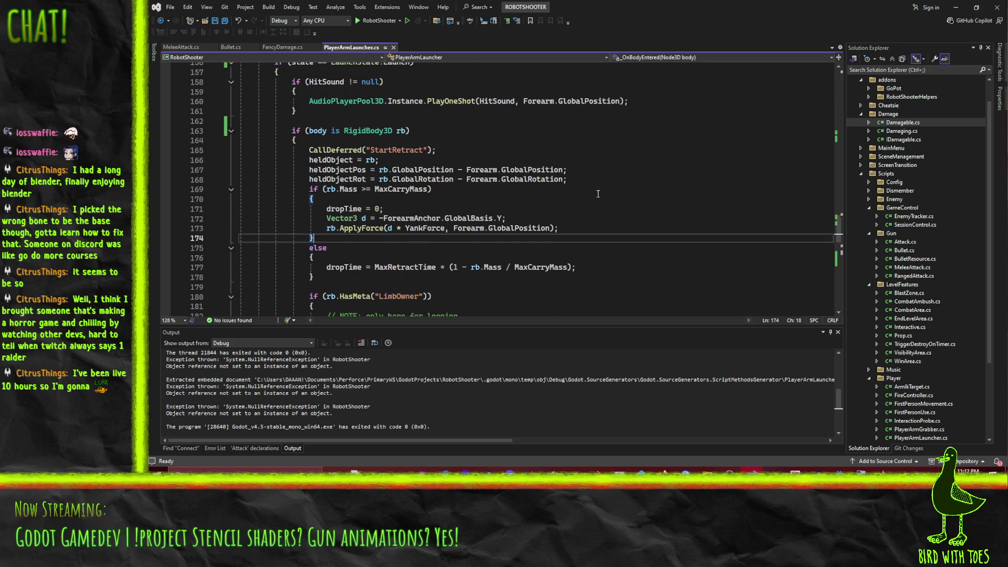
scroll(642, 211, down, 1)
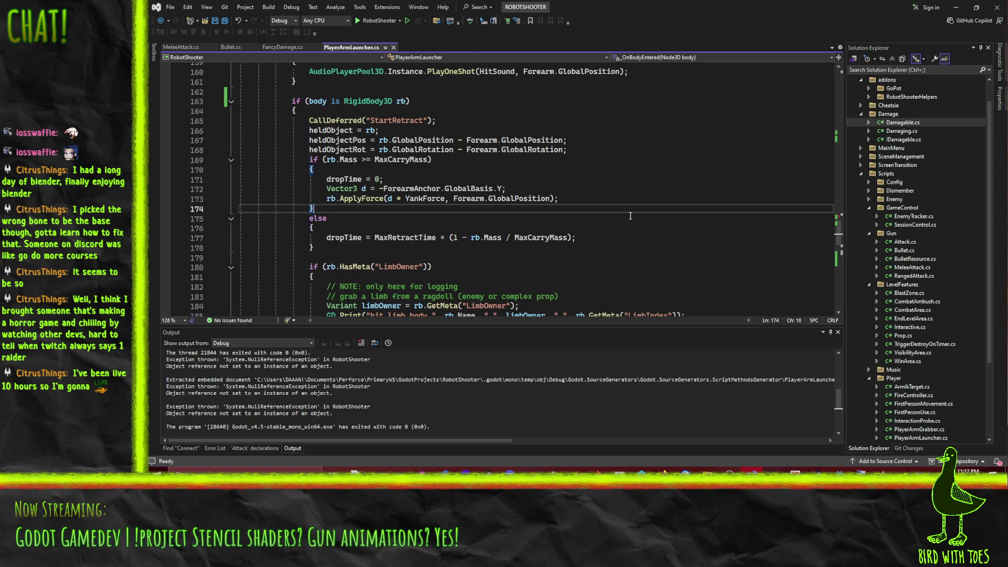
scroll(627, 246, up, 1)
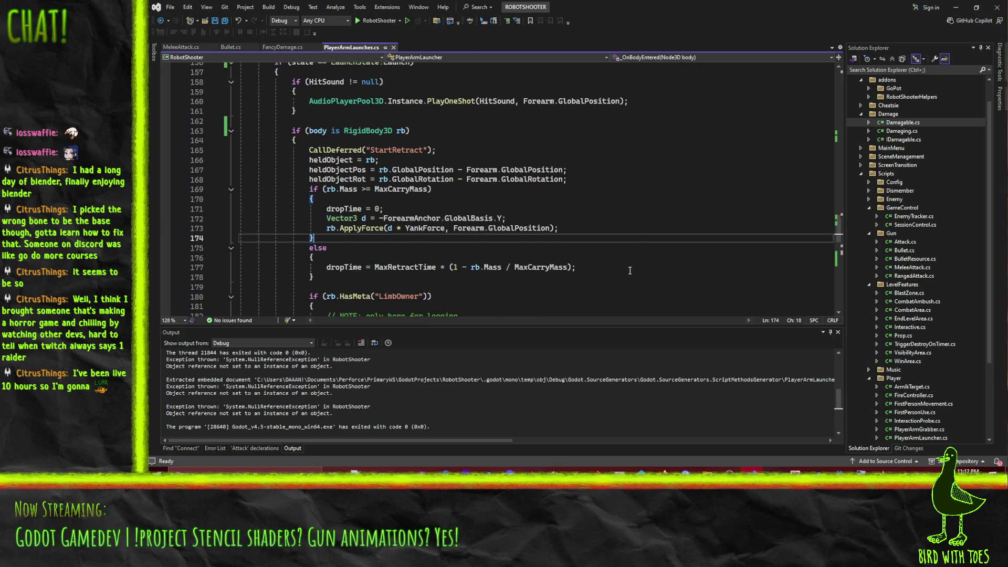
scroll(631, 231, down, 1)
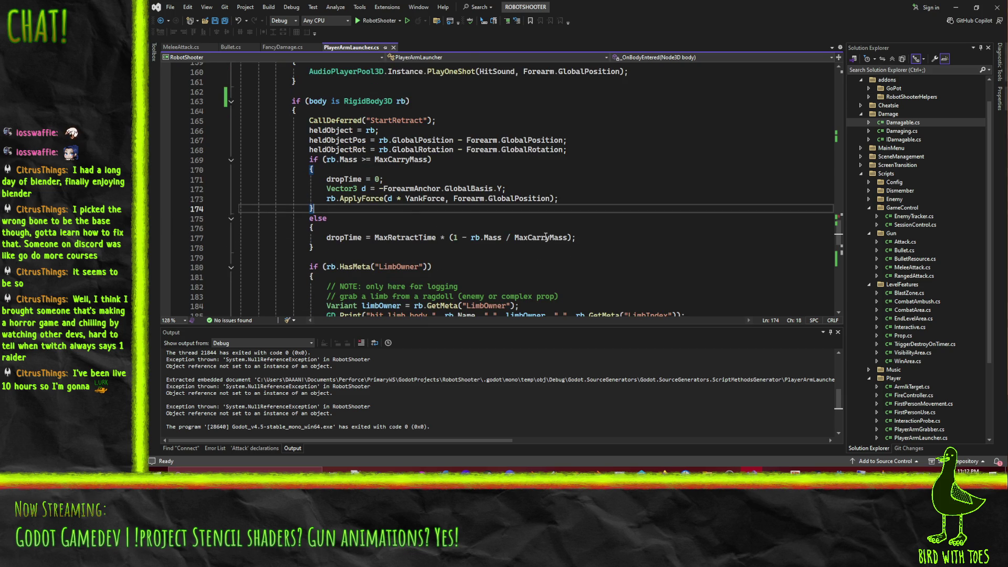
scroll(595, 243, down, 2)
scroll(594, 242, up, 1)
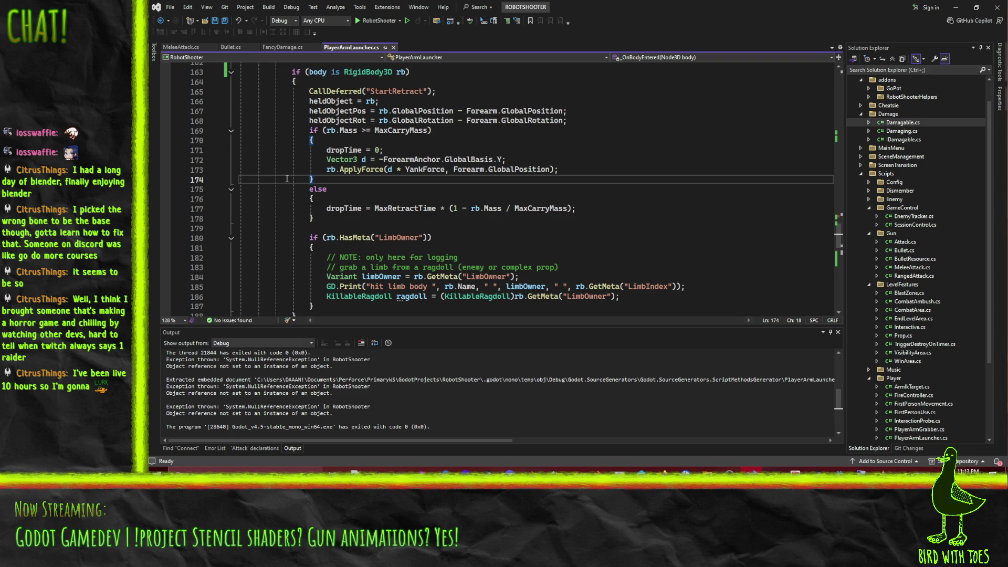
scroll(367, 210, down, 1)
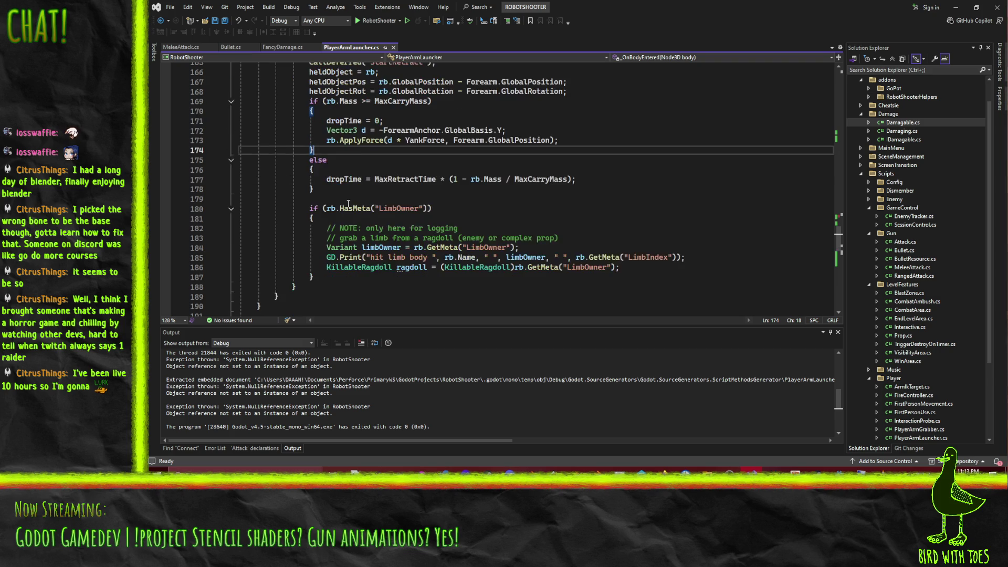
scroll(388, 221, up, 1)
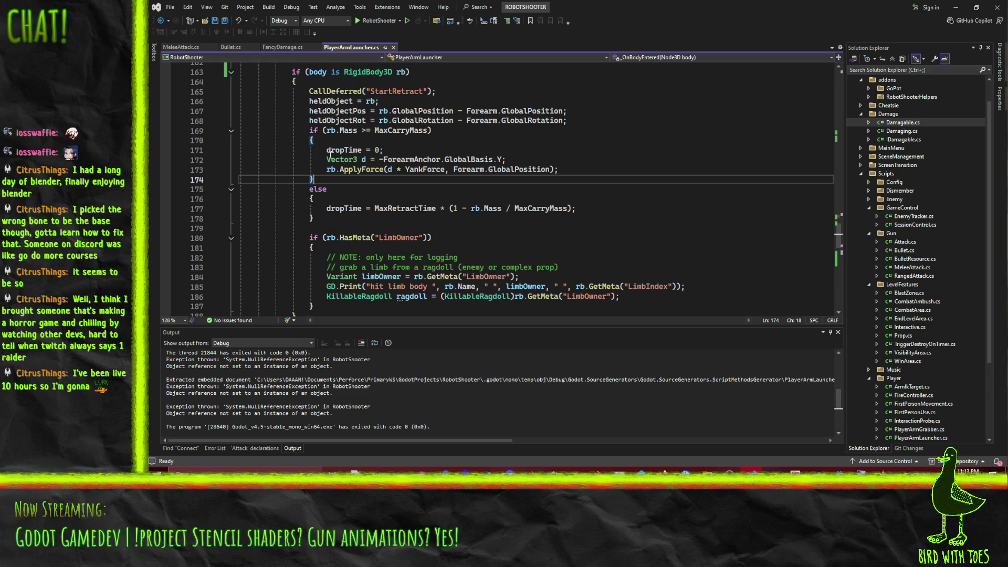
click(310, 92)
scroll(311, 96, up, 3)
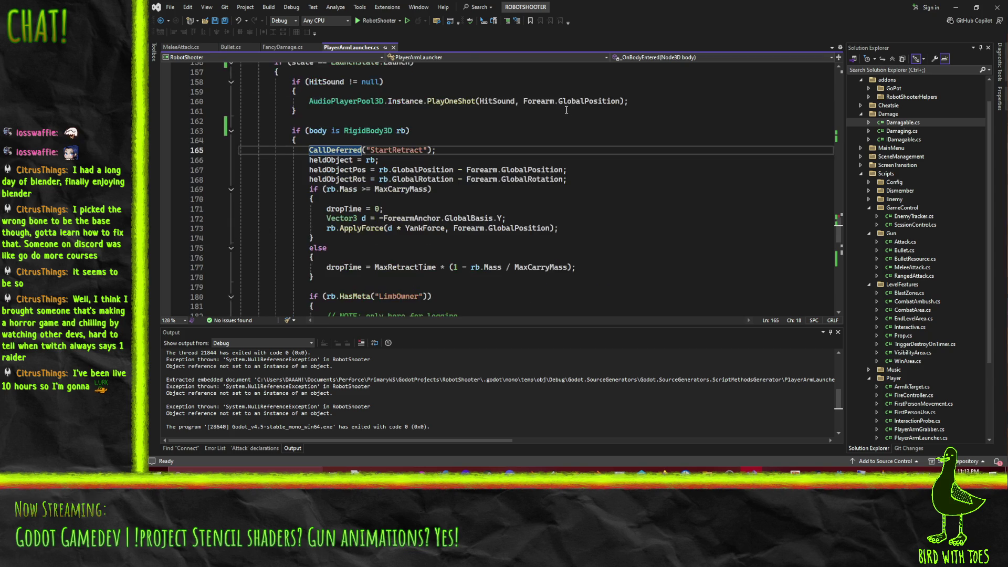
scroll(593, 155, down, 10)
scroll(592, 155, down, 2)
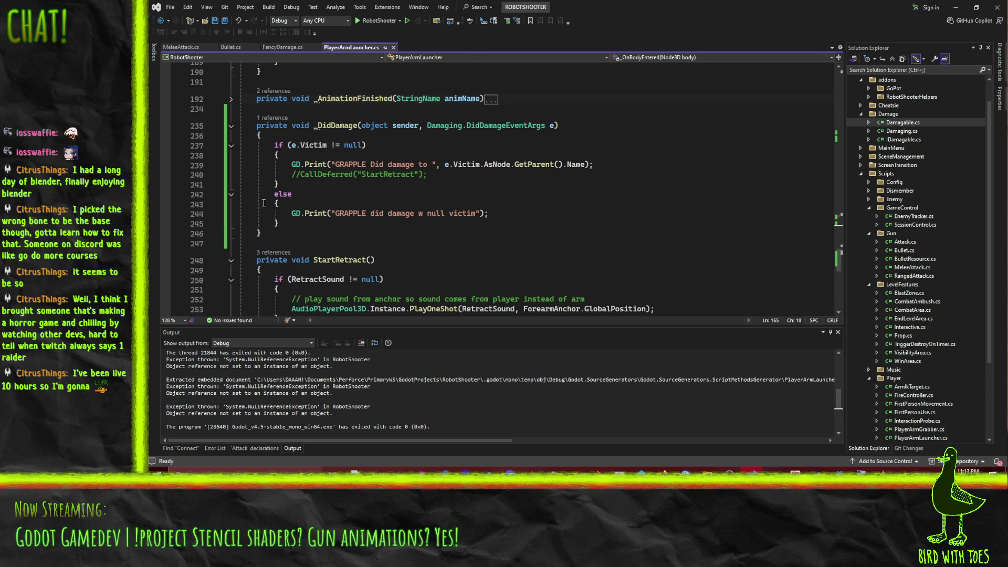
scroll(451, 192, up, 10)
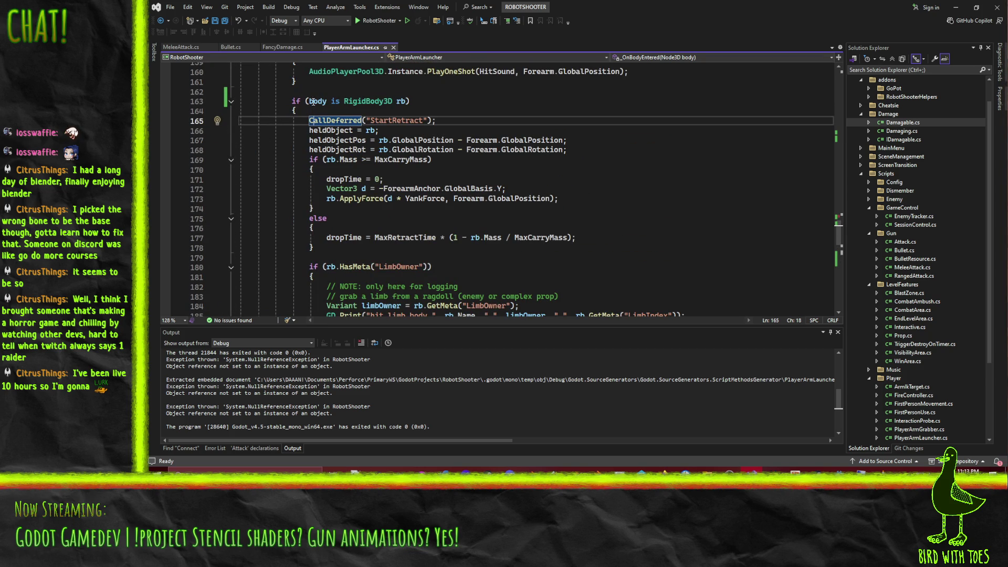
click(312, 101)
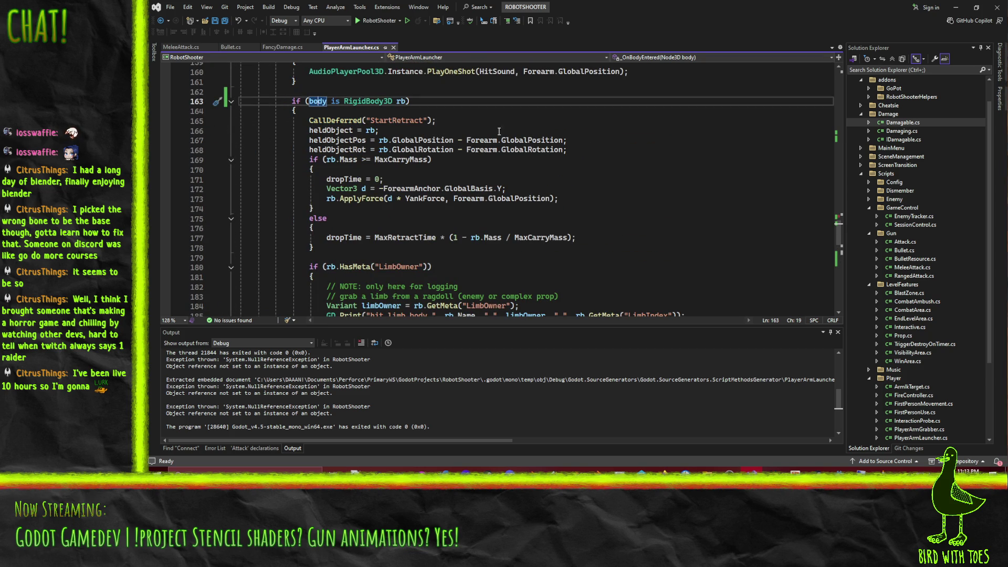
click(278, 45)
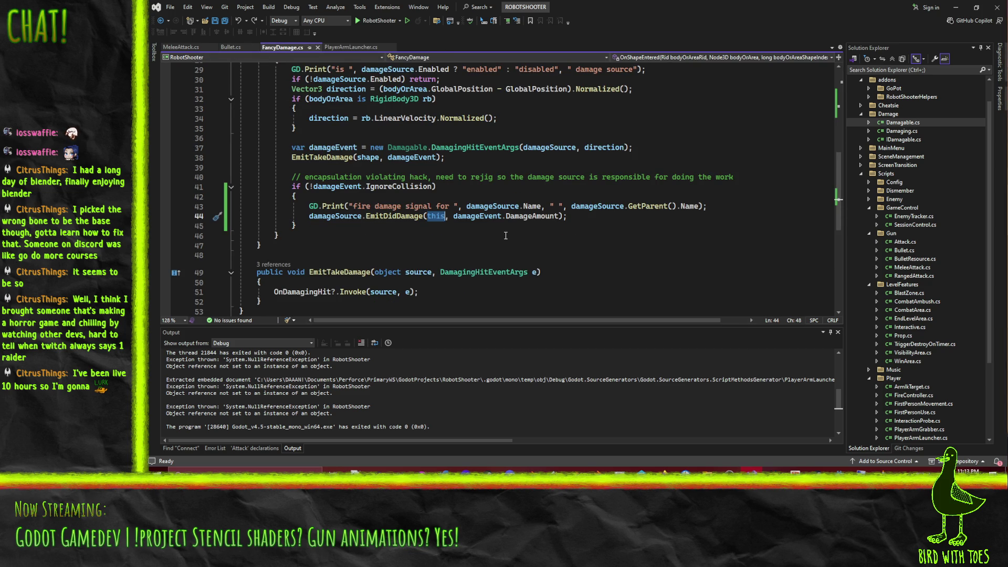
scroll(392, 247, up, 6)
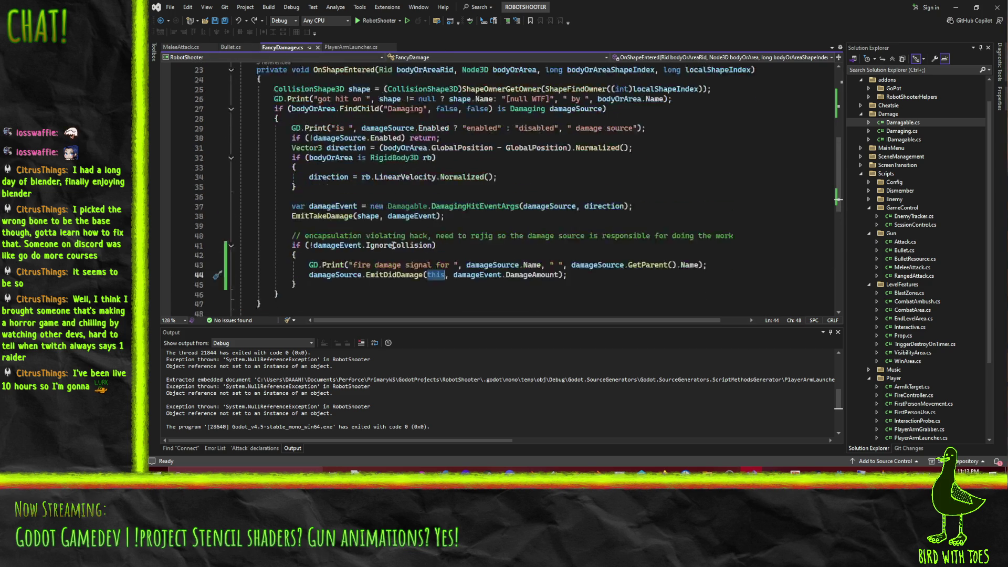
scroll(454, 226, up, 4)
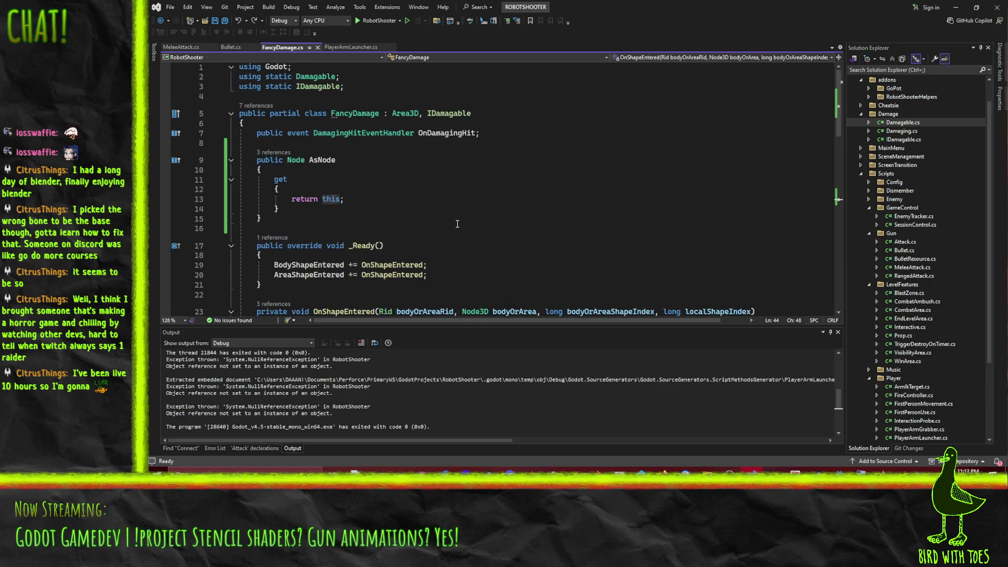
scroll(512, 211, down, 8)
scroll(512, 211, down, 3)
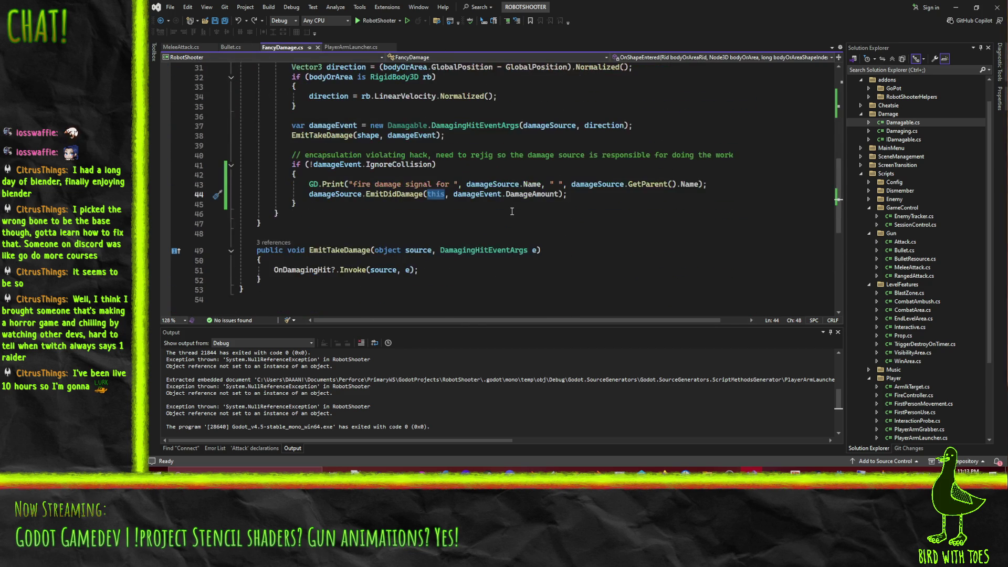
scroll(512, 211, up, 5)
scroll(512, 211, down, 2)
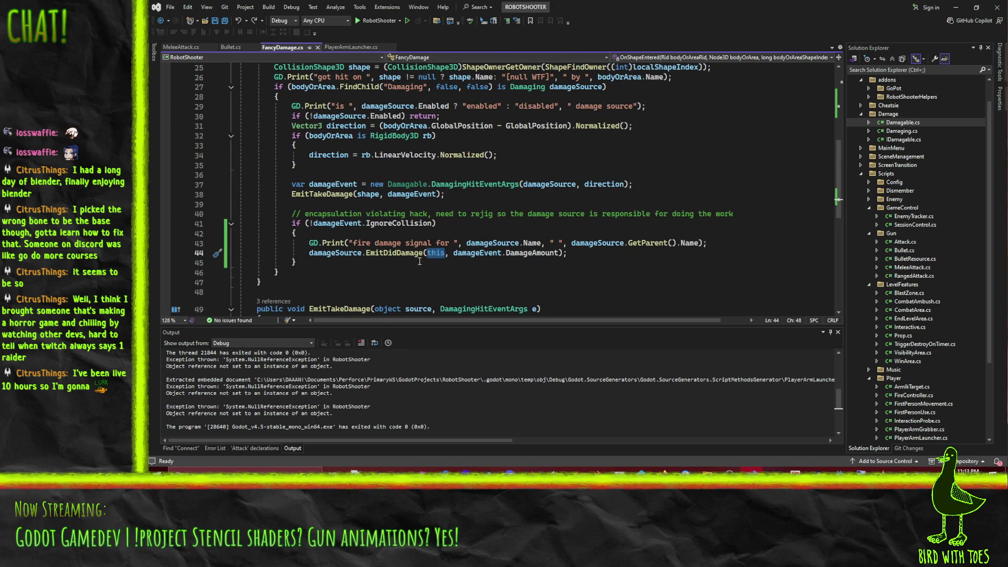
click(468, 264)
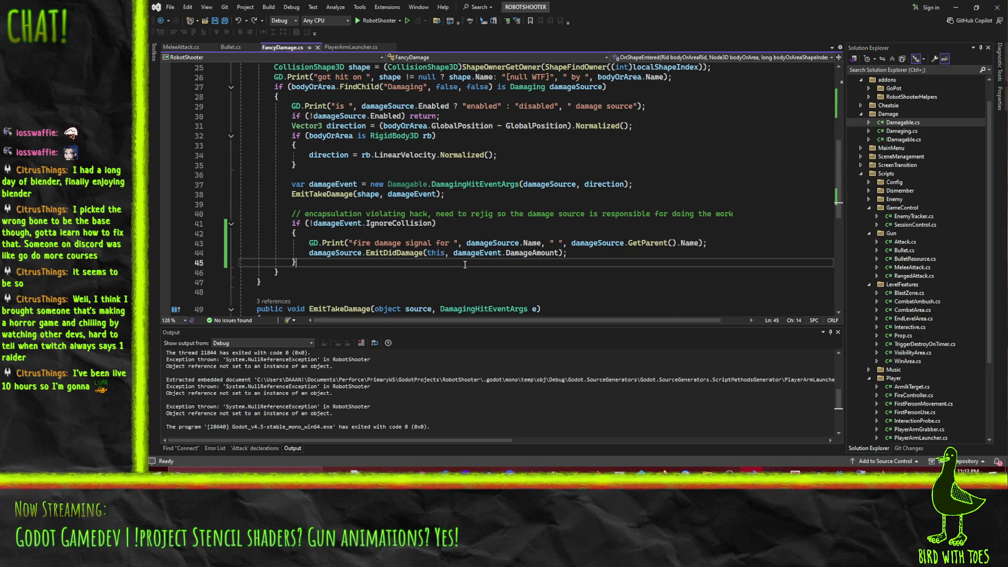
click(436, 254)
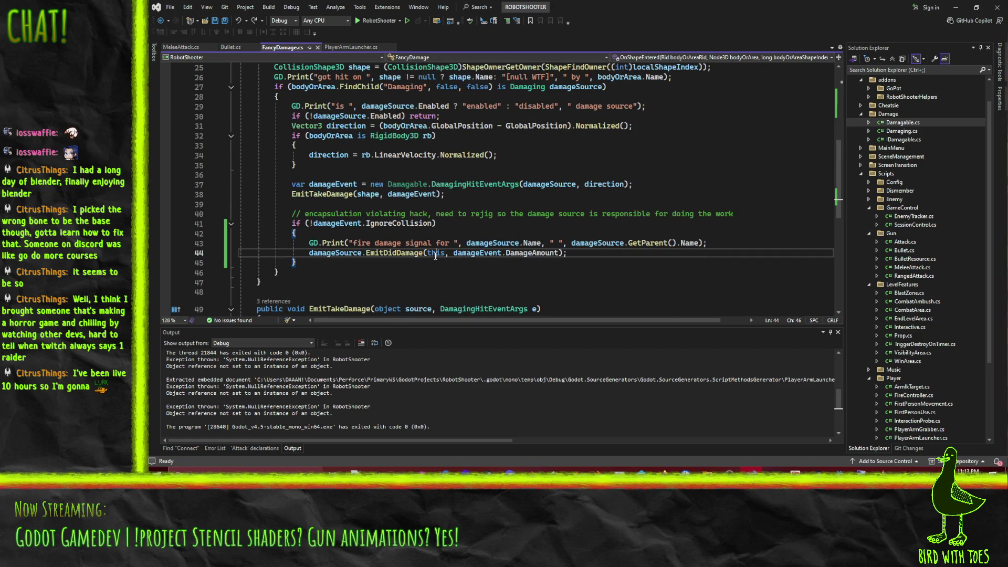
click(346, 49)
scroll(471, 208, down, 5)
scroll(470, 209, up, 4)
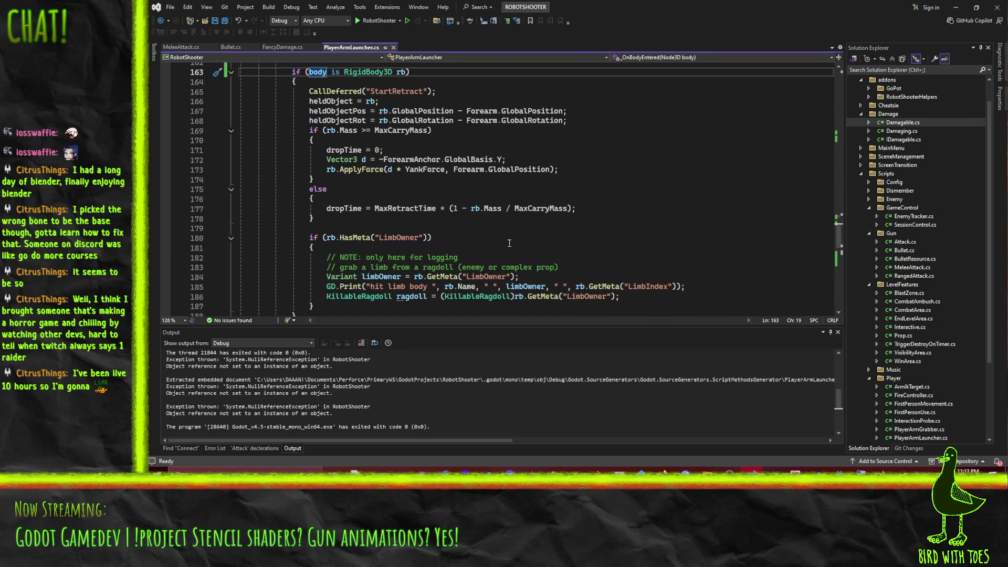
mouse_move(335, 111)
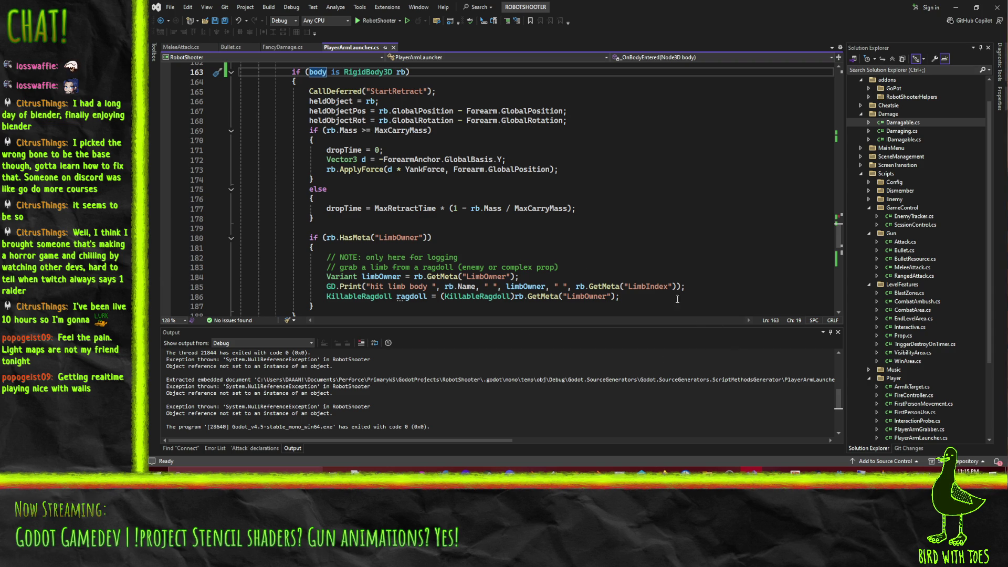
- Step through lines 179–181 of the LimbOwner limb-grab check in PlayerArmLauncher.cs
click(681, 227)
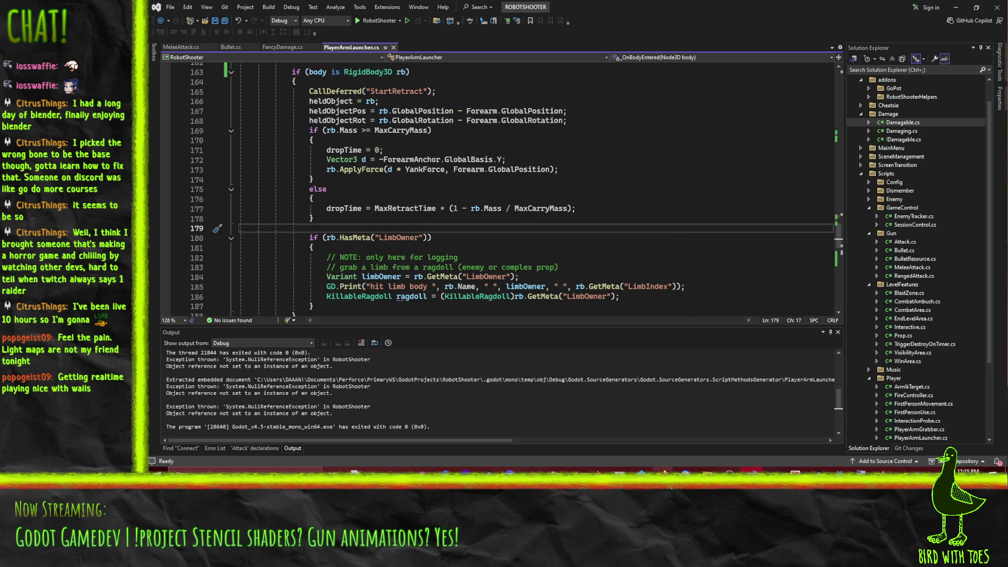
click(693, 238)
click(733, 250)
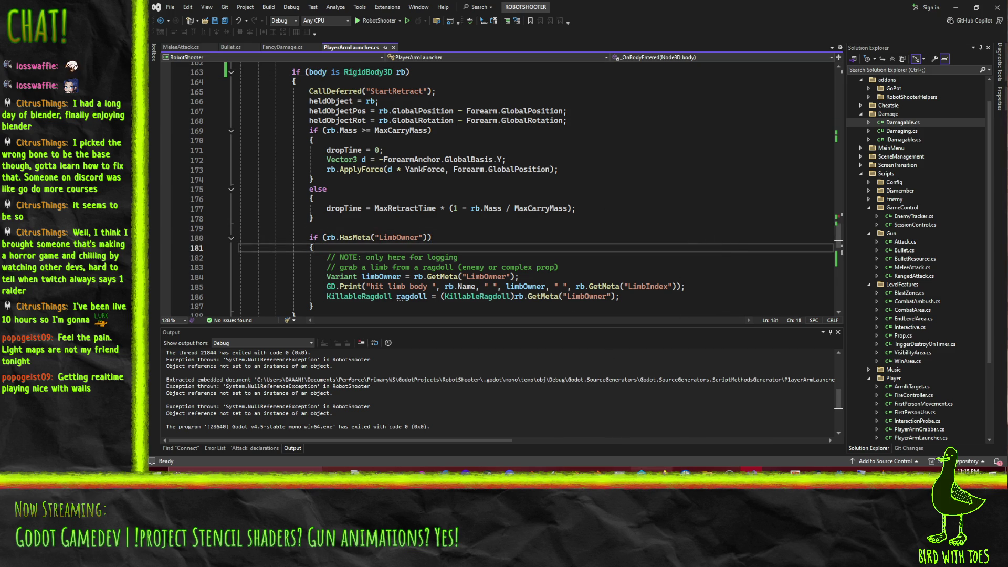
- Switch to the Godot editor and open the World scene
mouse_move(664, 470)
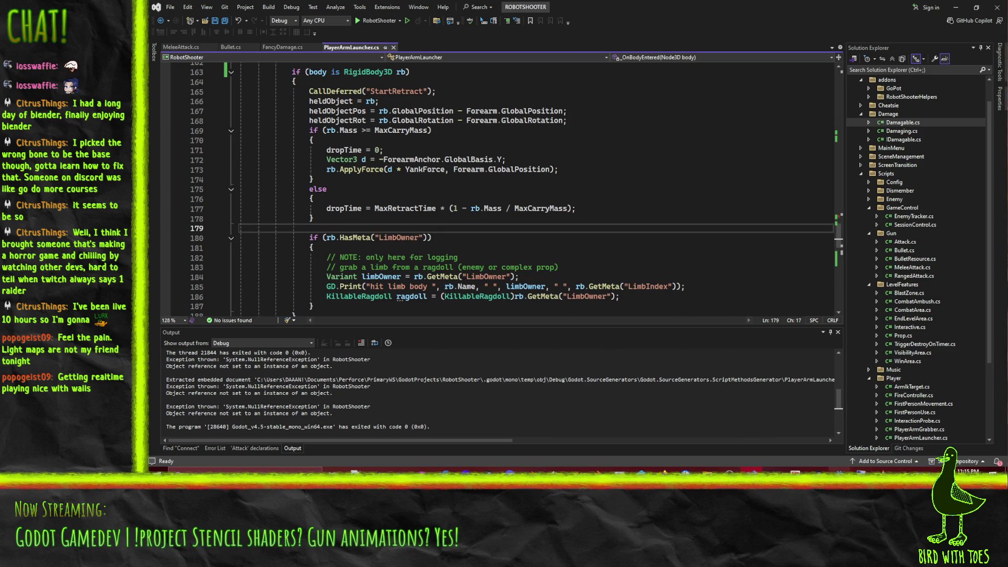
key(alt+Tab)
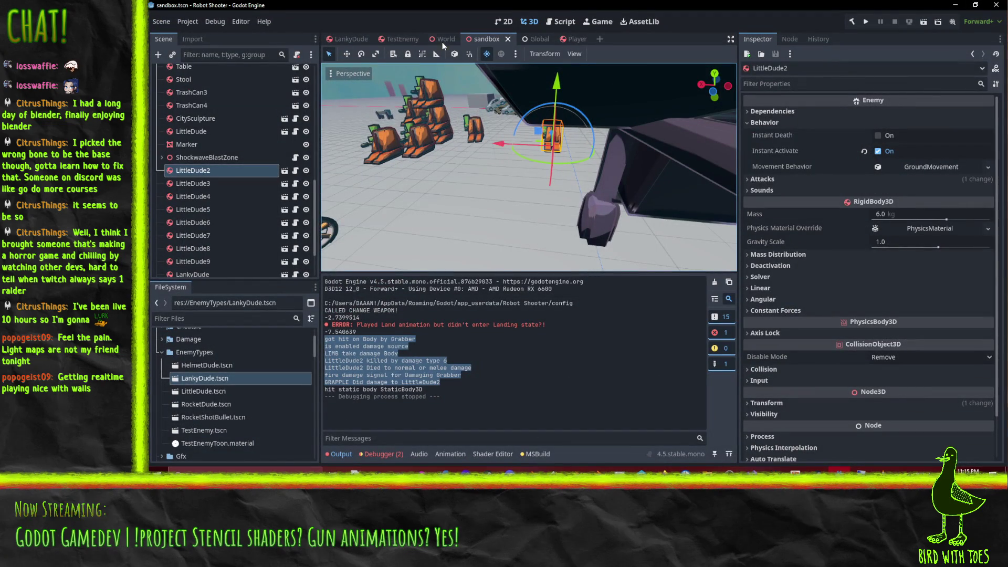
click(442, 38)
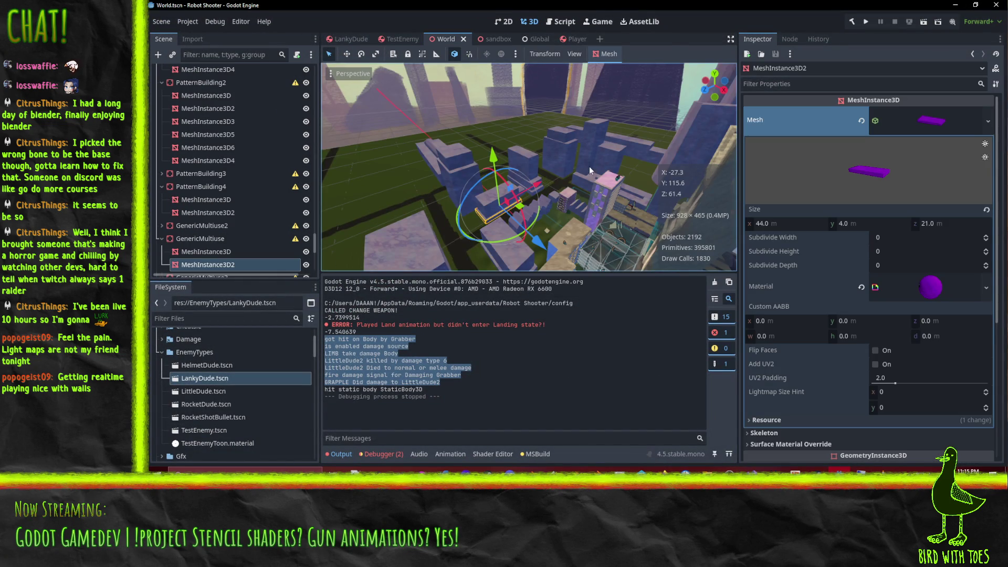
- Survey the World's rooftops and streets, then select MacroTech Tower and open its VeryTallOffice scene
scroll(589, 166, up, 5)
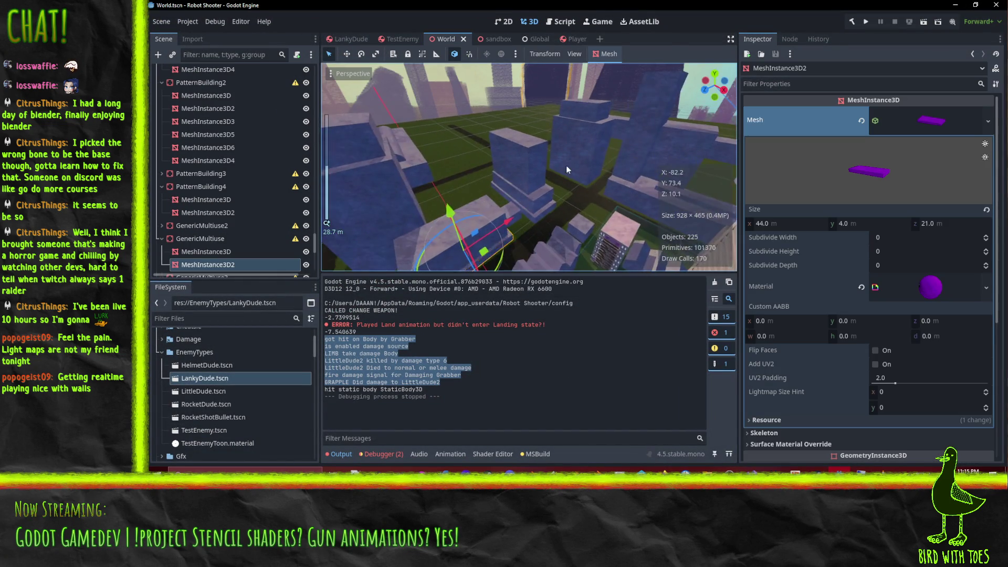
scroll(566, 170, up, 5)
mouse_move(698, 166)
mouse_down()
mouse_move(527, 136)
mouse_move(680, 95)
mouse_move(680, 136)
mouse_move(695, 151)
mouse_move(628, 143)
mouse_move(450, 165)
mouse_move(551, 51)
mouse_up()
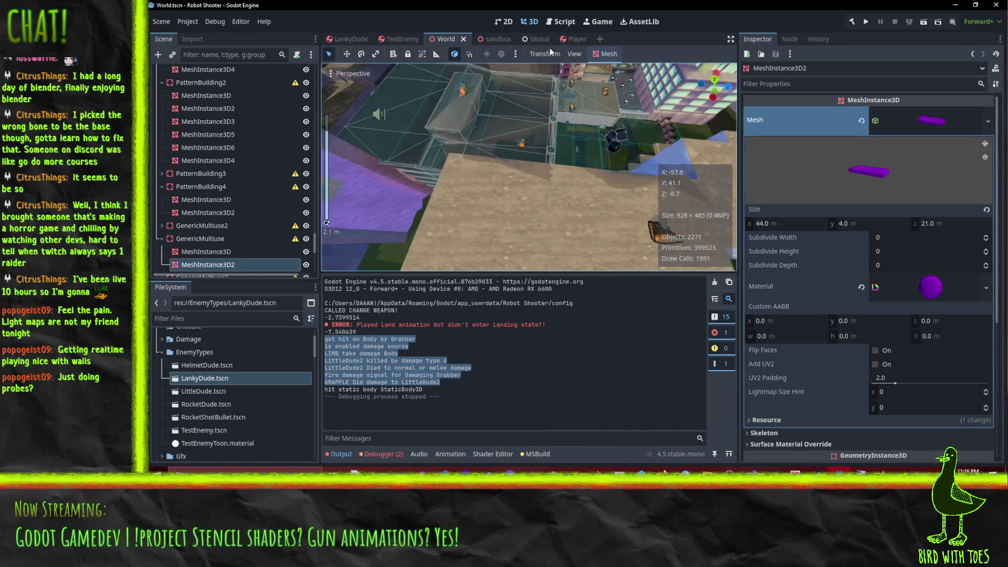
scroll(623, 123, down, 10)
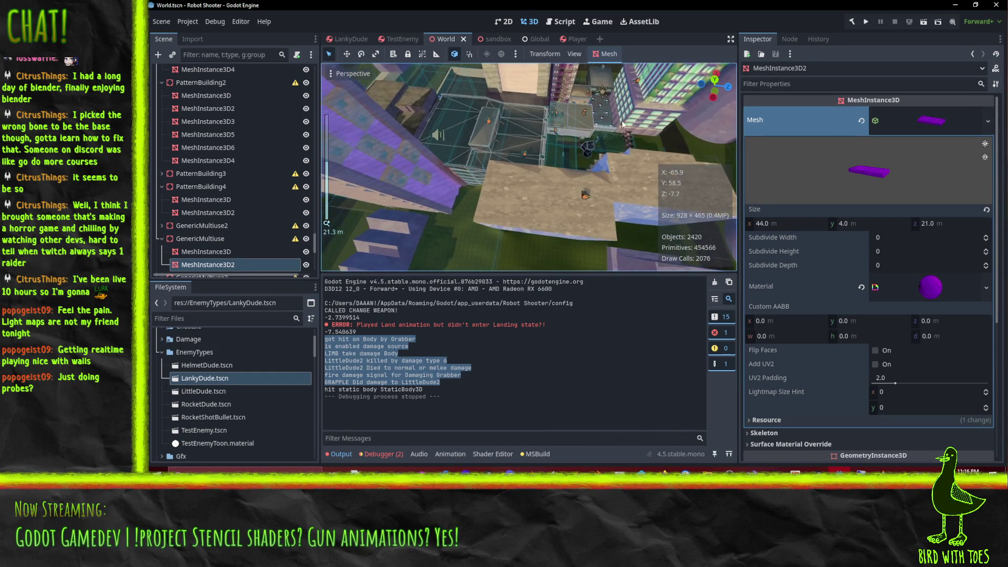
mouse_move(622, 124)
mouse_down()
mouse_move(650, 185)
mouse_move(507, 90)
mouse_move(550, 154)
mouse_move(620, 150)
mouse_move(474, 121)
mouse_move(478, 145)
mouse_move(647, 161)
mouse_move(531, 144)
mouse_move(569, 144)
mouse_move(692, 162)
mouse_move(501, 181)
mouse_move(487, 150)
mouse_move(465, 153)
mouse_move(484, 160)
mouse_move(475, 204)
mouse_move(504, 202)
mouse_up()
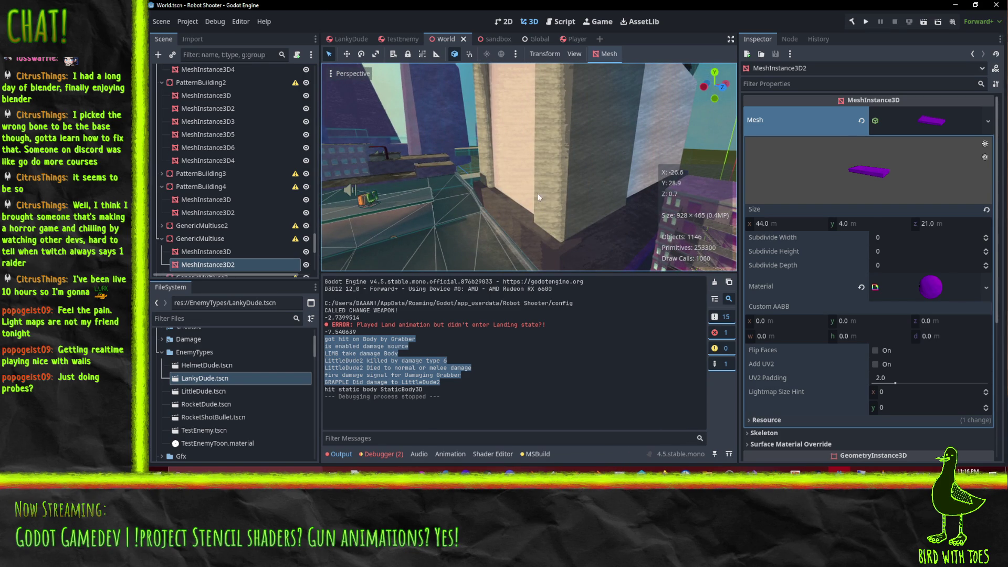
click(547, 183)
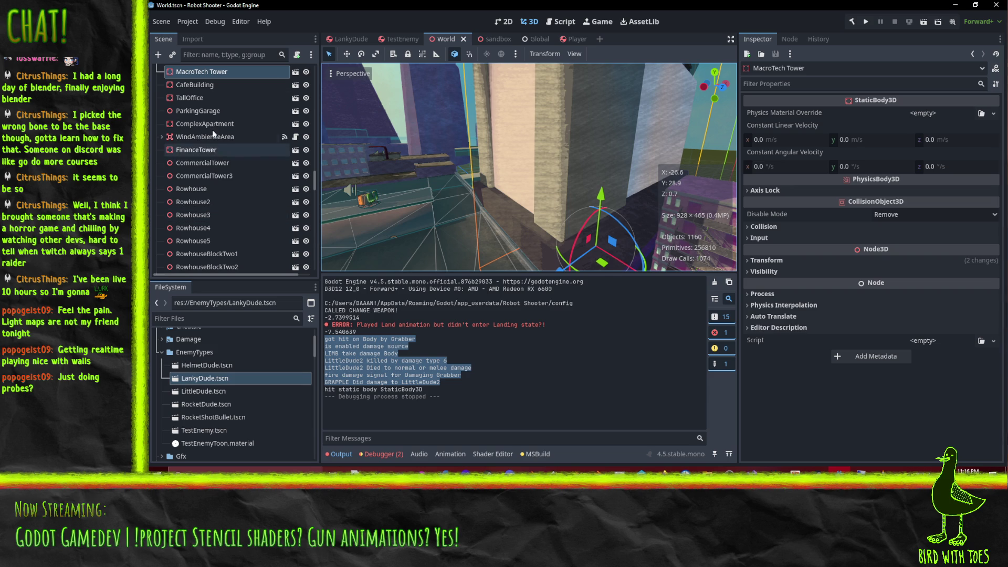
click(295, 71)
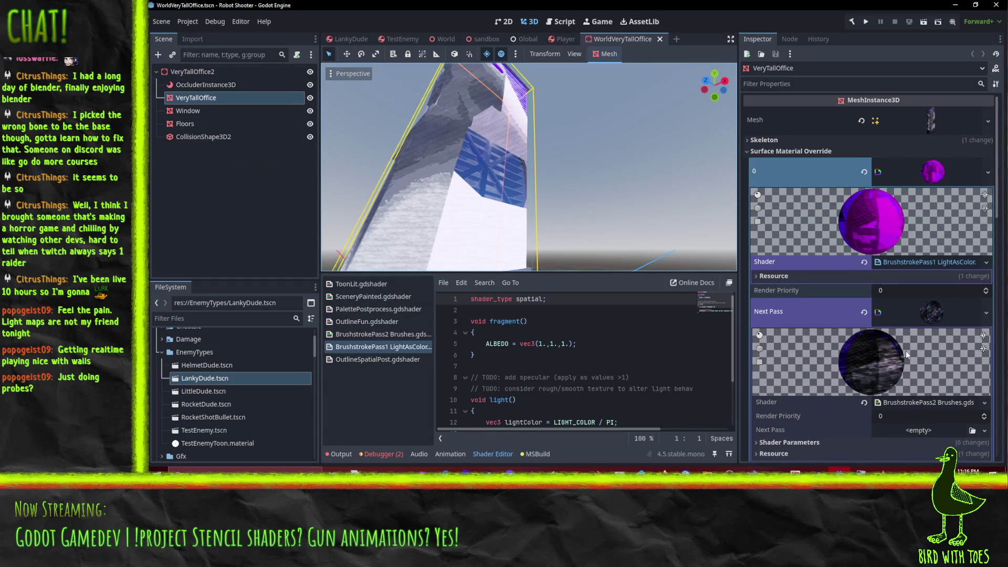
- In the slot 1 surface material, expand the brushstroke next pass parameters and set On to 0
scroll(906, 350, down, 5)
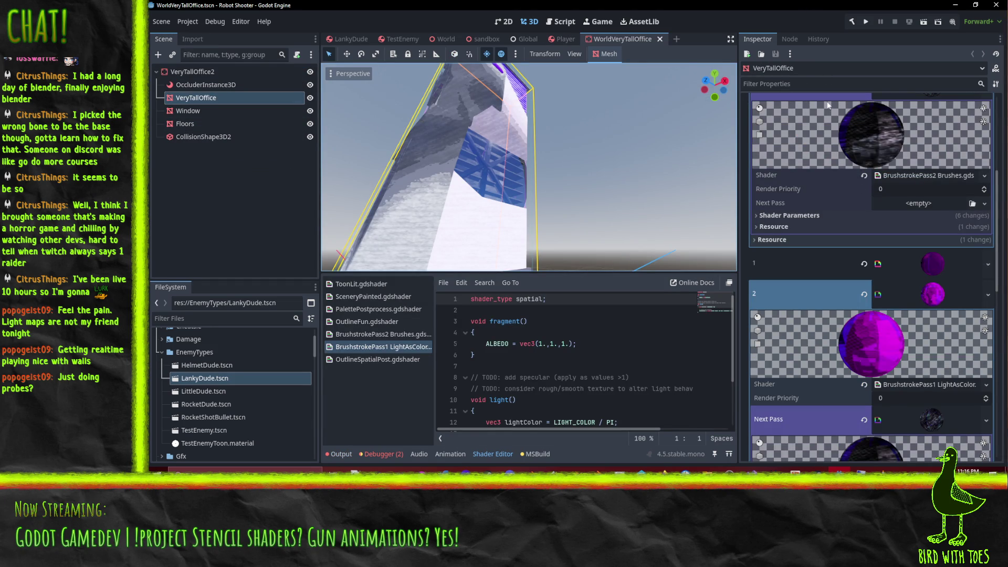
click(933, 262)
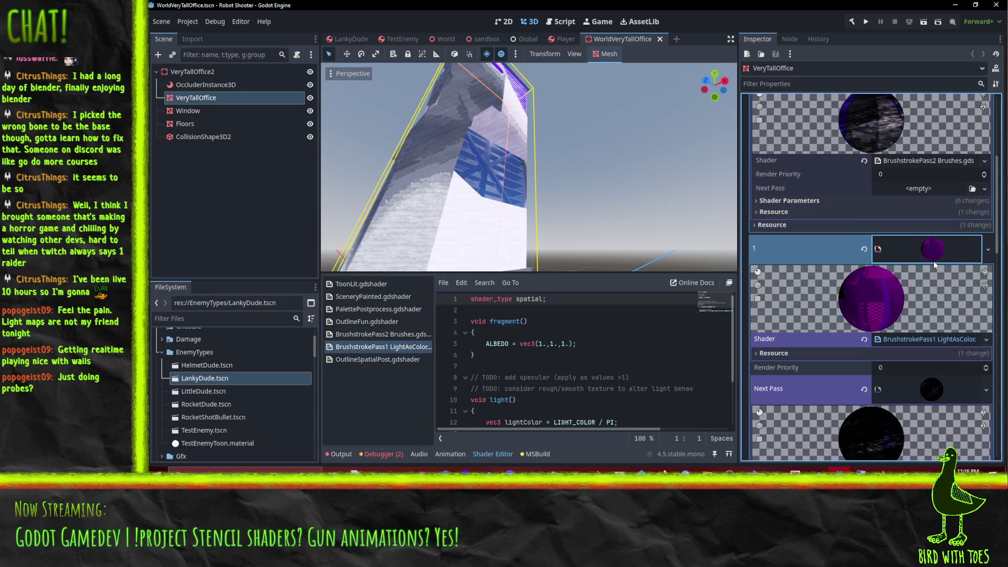
scroll(903, 228, down, 3)
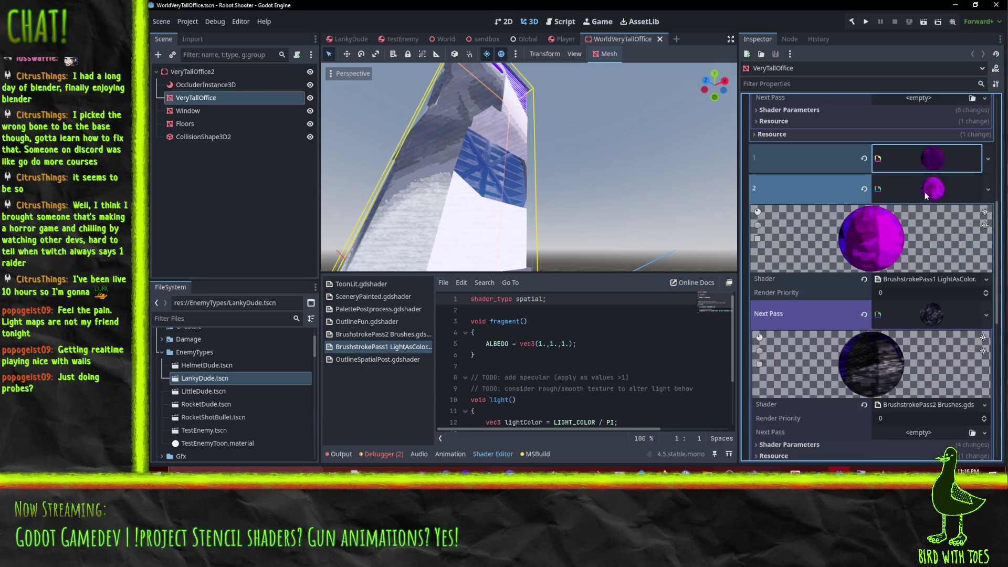
scroll(911, 231, down, 2)
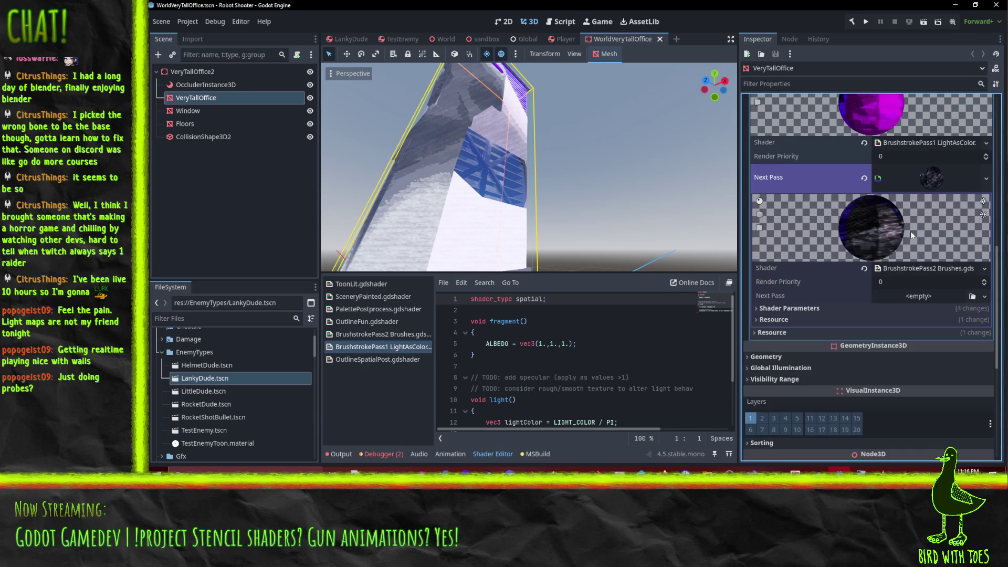
click(801, 310)
scroll(812, 308, down, 2)
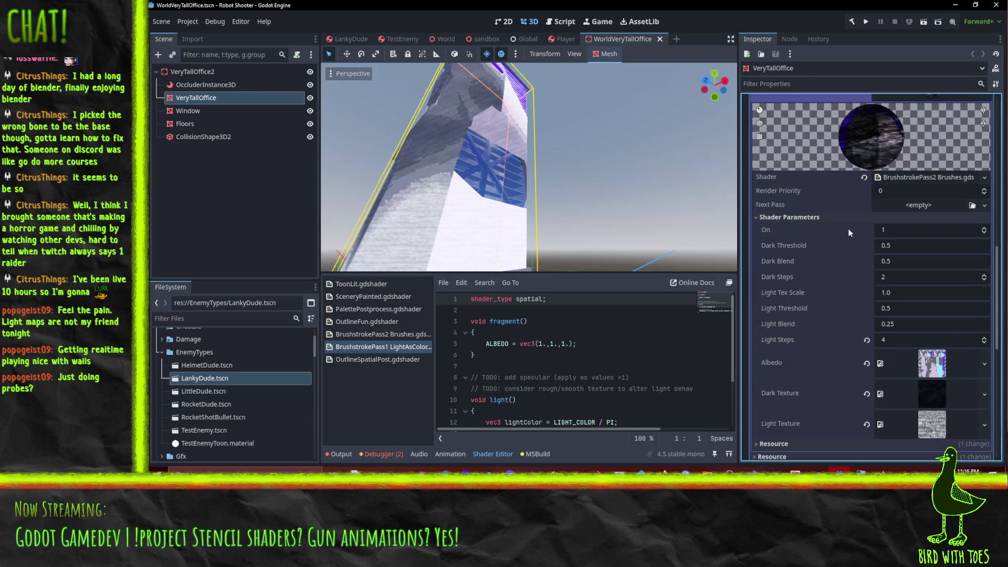
click(984, 233)
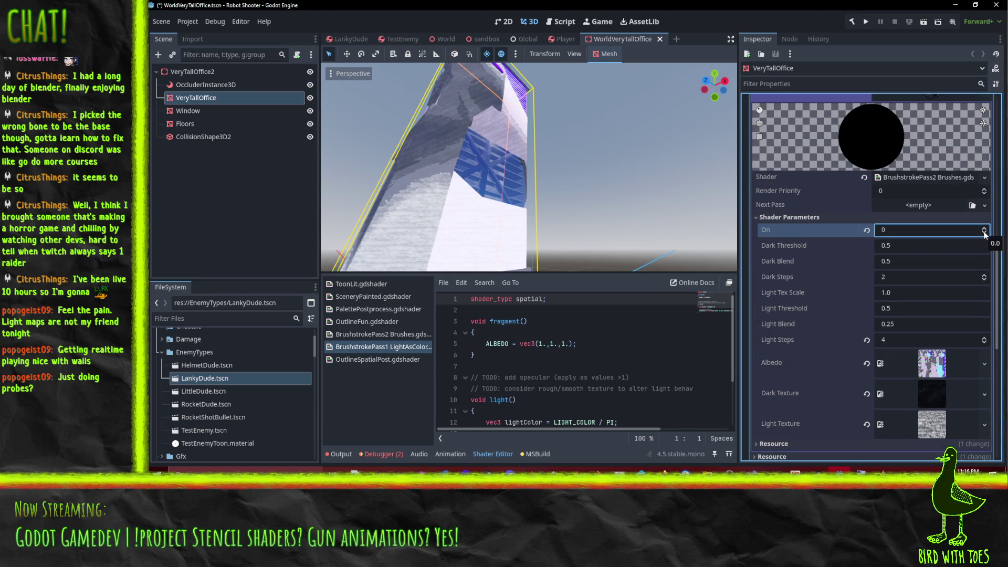
scroll(960, 228, up, 5)
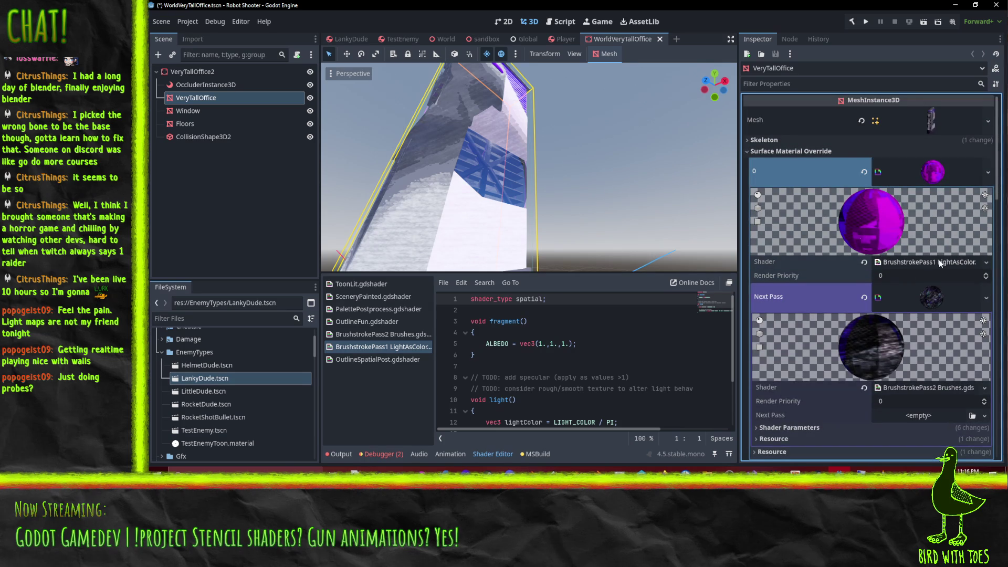
scroll(865, 239, down, 4)
- Reopen the brushstroke pass parameters and open the BrushstrokePass2 shader for editing
click(864, 231)
scroll(861, 229, down, 1)
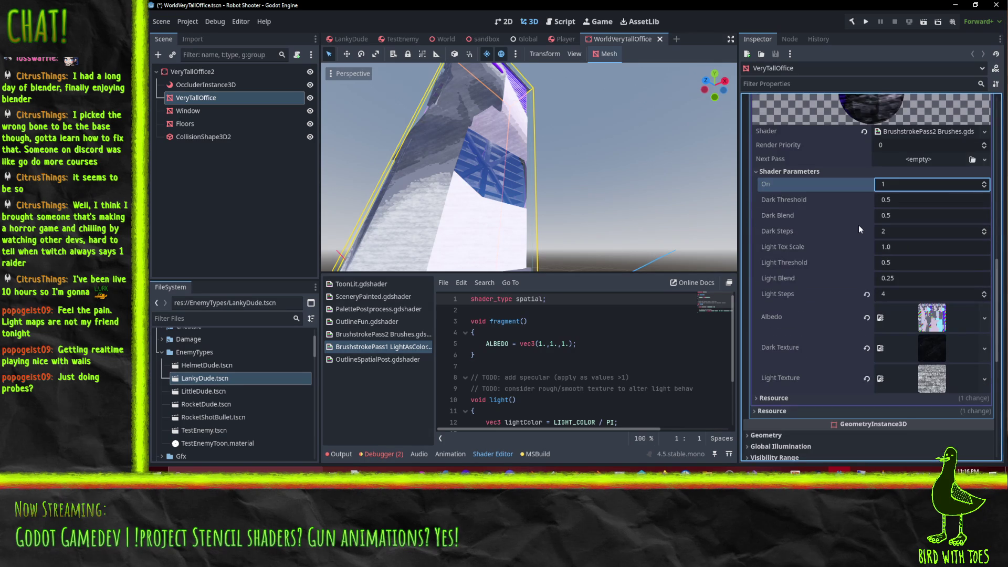
scroll(847, 291, down, 3)
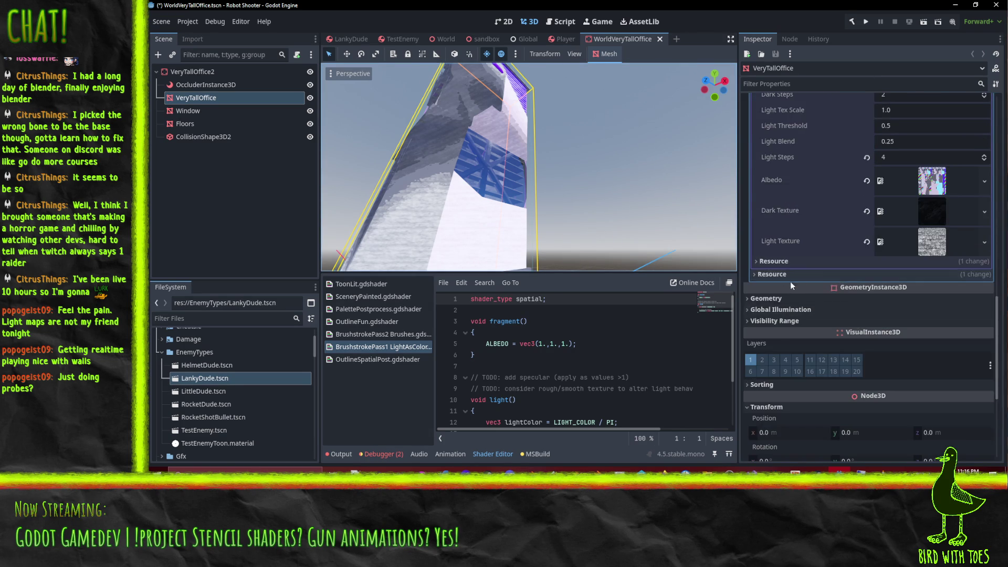
scroll(793, 281, up, 7)
scroll(927, 226, up, 3)
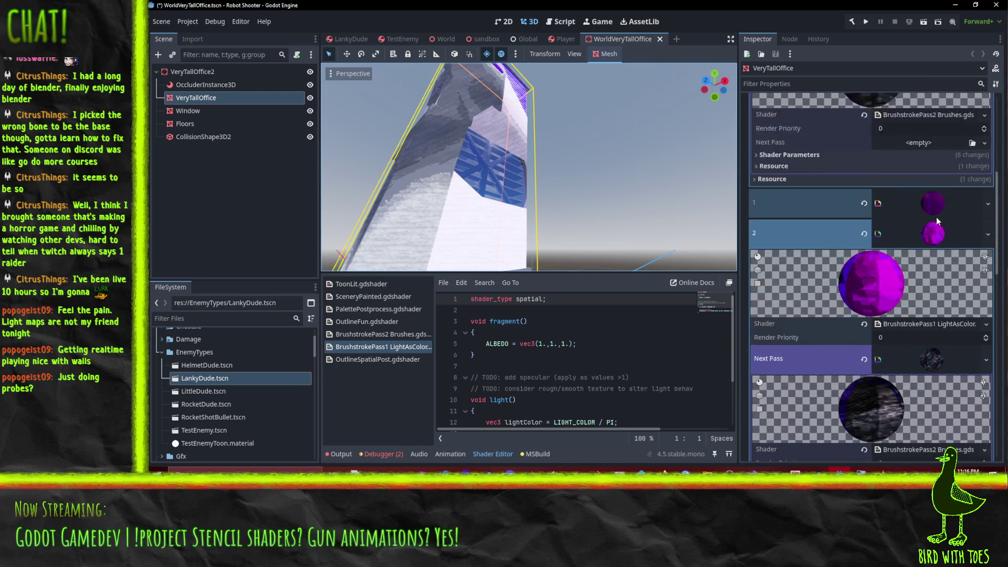
scroll(937, 216, up, 1)
click(906, 164)
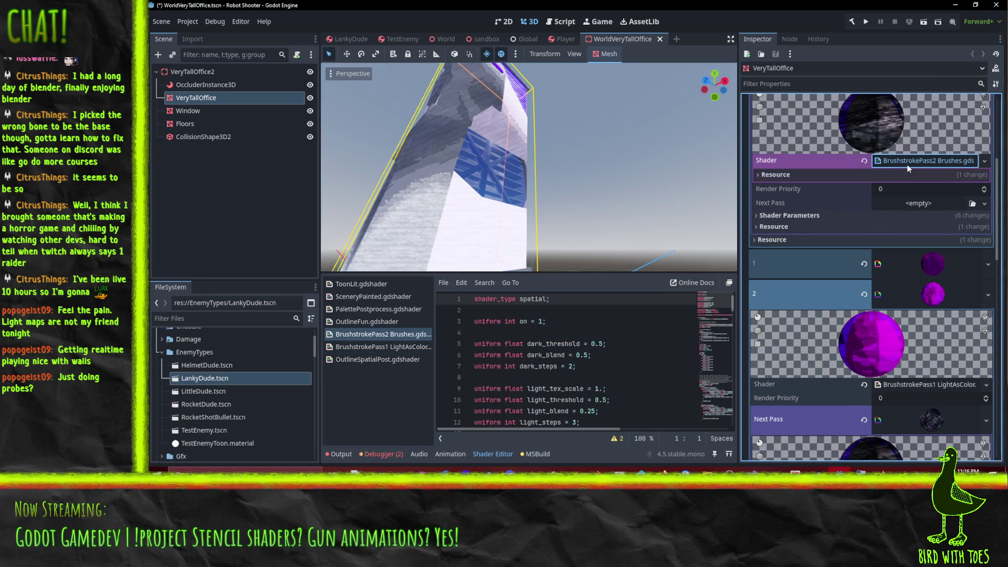
- Set On to 0, orbit the tower, set On back to 1, then close WorldVeryTallOffice
scroll(899, 197, up, 4)
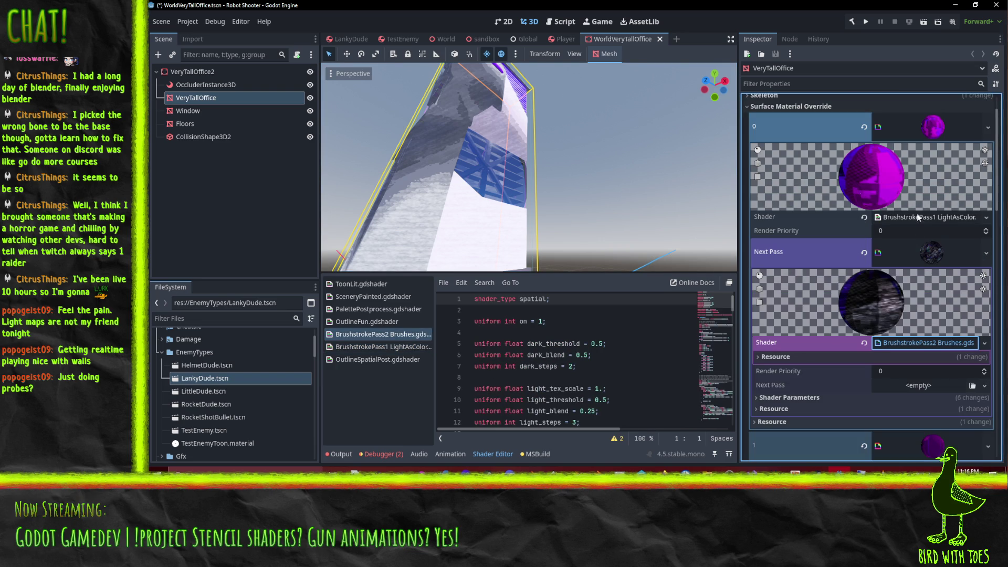
click(780, 396)
scroll(808, 395, down, 1)
scroll(808, 394, down, 2)
click(984, 278)
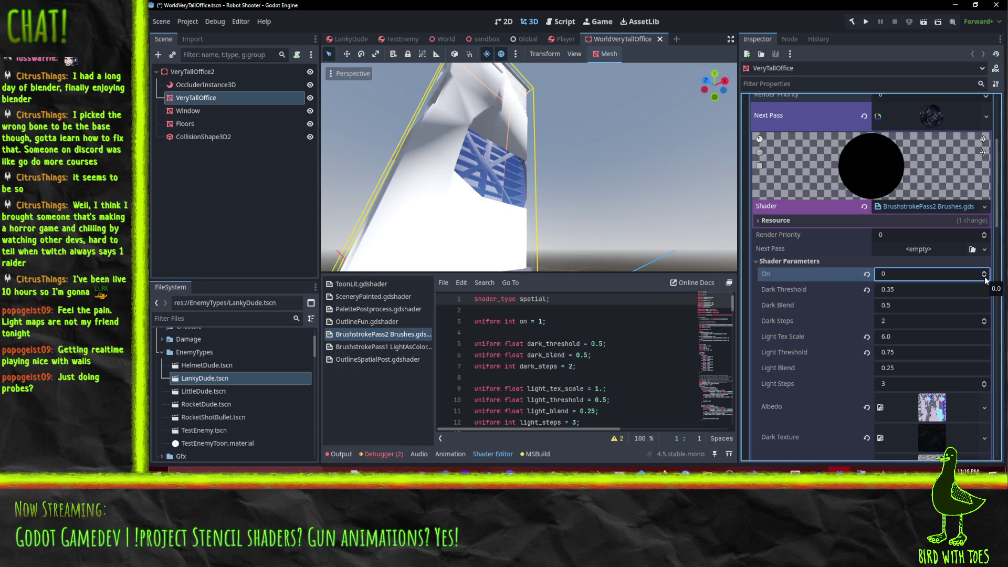
mouse_move(713, 184)
mouse_down()
mouse_move(533, 158)
mouse_move(360, 227)
mouse_move(602, 187)
mouse_move(536, 173)
mouse_move(498, 204)
mouse_move(462, 164)
mouse_move(472, 173)
mouse_up()
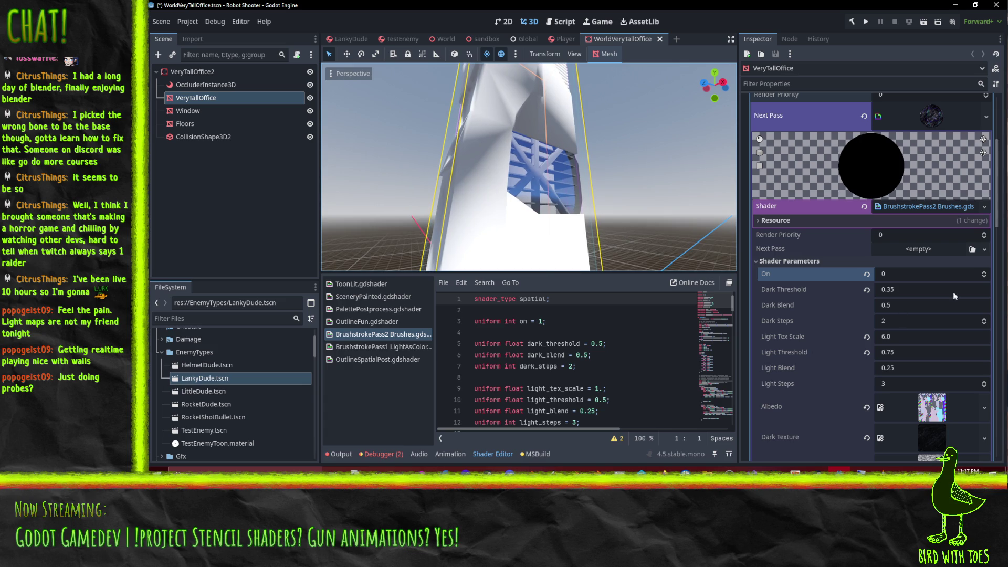
click(985, 272)
mouse_move(635, 166)
mouse_down()
mouse_move(573, 199)
mouse_move(636, 74)
mouse_move(709, 210)
mouse_move(611, 210)
mouse_move(512, 159)
mouse_move(637, 201)
mouse_move(554, 267)
mouse_up()
scroll(944, 389, down, 3)
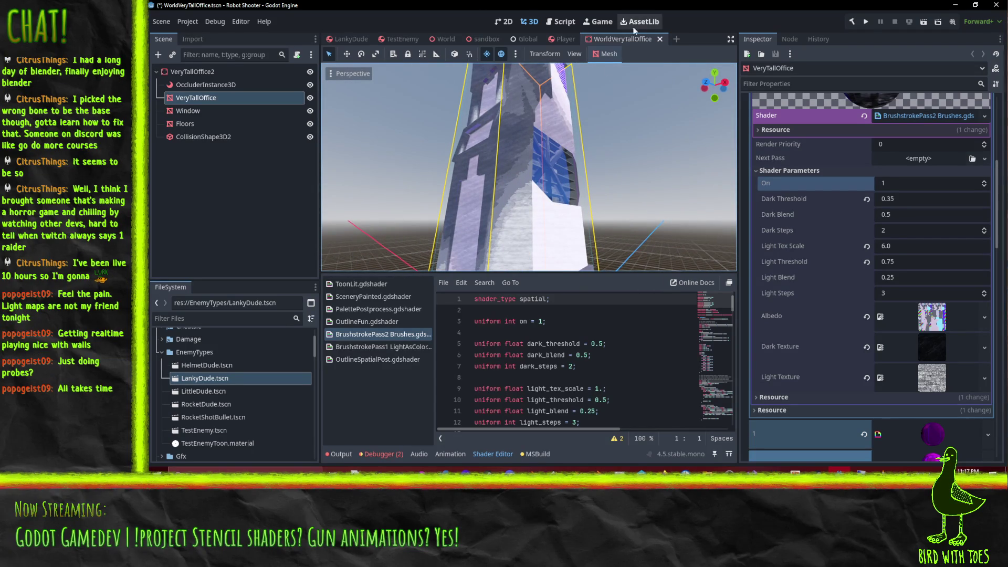
click(660, 39)
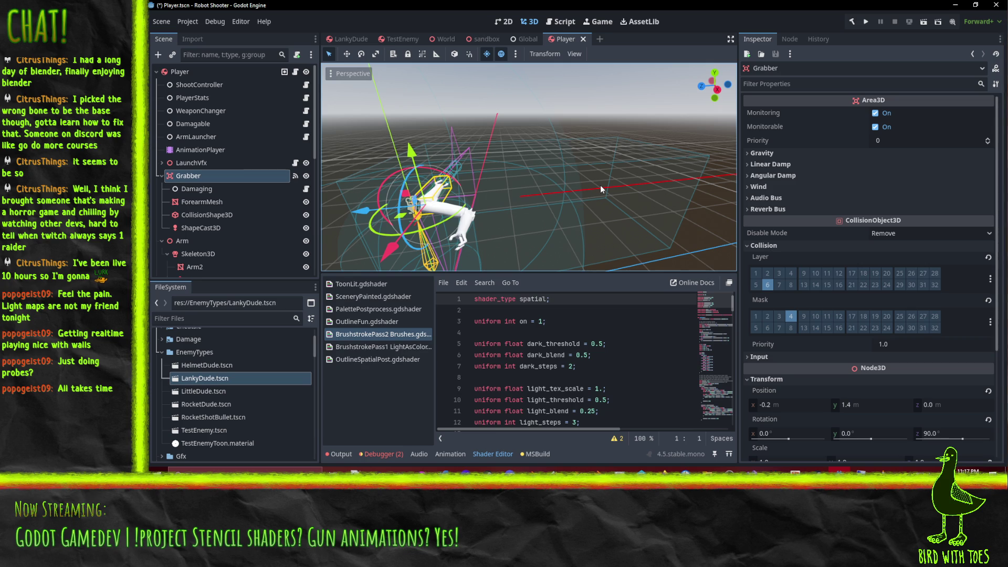
- Orbit the Player scene around the Grabber arm, then switch back to Visual Studio
mouse_move(460, 152)
mouse_down()
mouse_move(604, 222)
mouse_move(523, 233)
mouse_up()
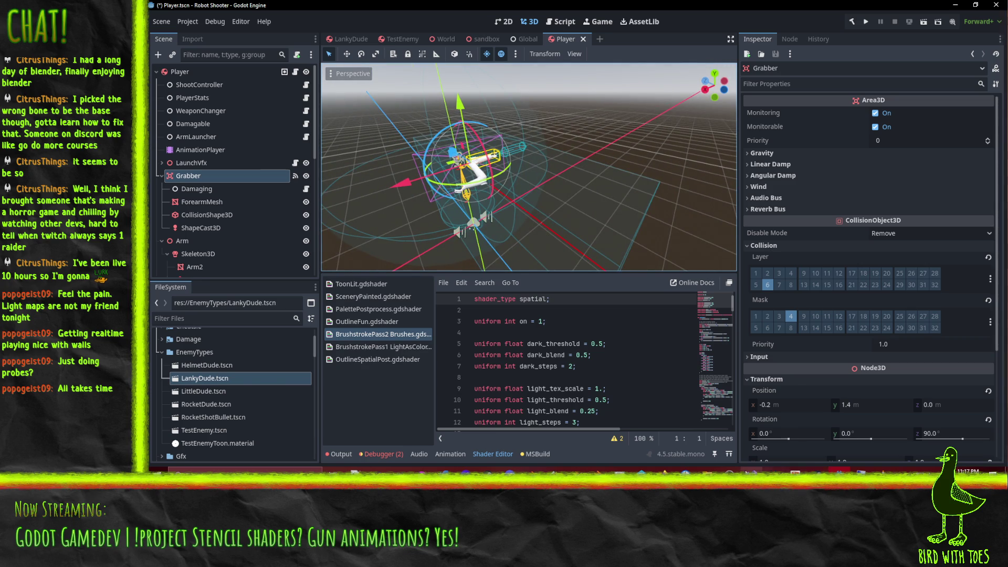
key(alt+Tab)
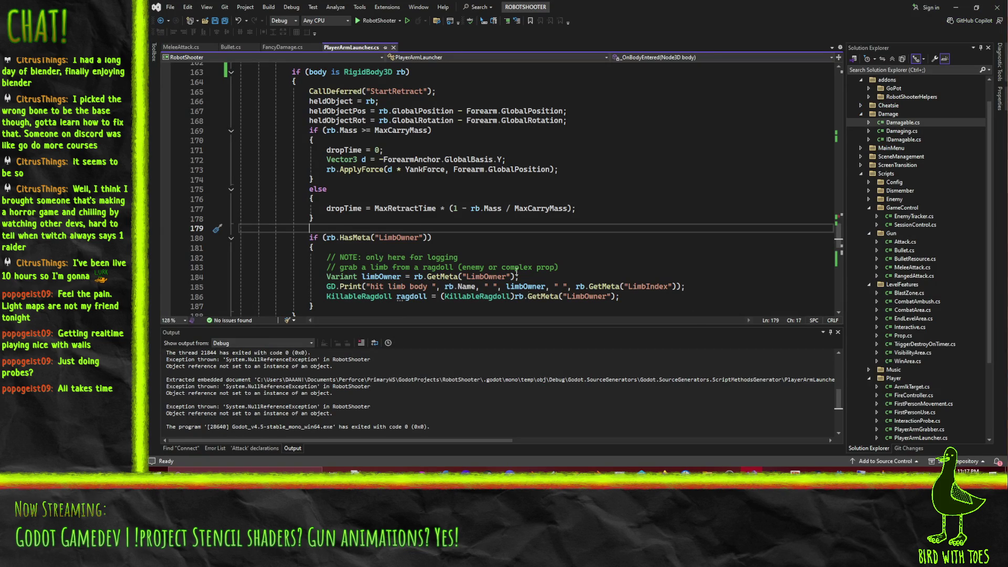
mouse_move(507, 309)
mouse_down()
mouse_move(417, 208)
mouse_move(318, 199)
mouse_up()
click(567, 226)
scroll(577, 231, down, 2)
scroll(592, 238, up, 2)
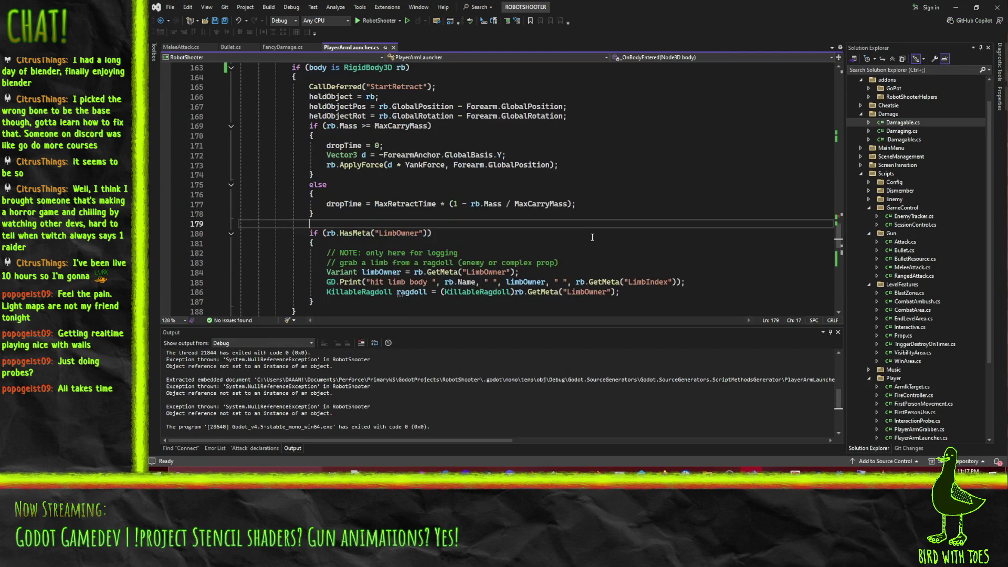
scroll(359, 125, up, 1)
click(300, 97)
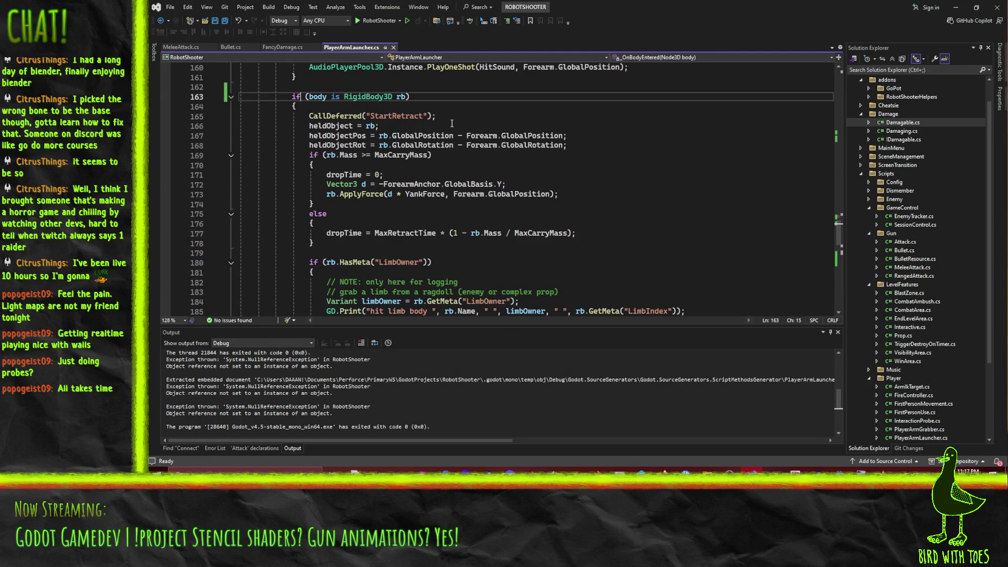
key(Home)
key(shift+Down)
key(shift+Down)
key(shift+Down)
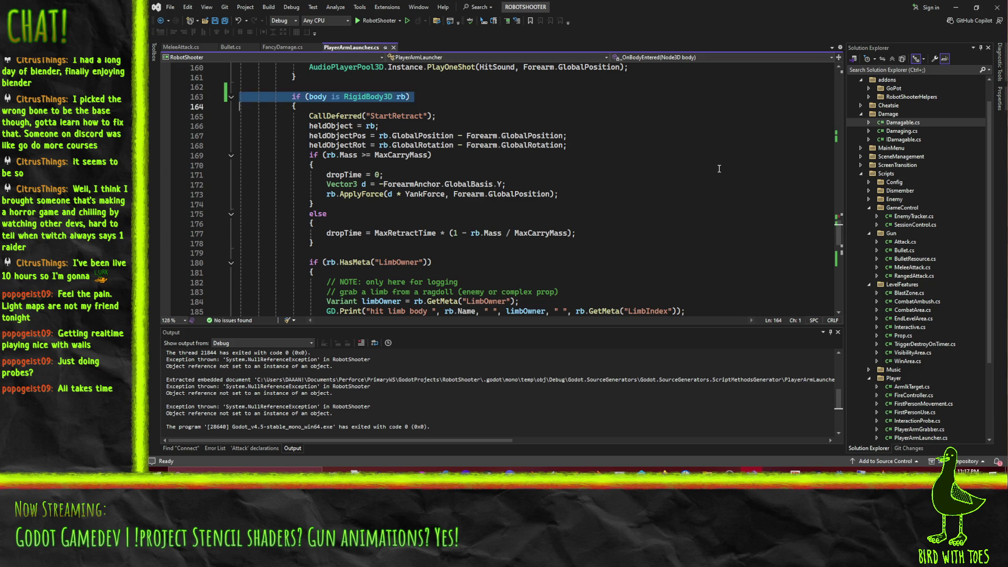
scroll(719, 169, down, 3)
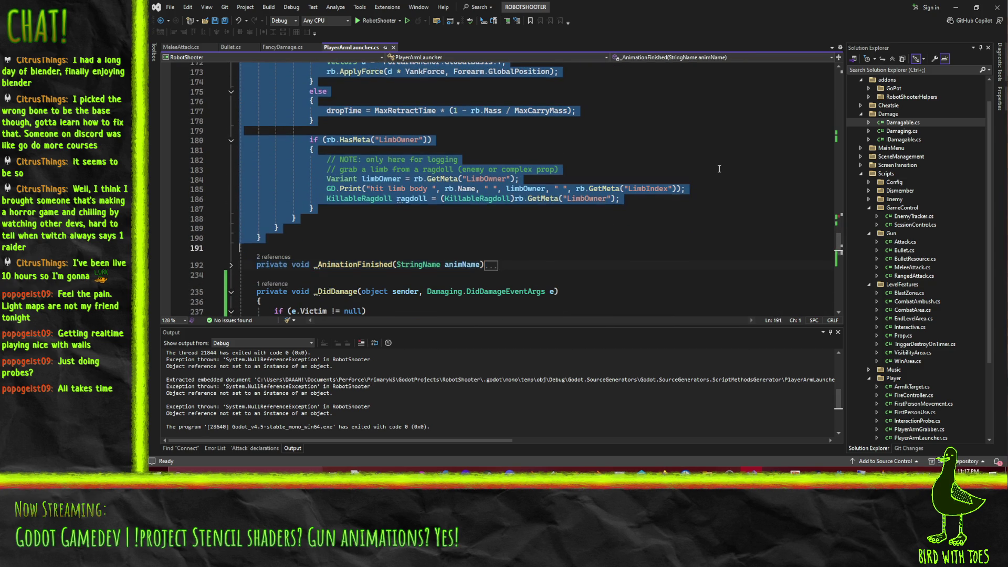
scroll(718, 168, up, 5)
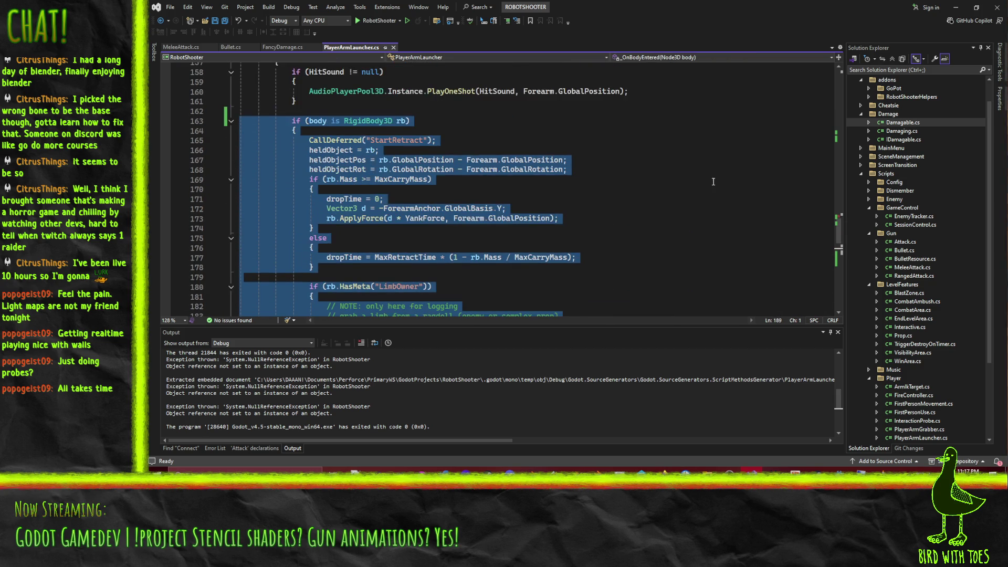
scroll(714, 181, up, 3)
scroll(627, 203, down, 8)
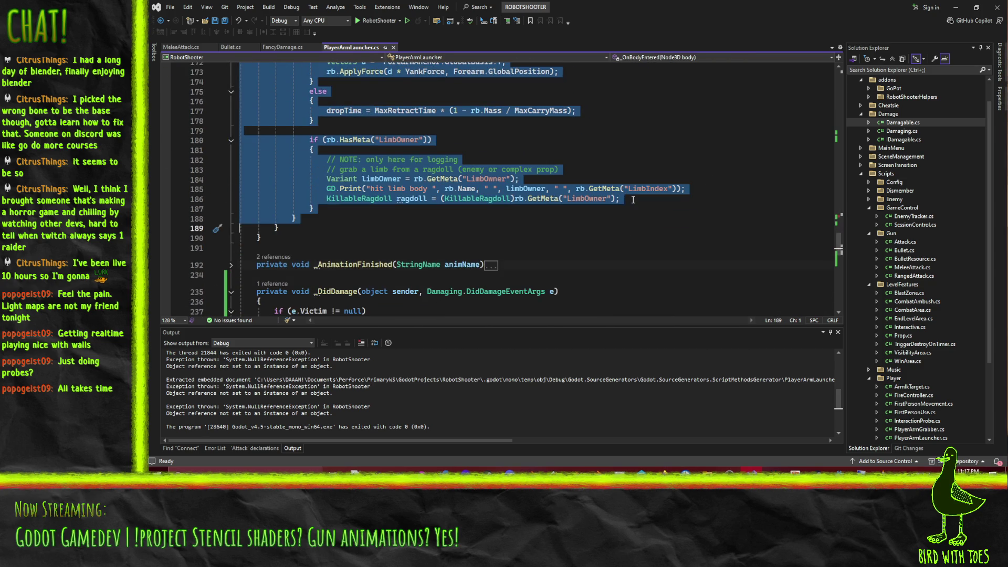
scroll(632, 200, up, 6)
scroll(637, 203, up, 3)
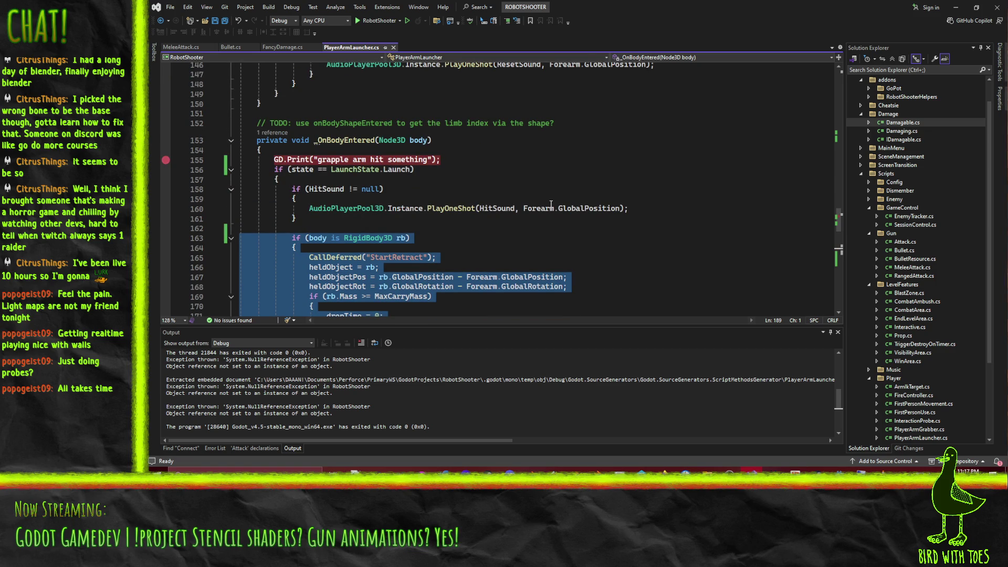
click(329, 139)
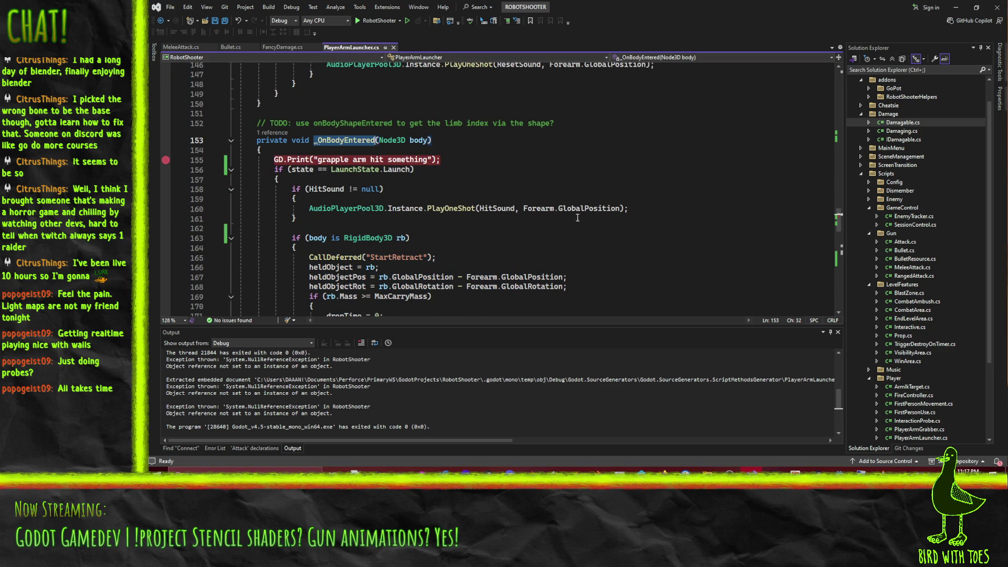
scroll(551, 208, down, 15)
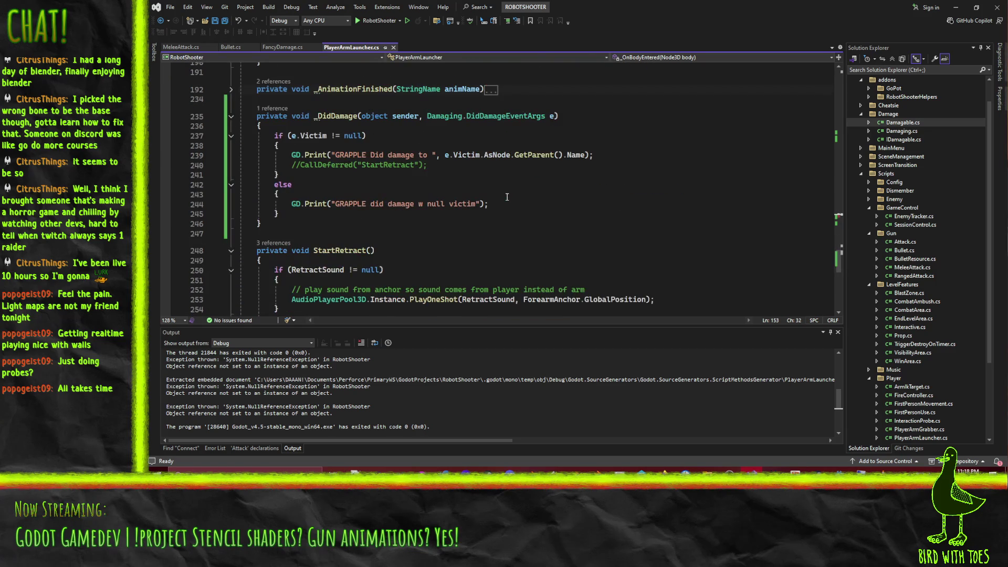
- Replace line 240's commented StartRetract call with an _OnBodyEntered call on the victim's parent
click(429, 168)
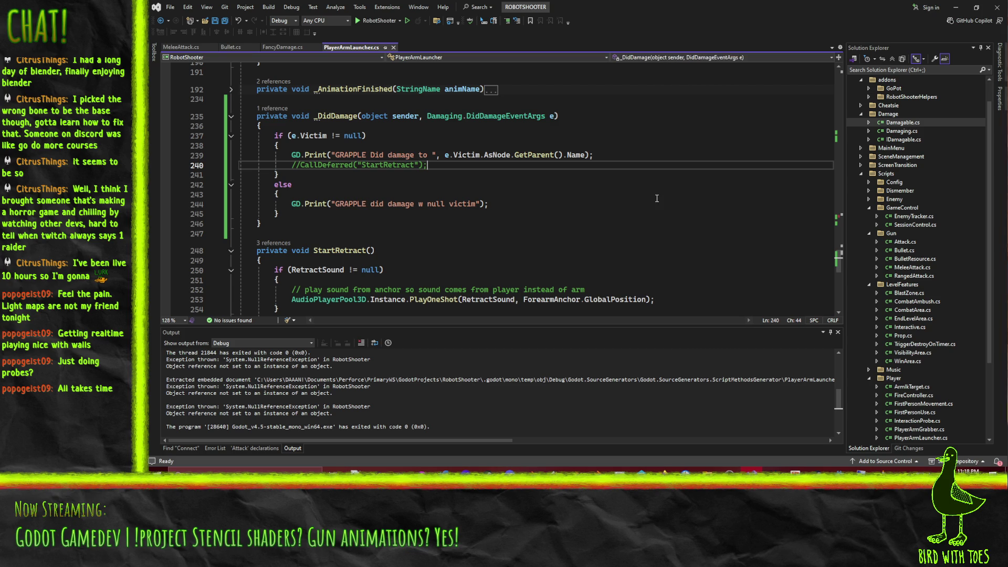
key(shift+Home)
key(Delete)
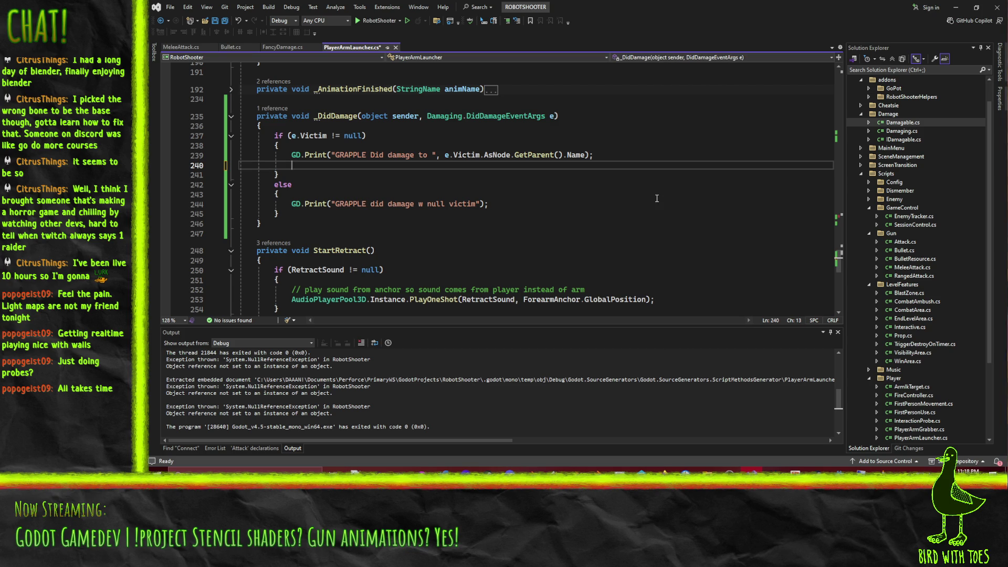
text(if(e.)
text(Victim.A)
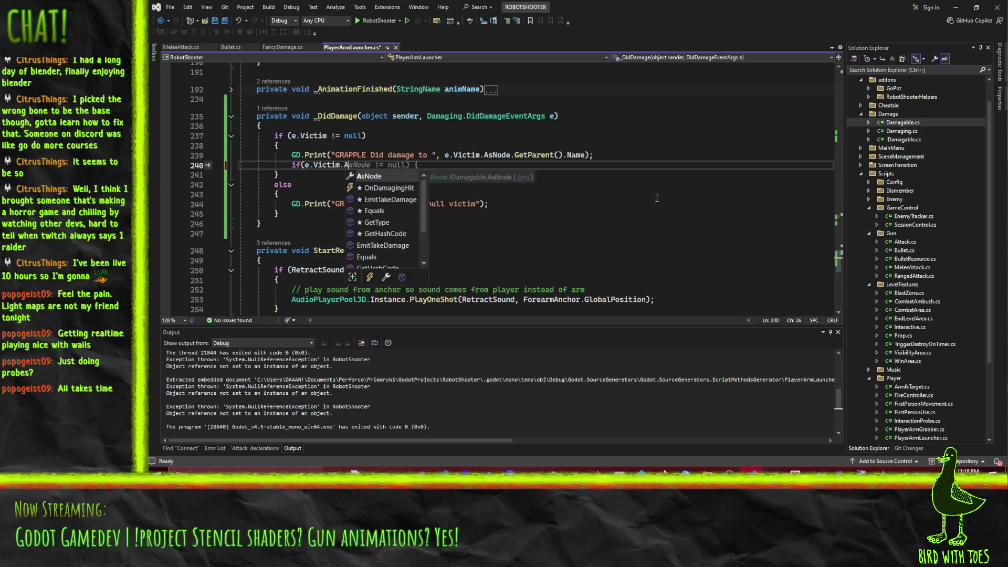
text(sNode.GetParent())
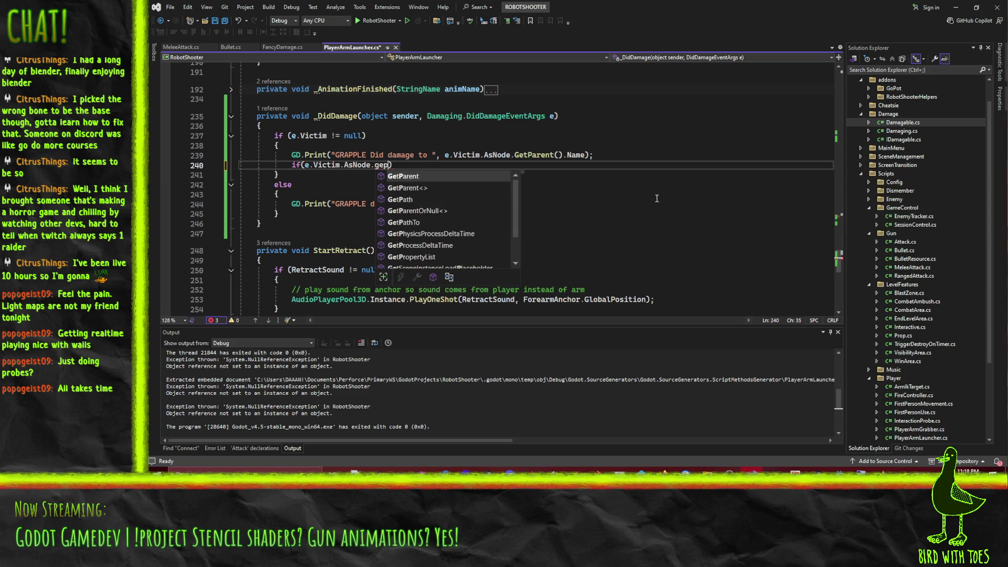
text( is Ri)
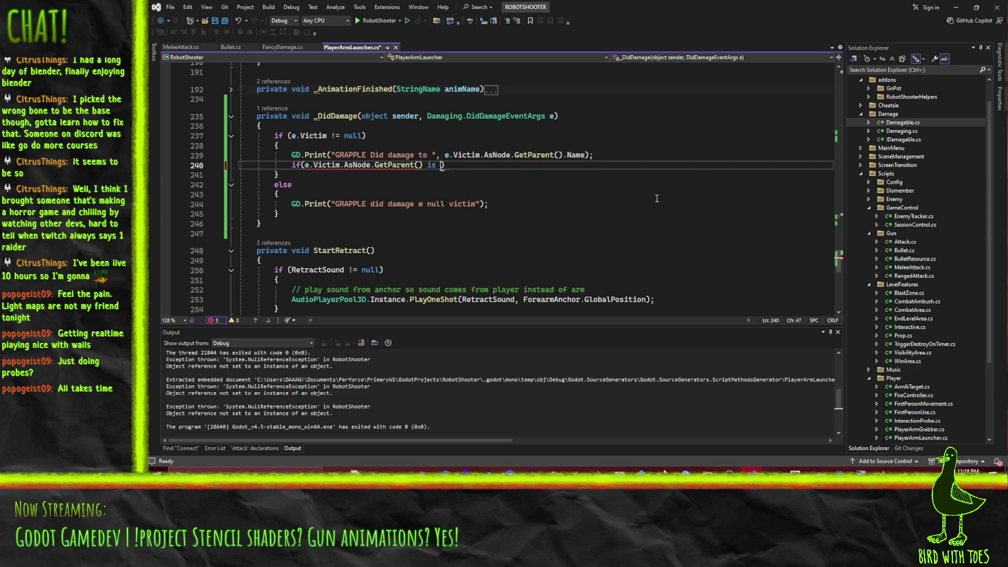
text(gid)
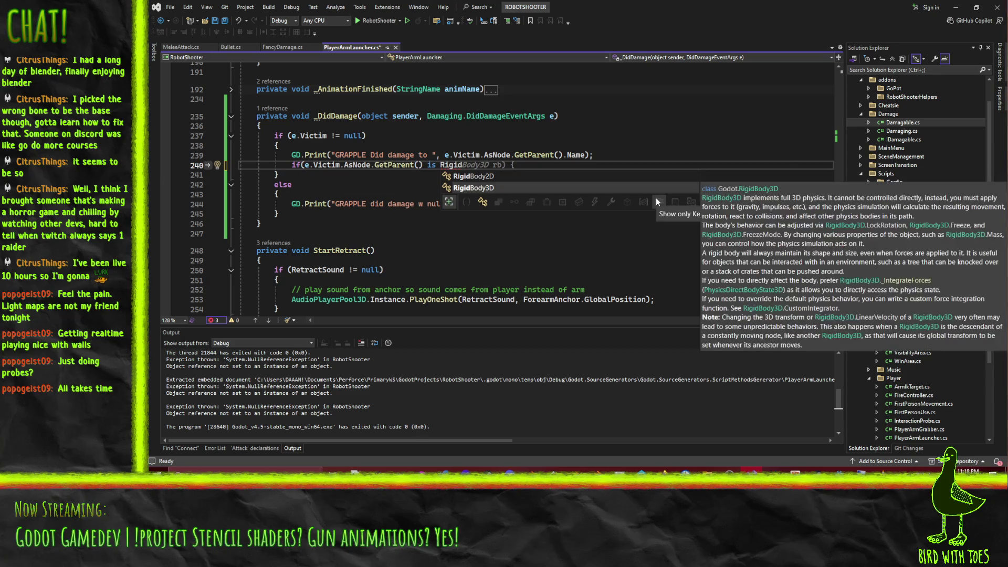
key(BackSpace)
key(BackSpace)
key(BackSpace)
key(BackSpace)
key(BackSpace)
key(BackSpace)
key(Home)
key(ctrl+shift+Right)
text(_OnBodyEntered)
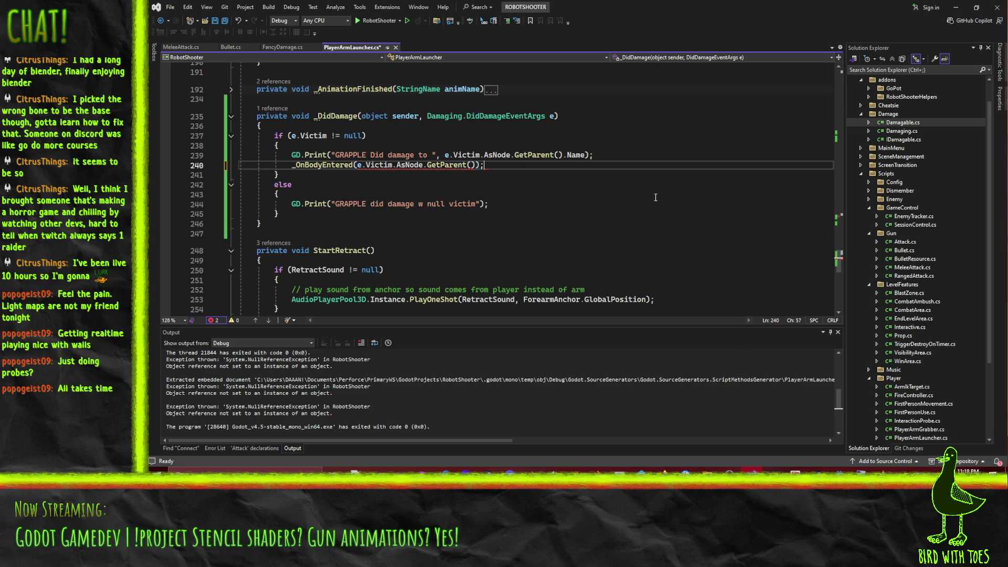
- Change the _OnBodyEntered argument to node3D
scroll(657, 198, up, 15)
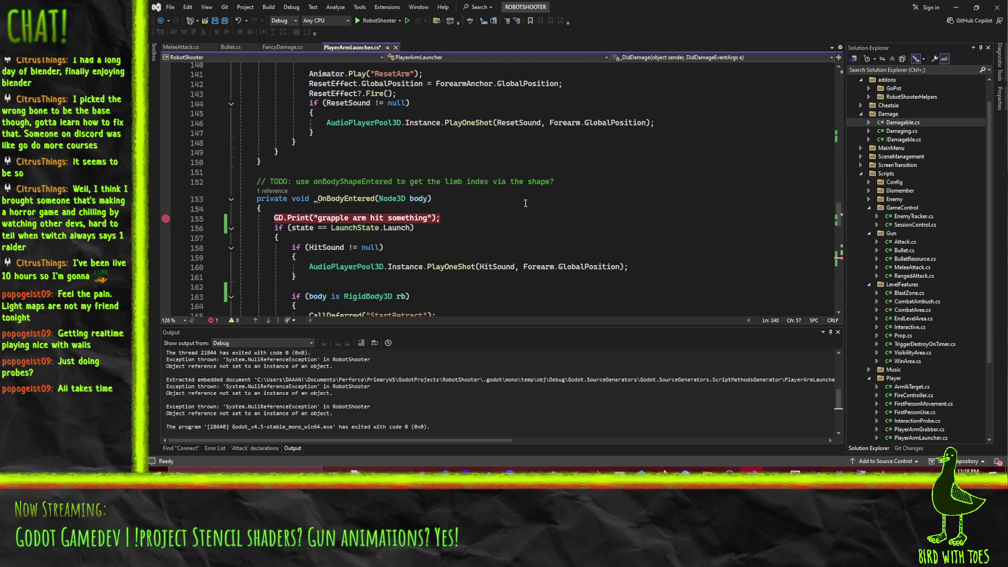
scroll(525, 203, down, 15)
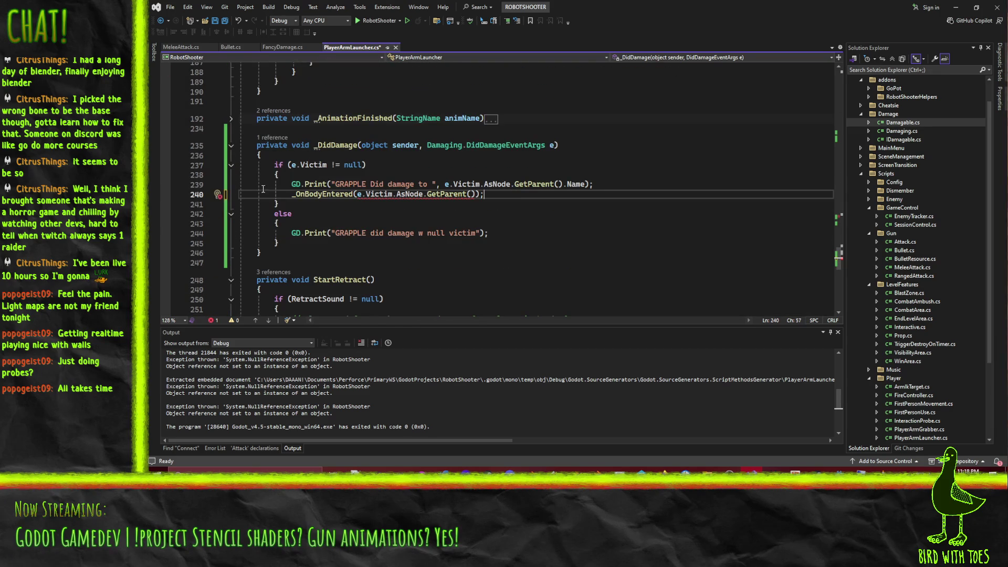
click(472, 195)
key(ctrl+shift+Left)
key(ctrl+shift+Left)
key(ctrl+shift+Left)
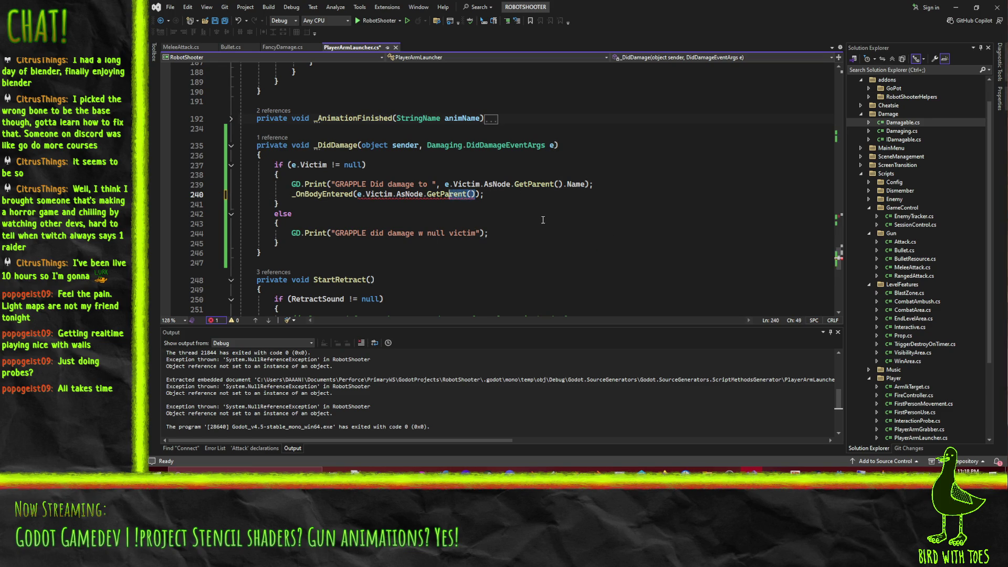
key(BackSpace)
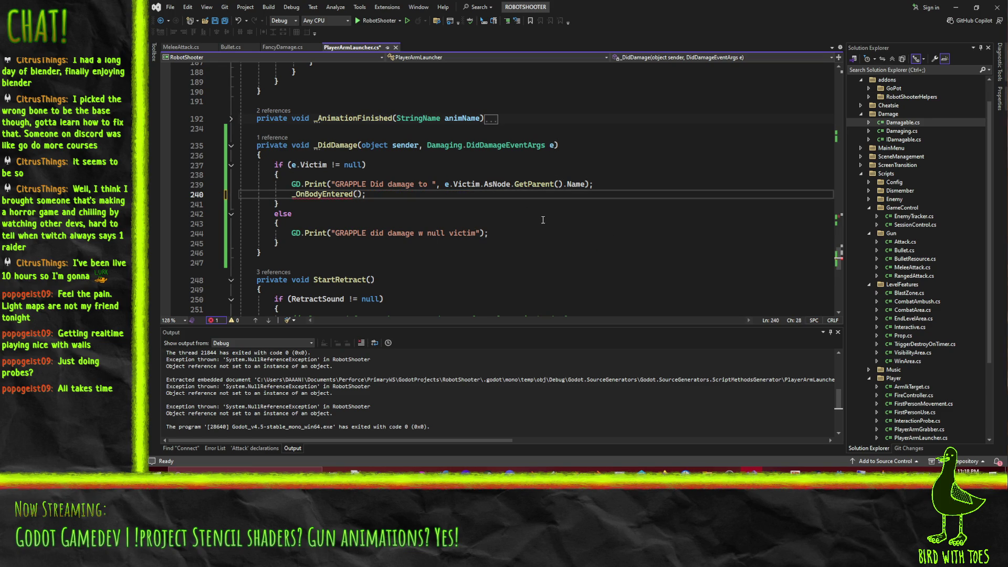
text(node3D)
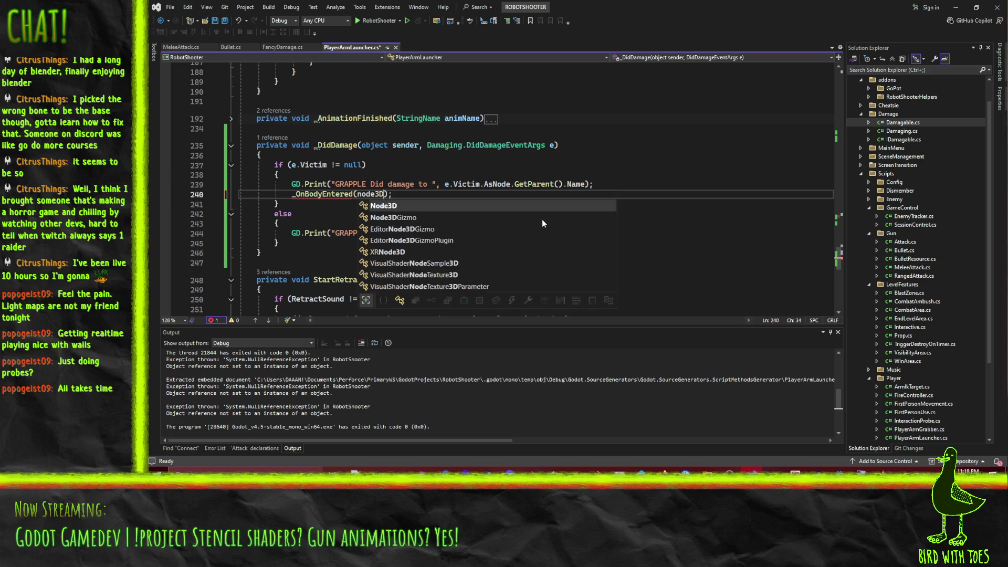
key(End)
key(ctrl+Return)
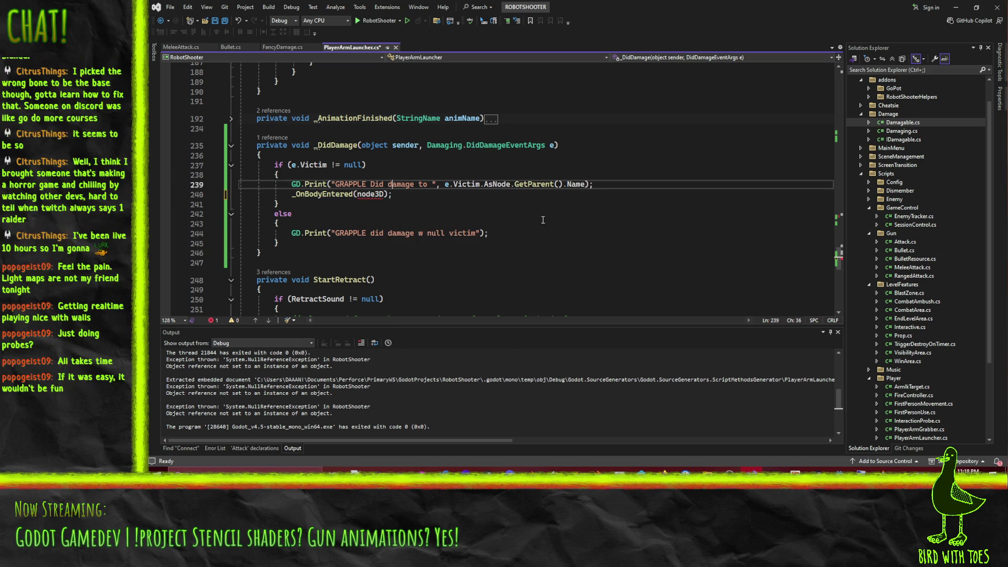
- Wrap the call in 'if (e.Victim.AsNode.GetParent() is Node3D node3D)' braces and save
text(if(e.Victim.AsNode.GetParent() )
text(is node3d)
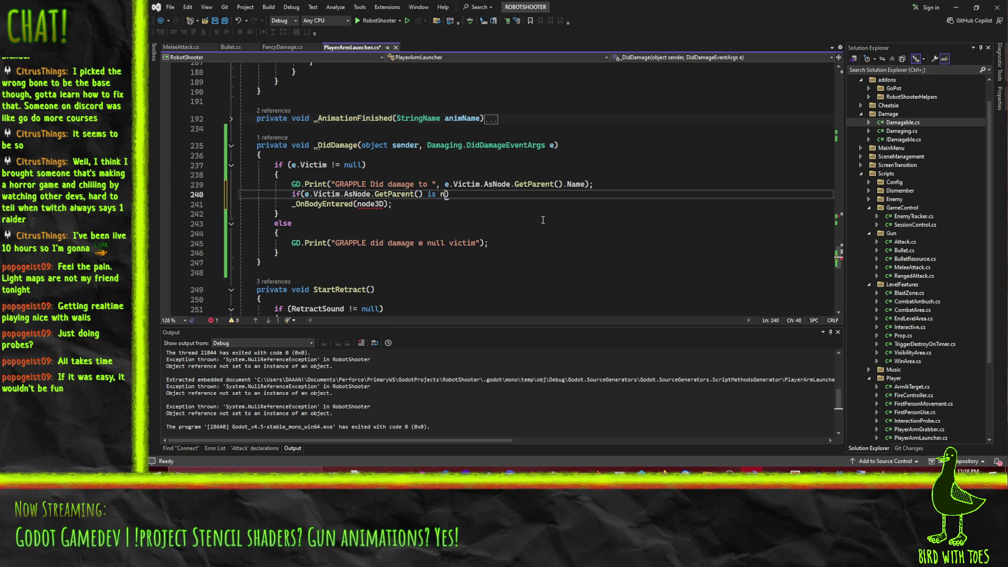
text( node3D)
text())
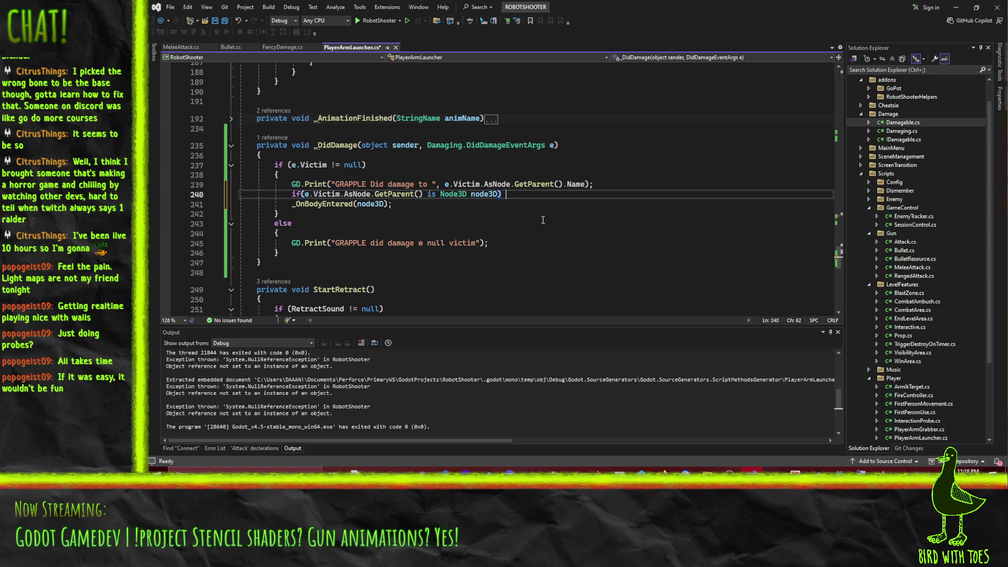
key(Down)
key(End)
key(Return)
text(})
key(Return)
text({)
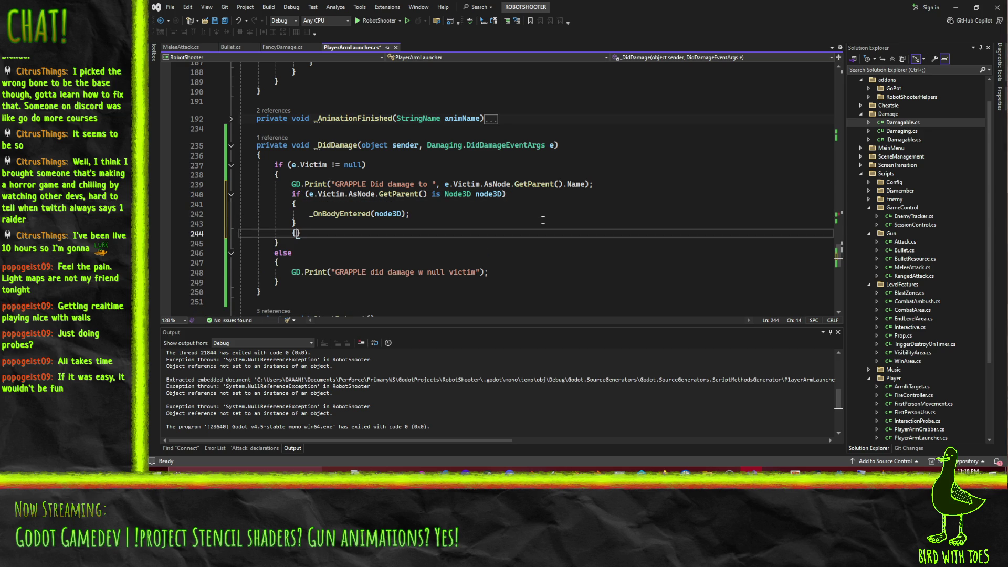
key(BackSpace)
key(ctrl+s)
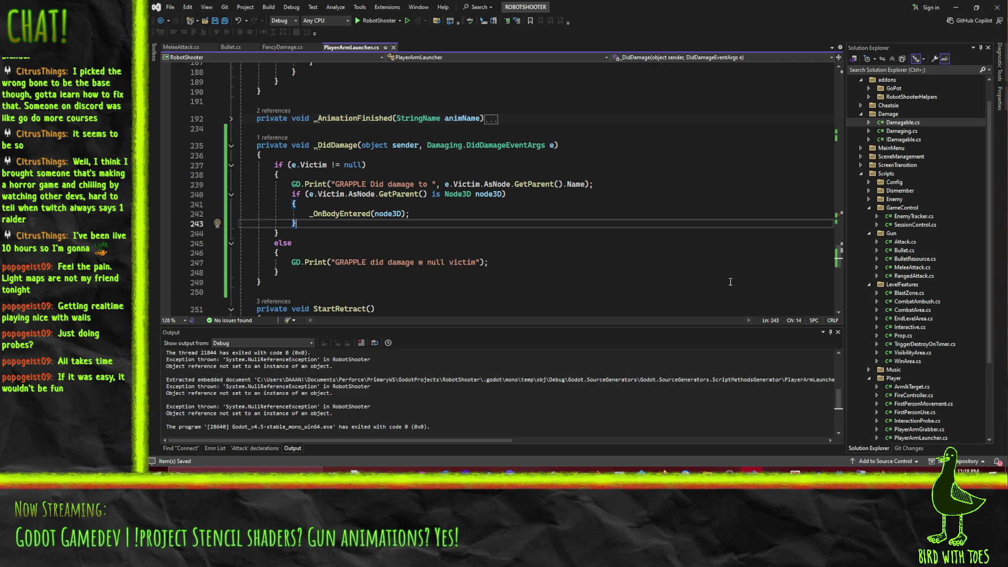
- Back in Godot, save and run the sandbox scene, then dismiss the load-errors report
key(alt+Tab)
drag(447, 197, 591, 163)
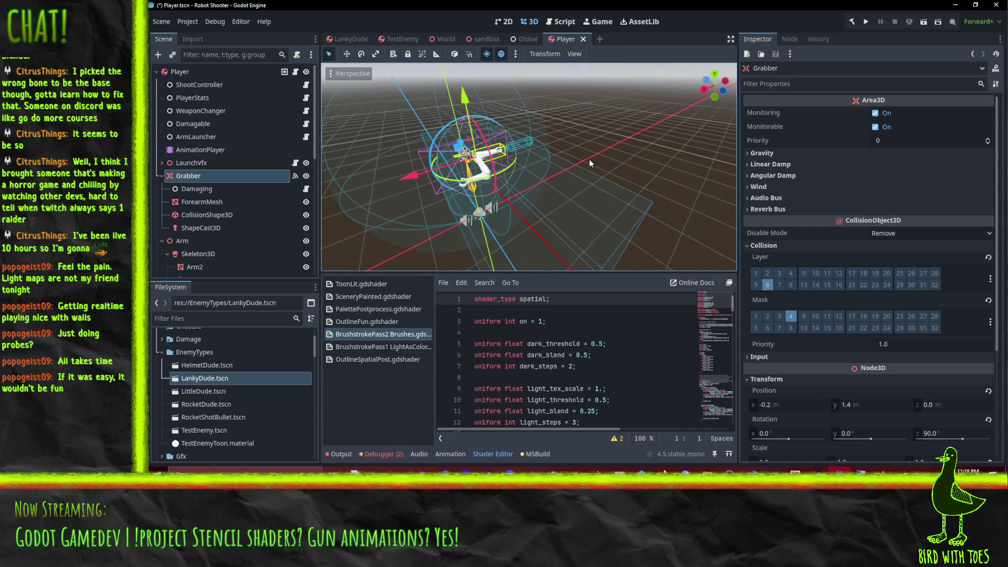
click(482, 39)
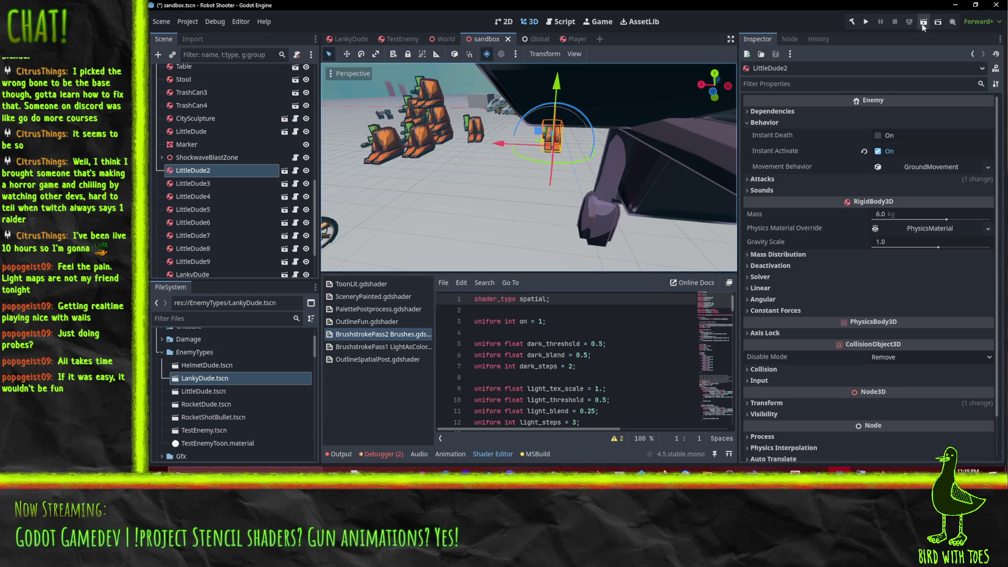
key(ctrl+s)
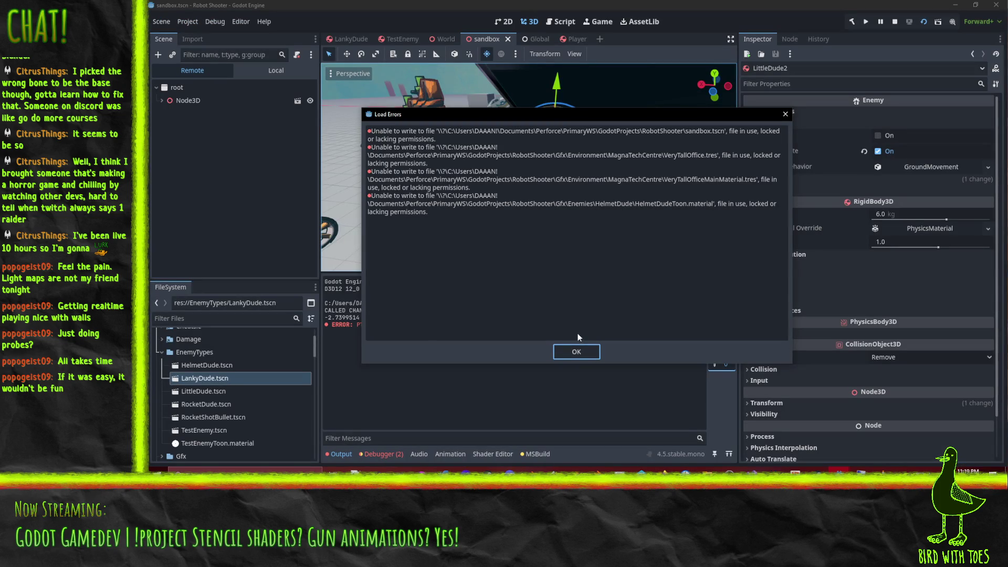
click(576, 351)
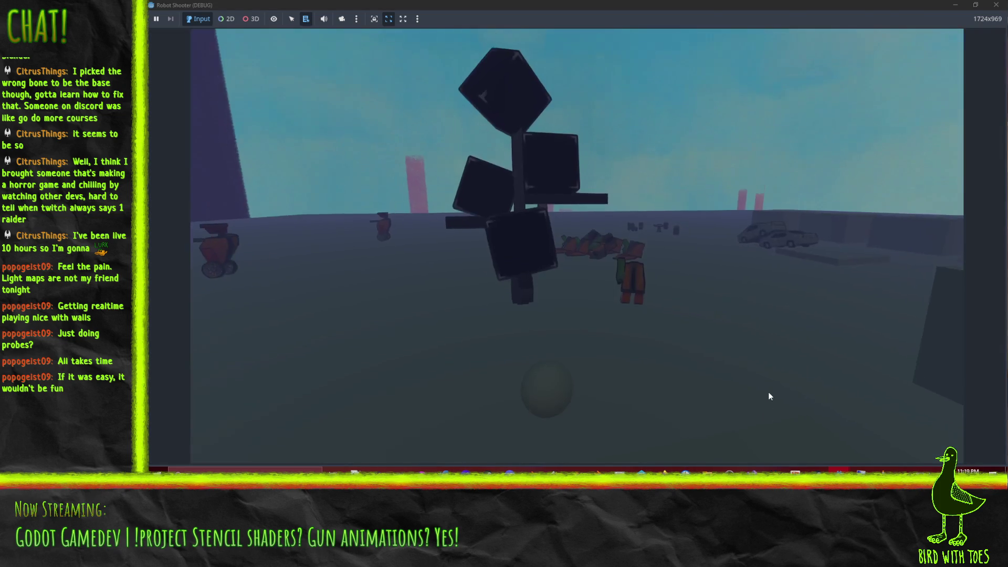
- Advance on the wheeled robots and shoot the nearest ones until they explode
key(w)
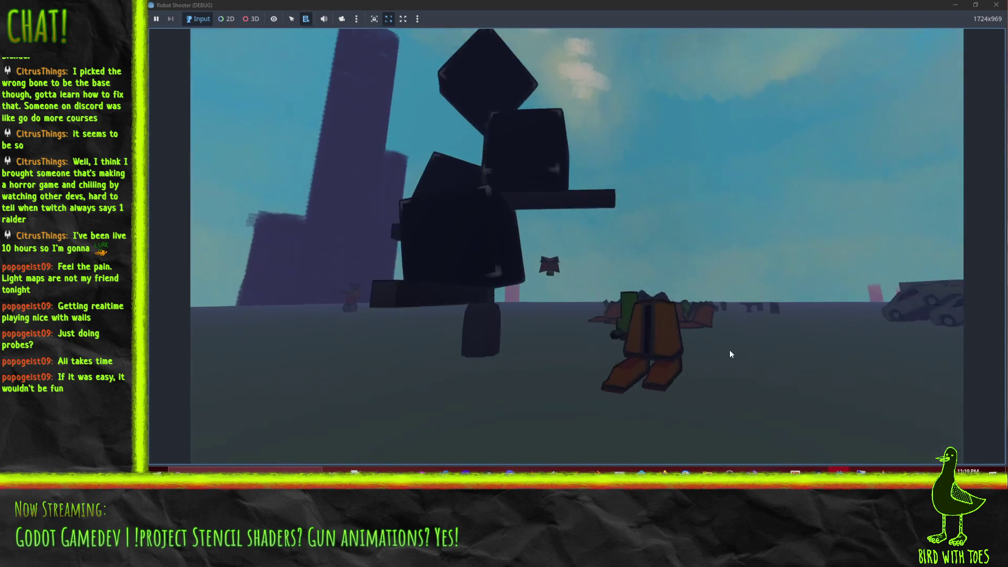
click(730, 367)
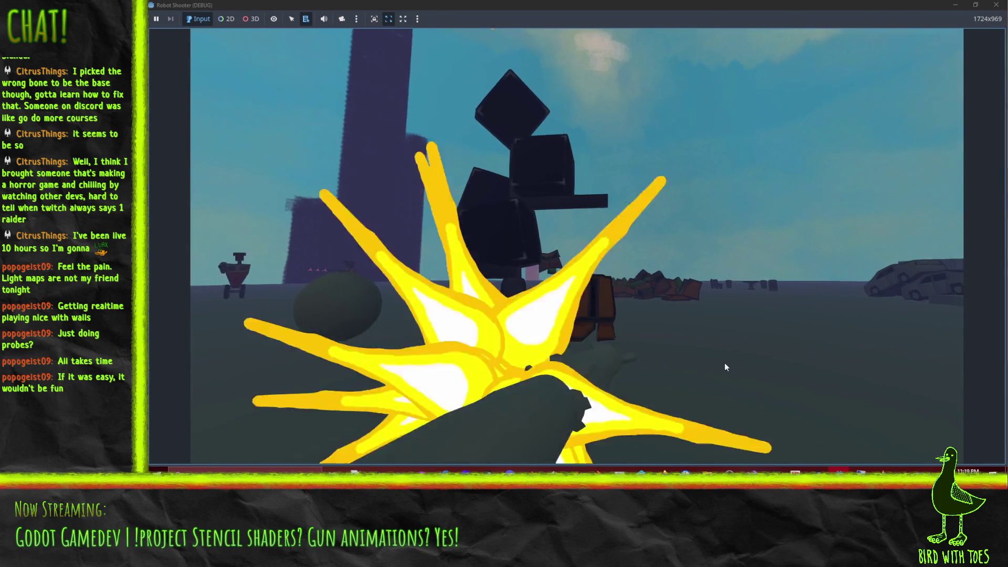
key(w)
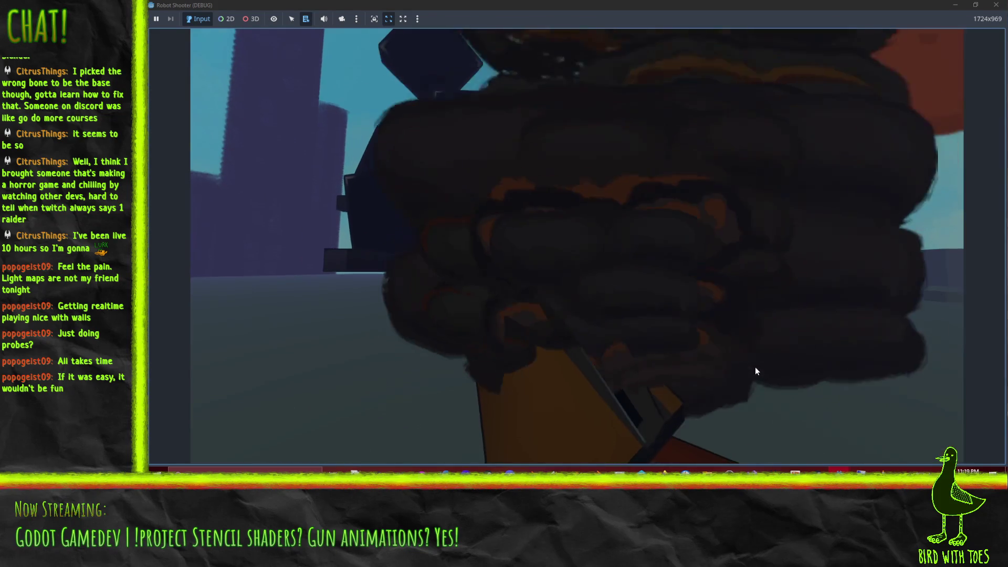
key(s)
key(w)
click(628, 360)
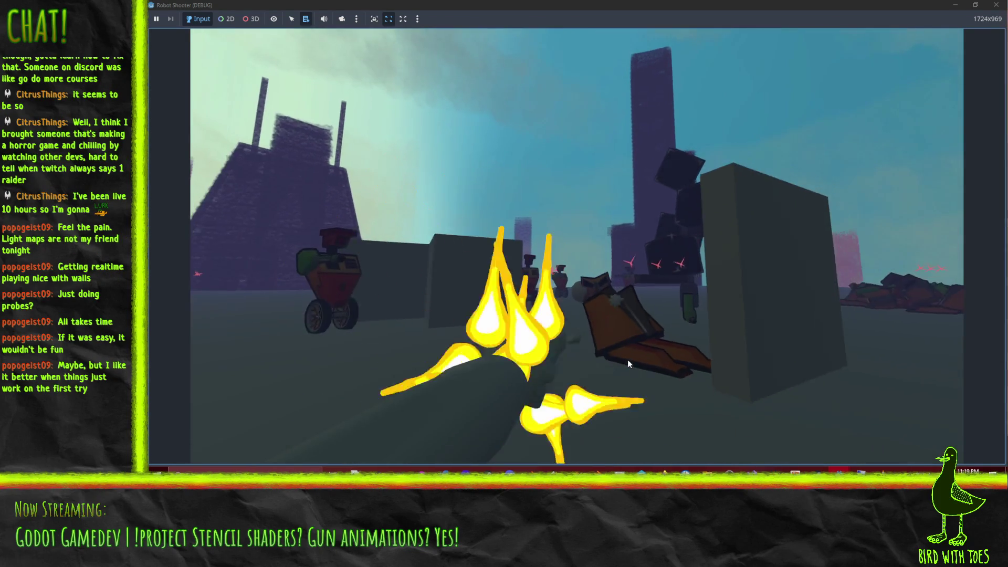
key(w)
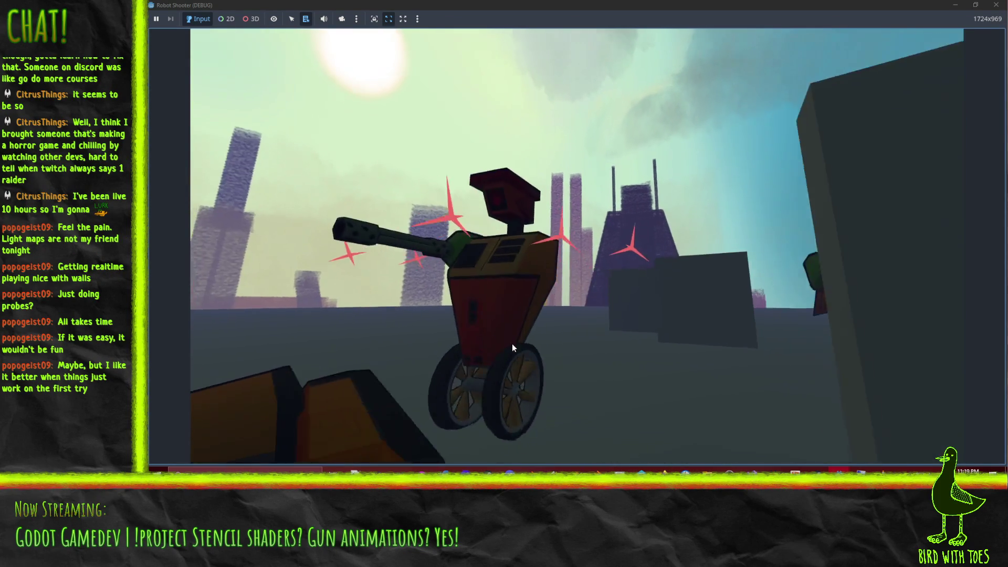
click(505, 335)
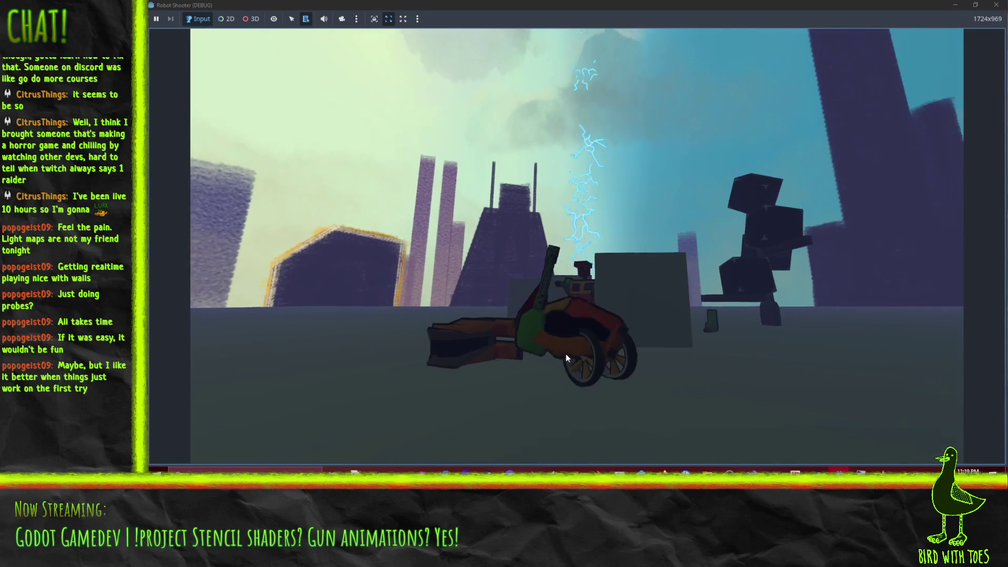
click(553, 347)
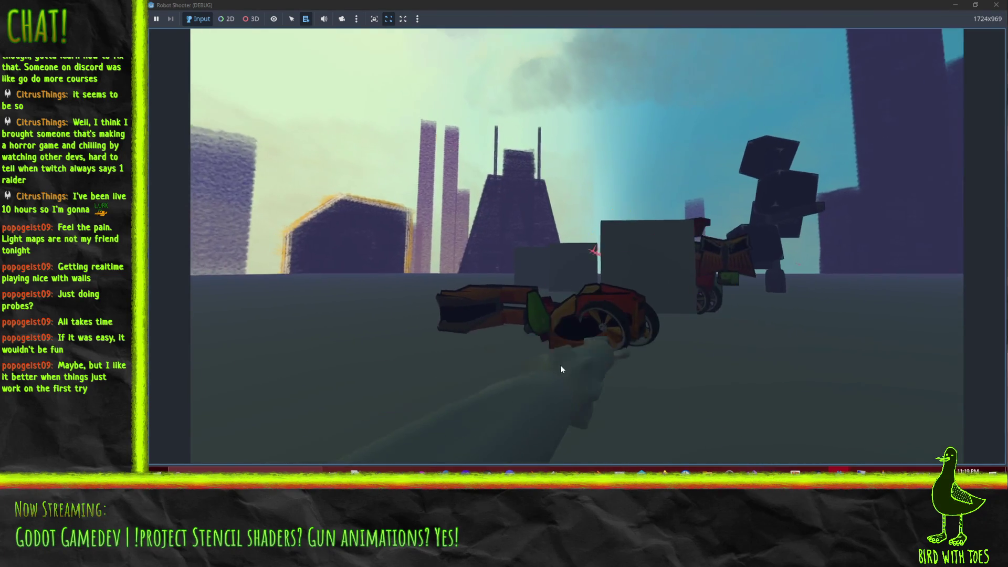
click(547, 344)
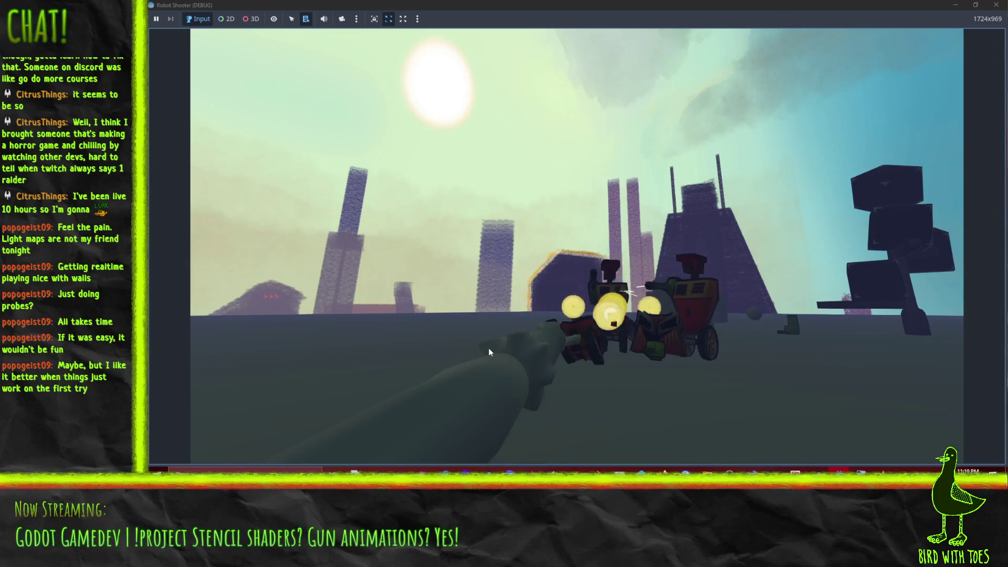
- Keep firing at robots near the cars and buildings until several lie wrecked
click(488, 348)
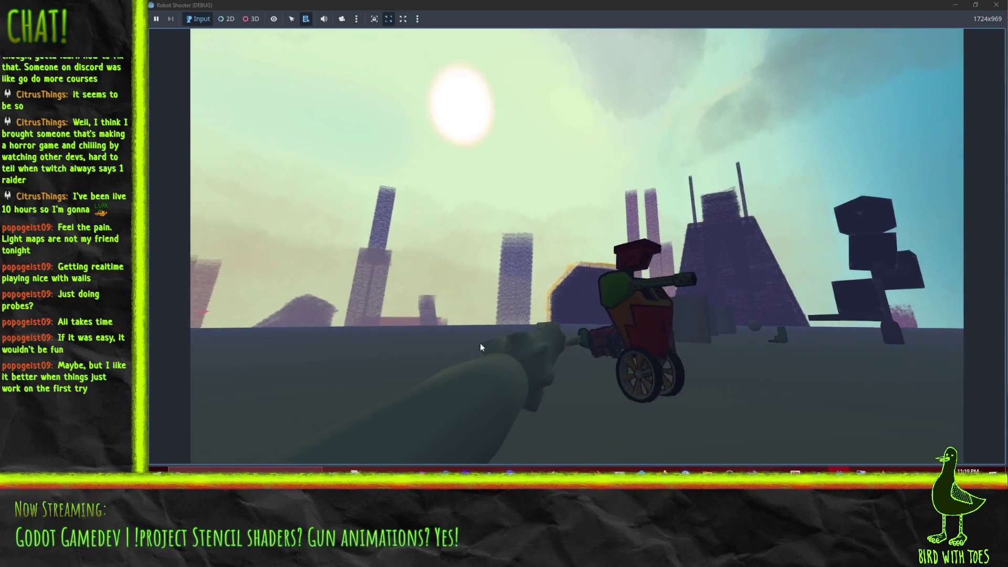
click(619, 358)
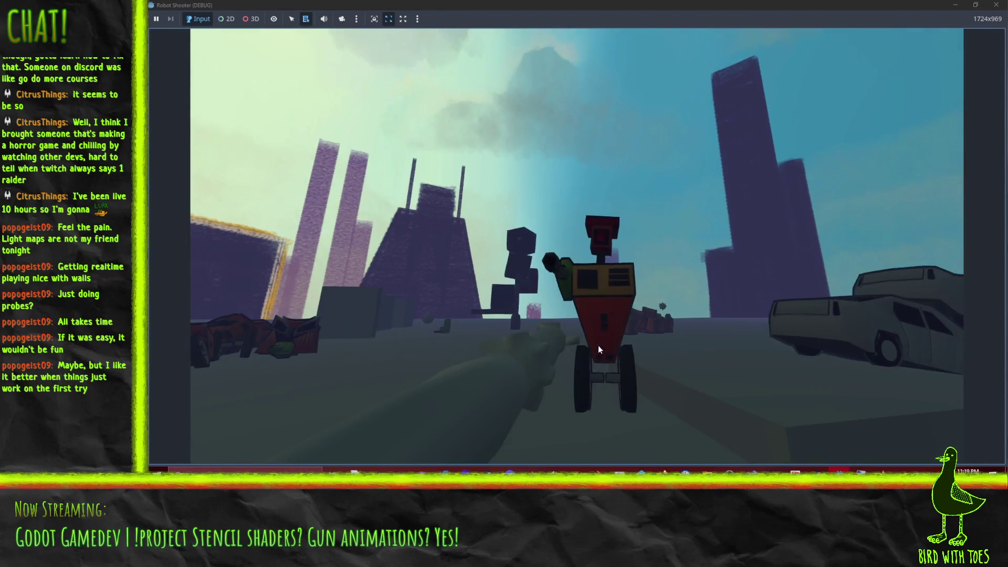
click(599, 341)
click(587, 334)
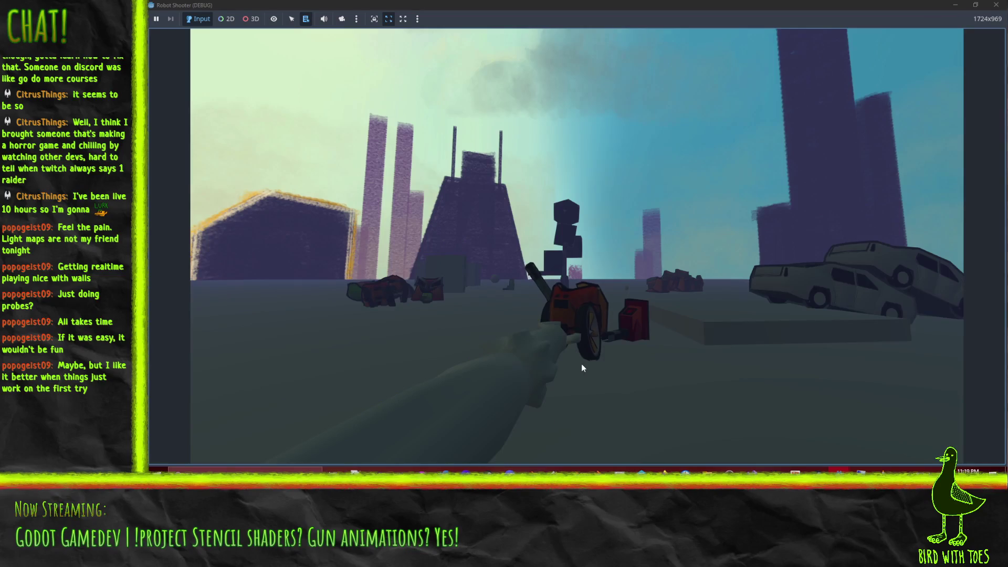
click(614, 365)
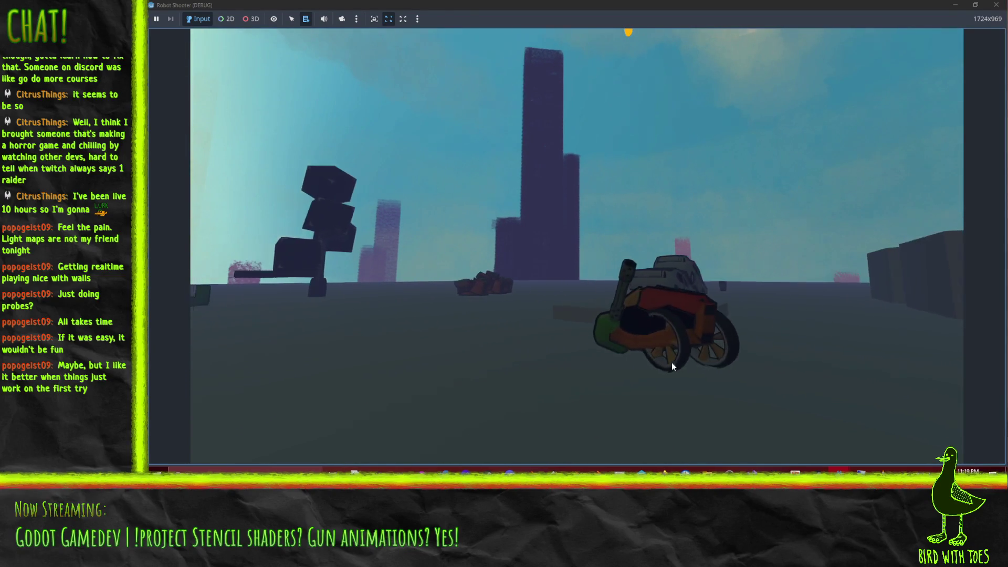
click(672, 361)
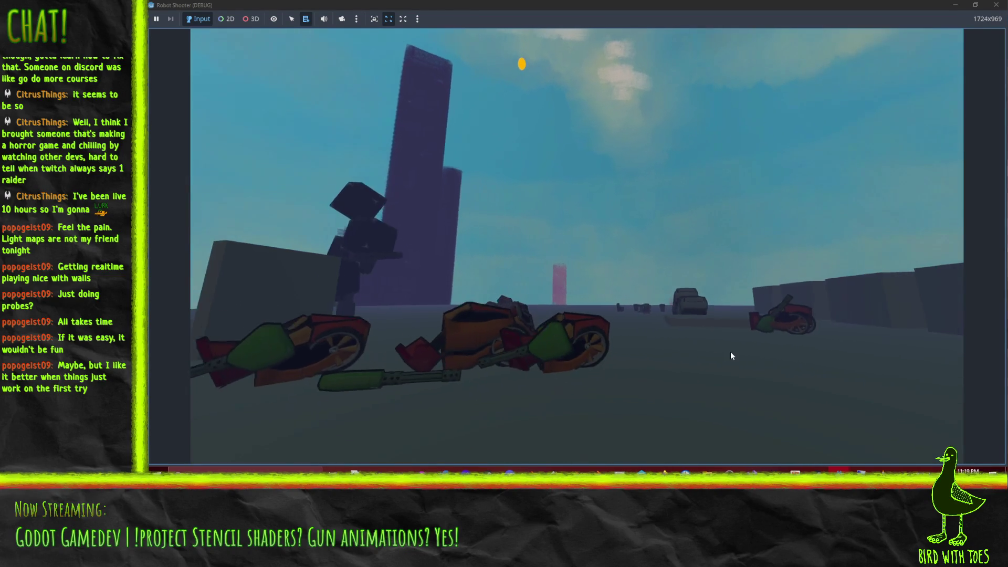
click(701, 368)
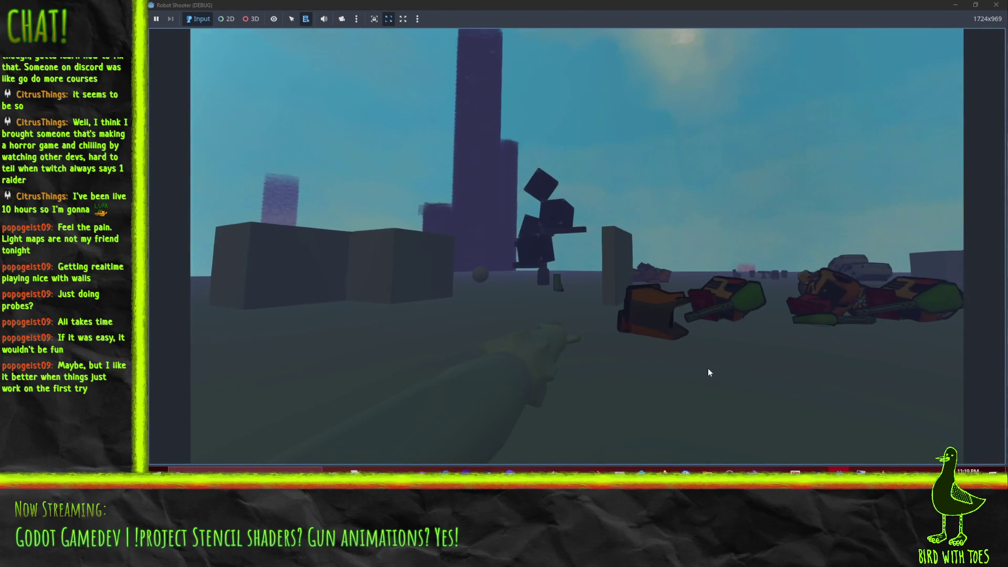
click(721, 375)
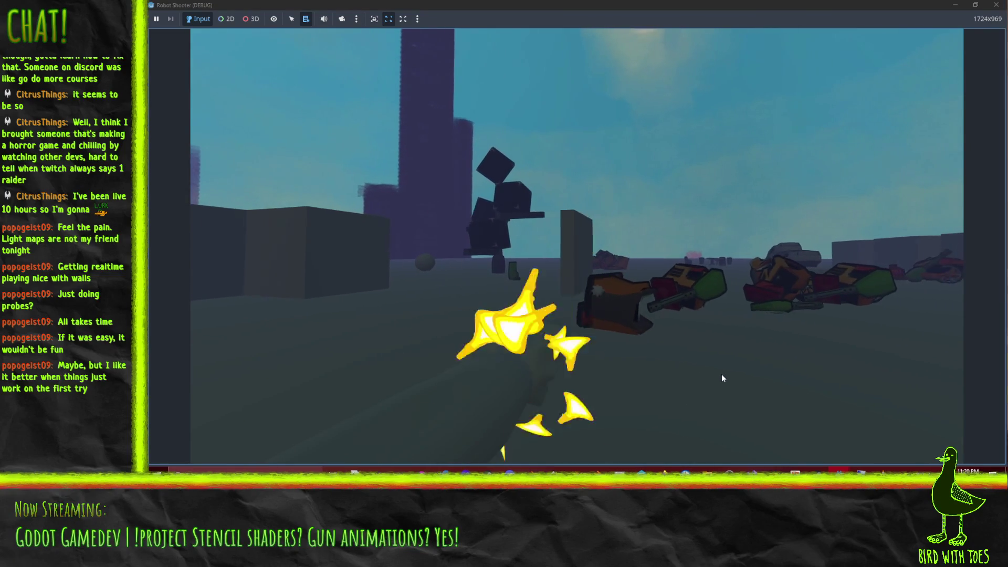
- Move forward toward the block tower and fire into the debris pile
key(w)
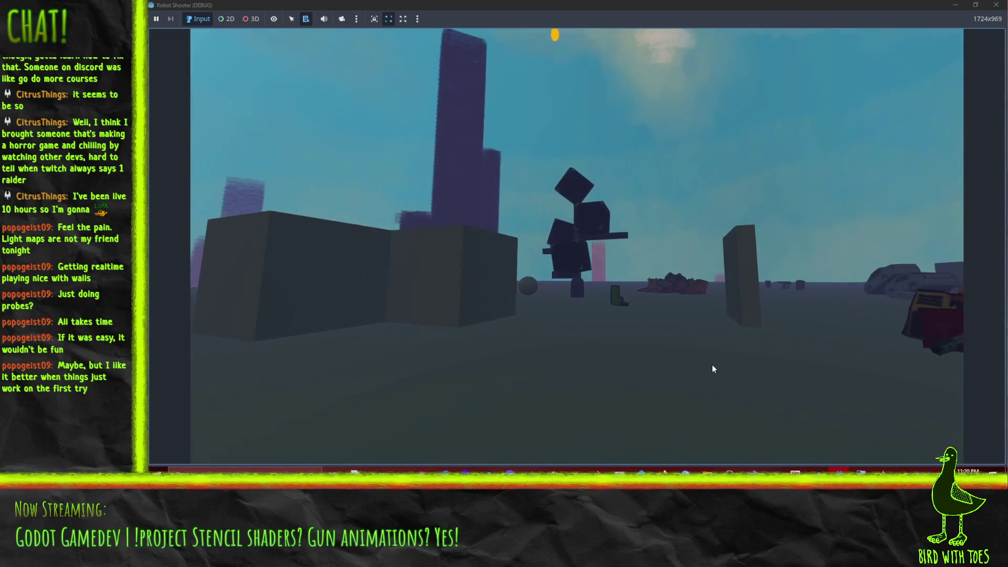
key(w)
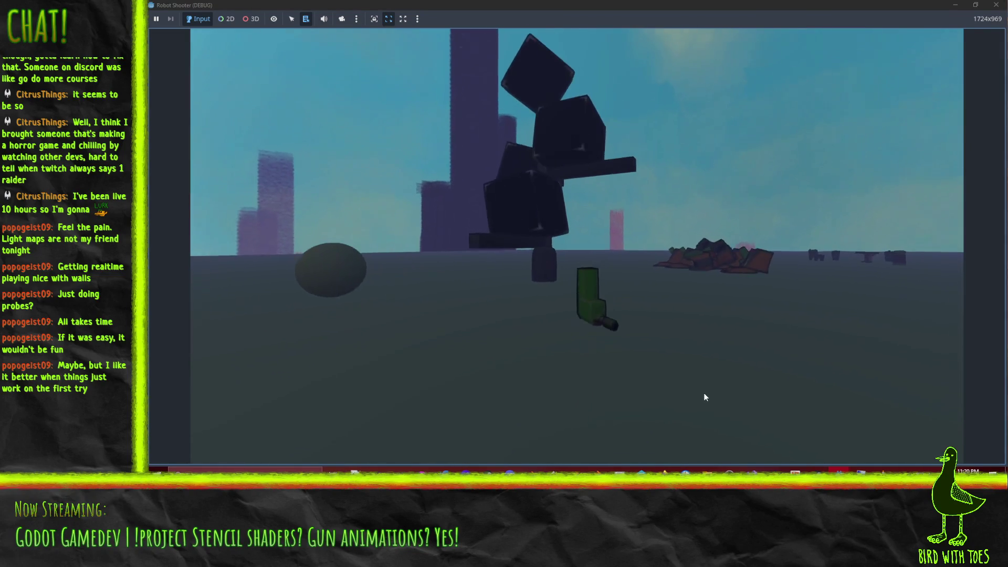
click(766, 374)
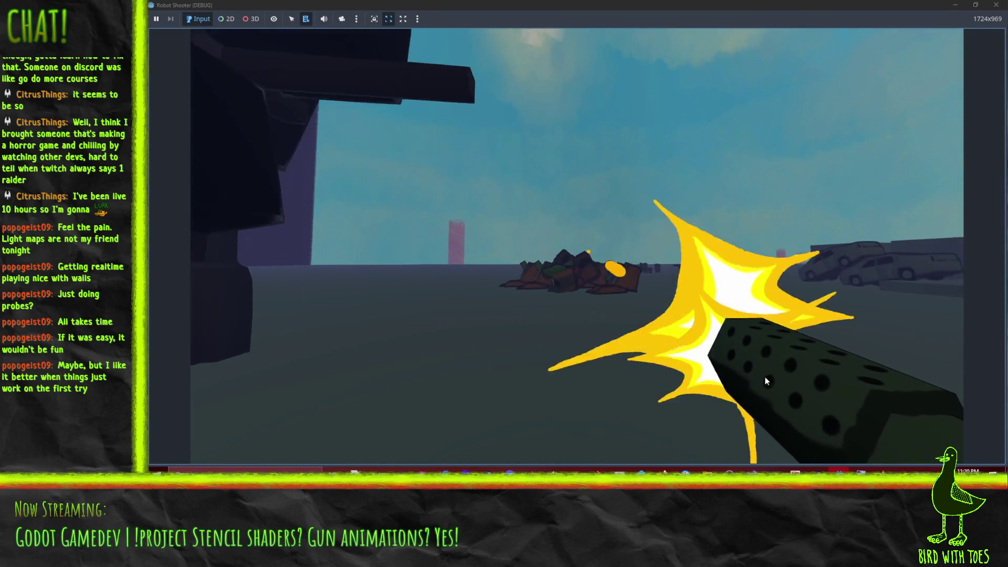
click(764, 383)
click(724, 390)
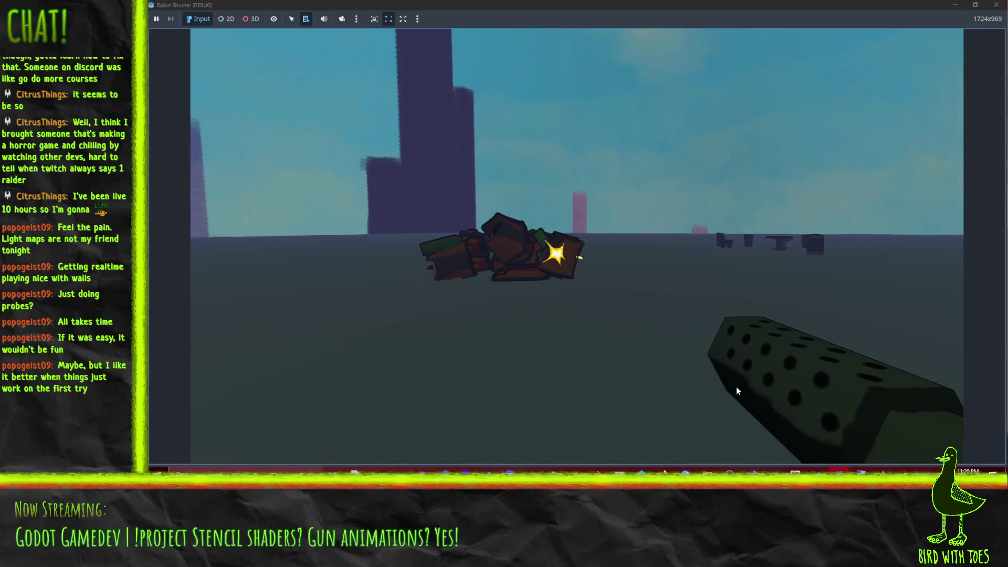
- Shoot the parked cars until one flips over and burns
click(840, 384)
click(887, 384)
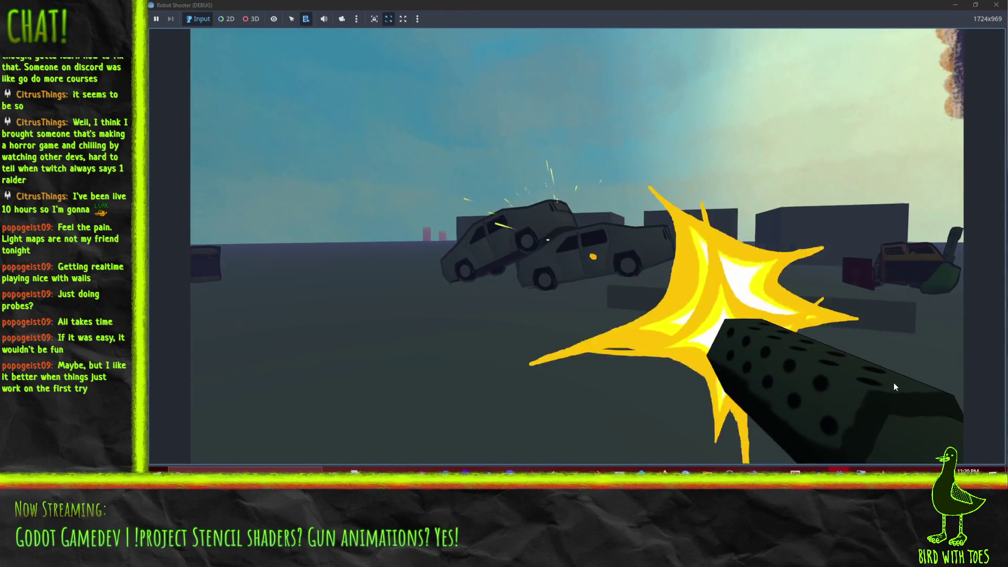
click(888, 381)
click(885, 383)
click(892, 387)
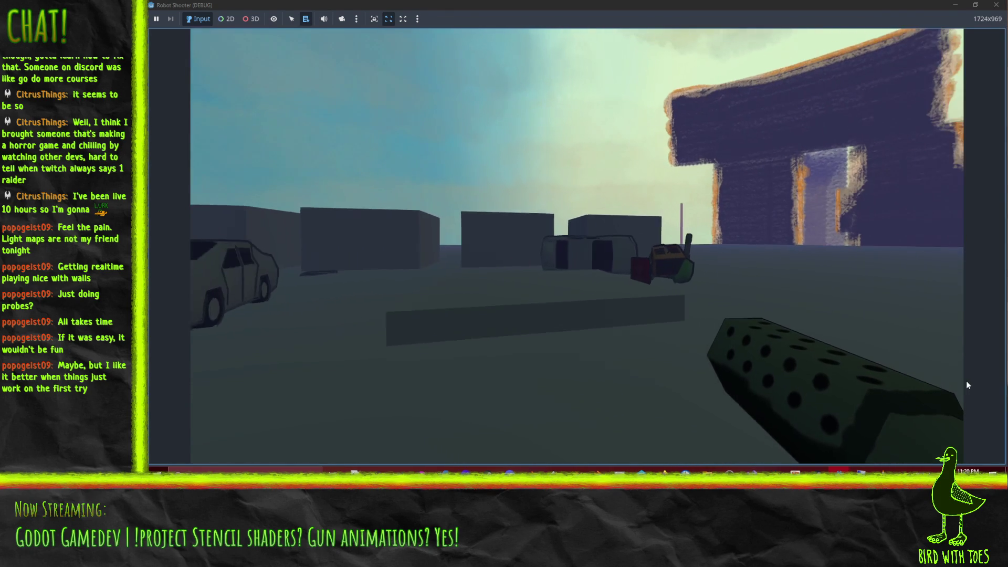
click(912, 362)
click(915, 360)
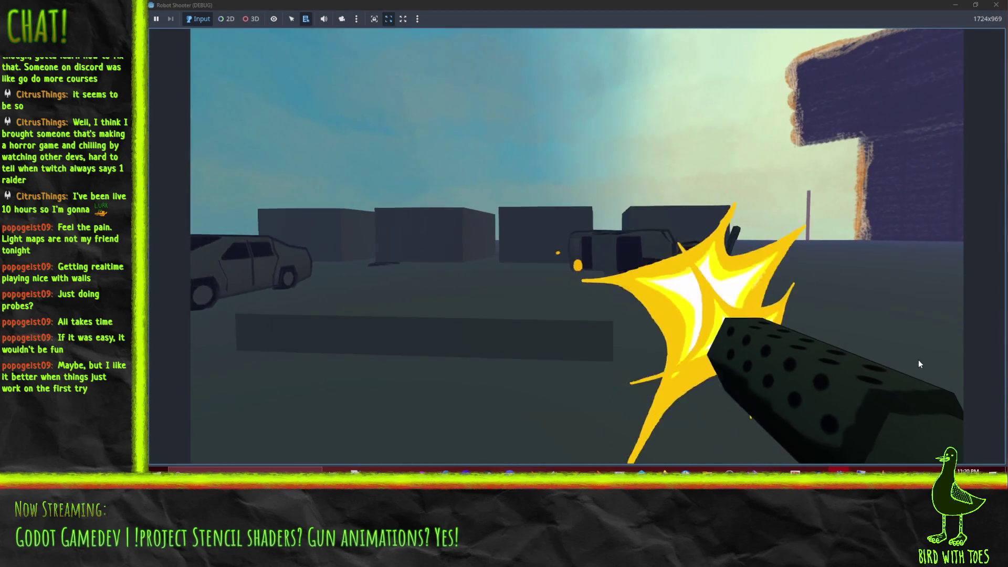
click(892, 357)
click(852, 352)
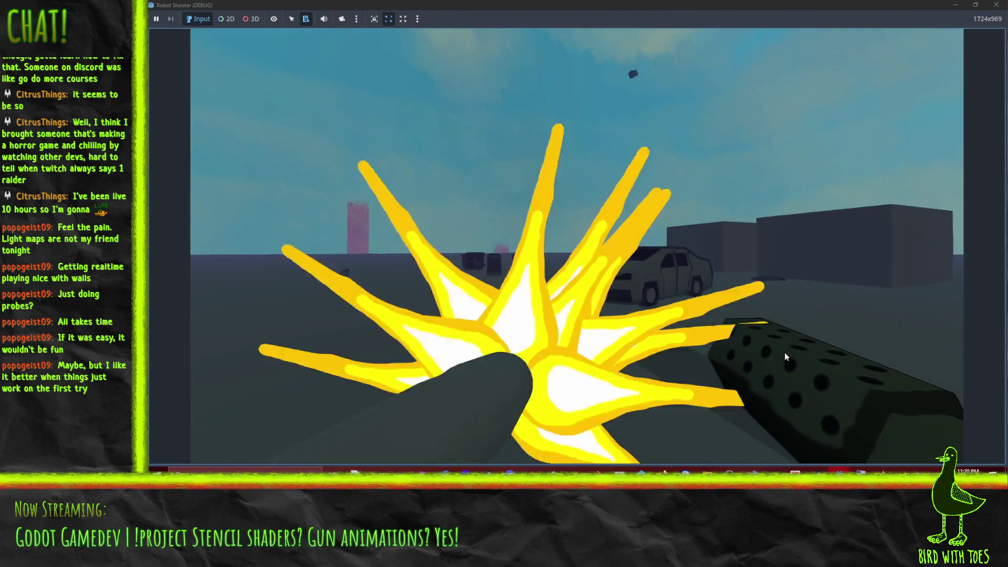
- Fire toward the buildings, then stop the game with F8
click(798, 351)
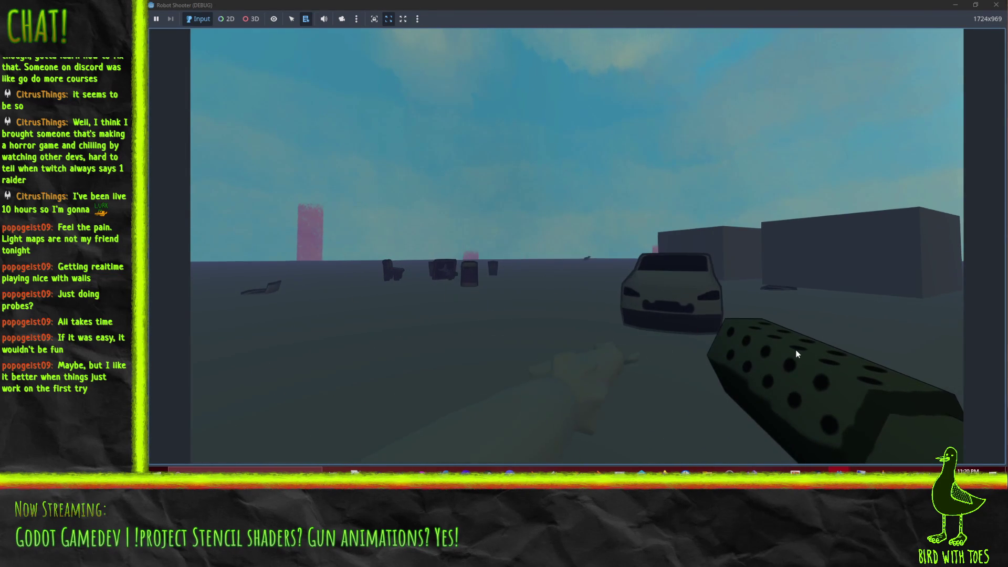
click(812, 350)
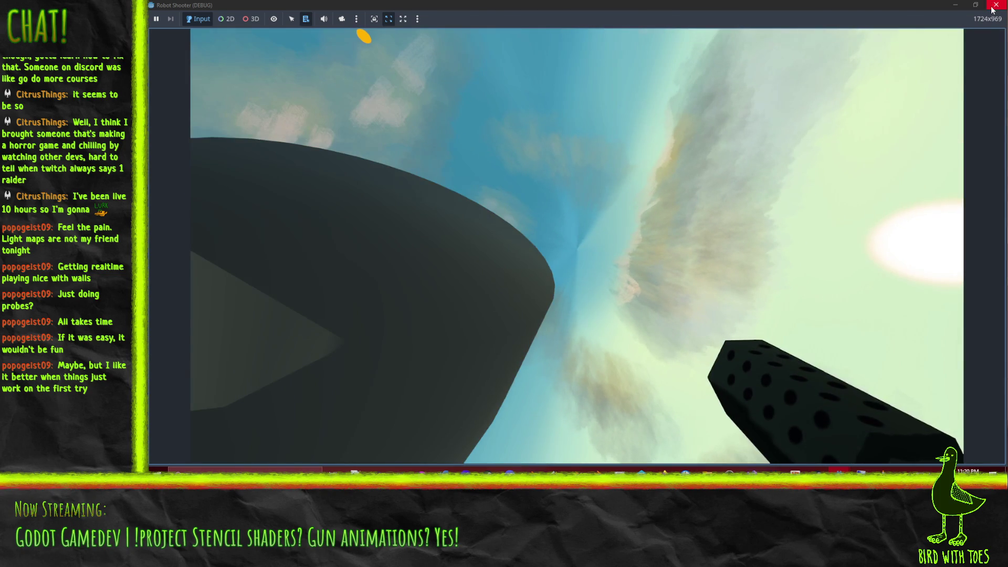
key(F8)
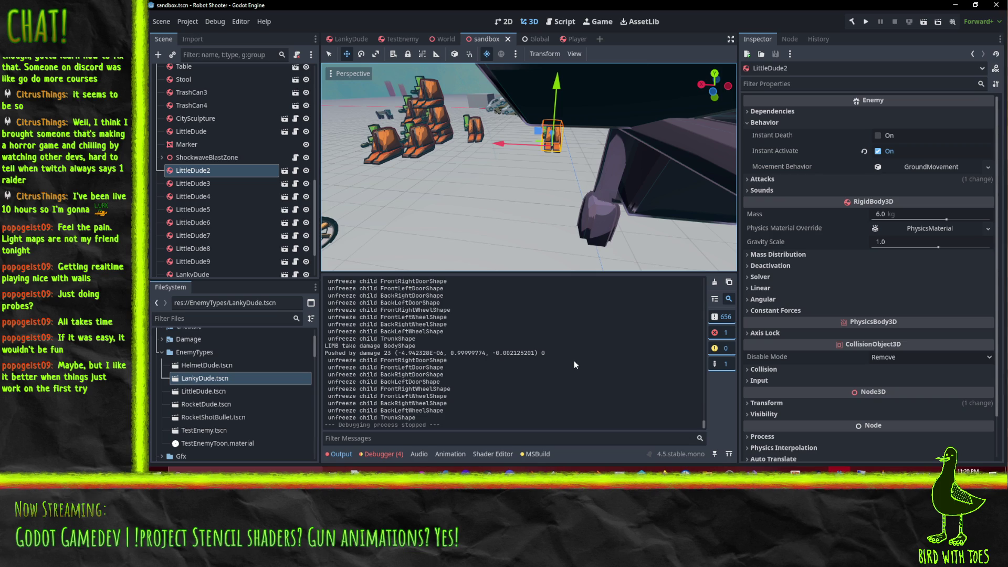
- Clear the Godot output log and switch to Perforce P4V's pending changelist
click(714, 282)
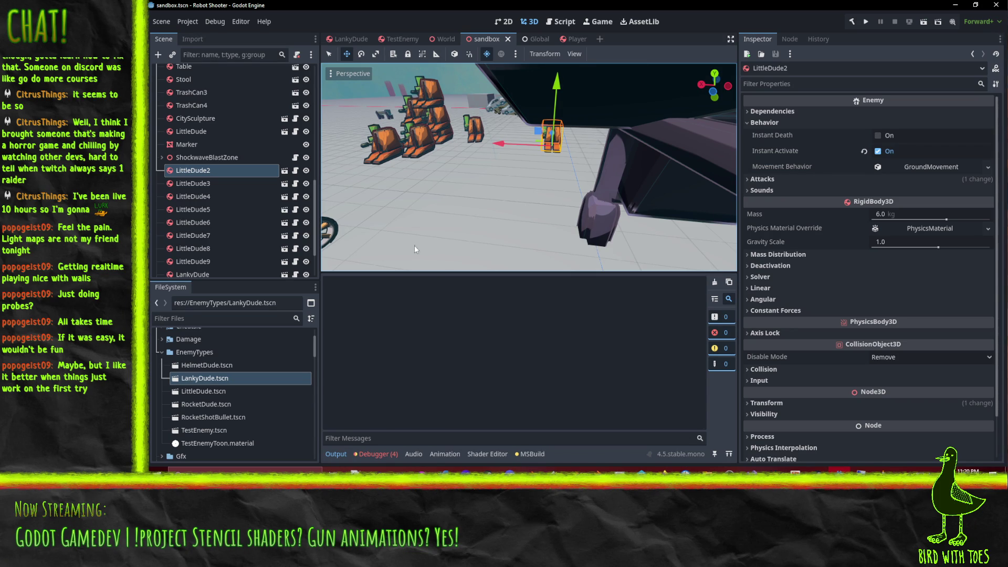
mouse_move(454, 216)
mouse_down()
mouse_move(623, 212)
mouse_move(623, 191)
mouse_move(535, 257)
mouse_up()
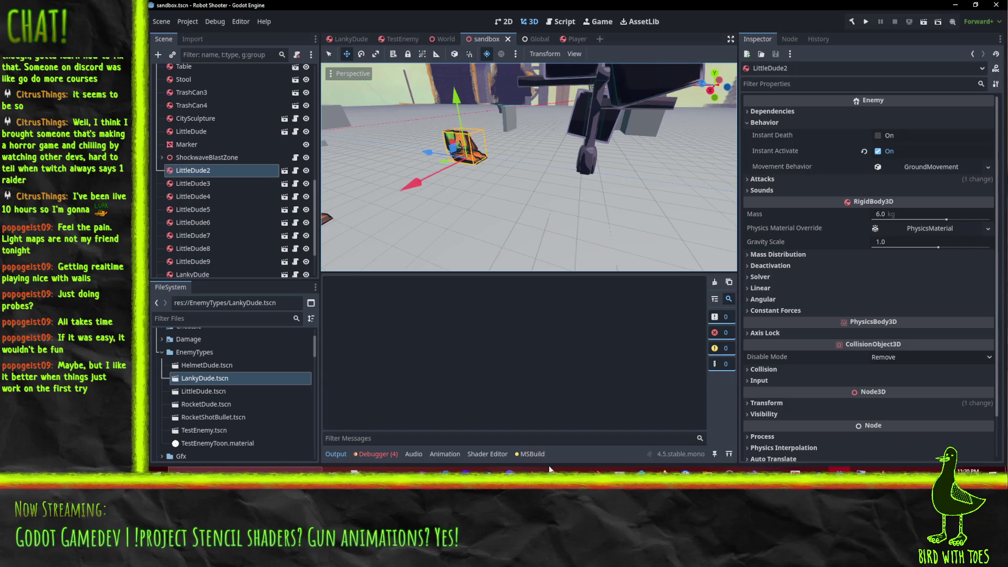
click(641, 469)
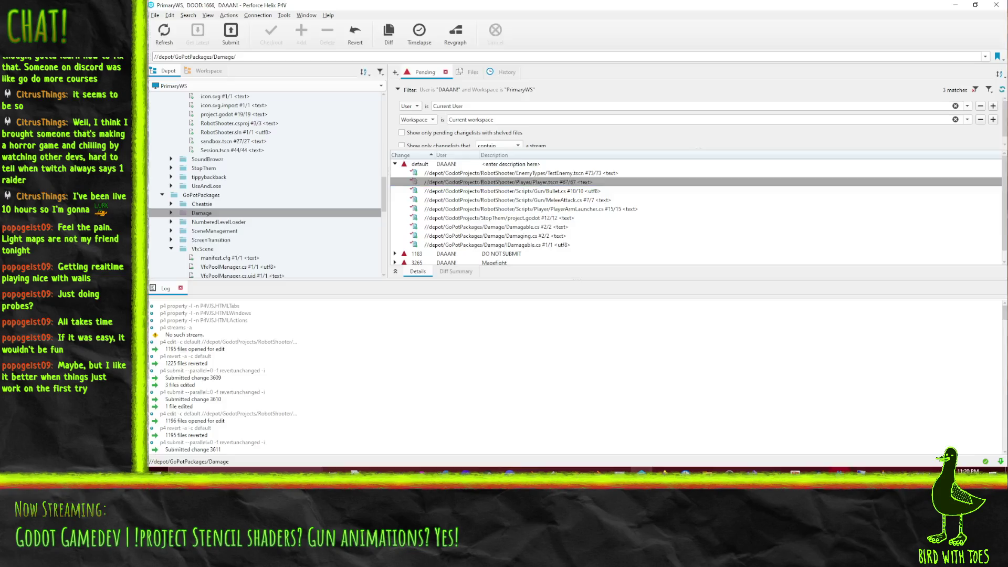
- Select Damagable.cs, Damaging.cs and IDamagable.cs in the pending changelist and choose Submit
click(576, 209)
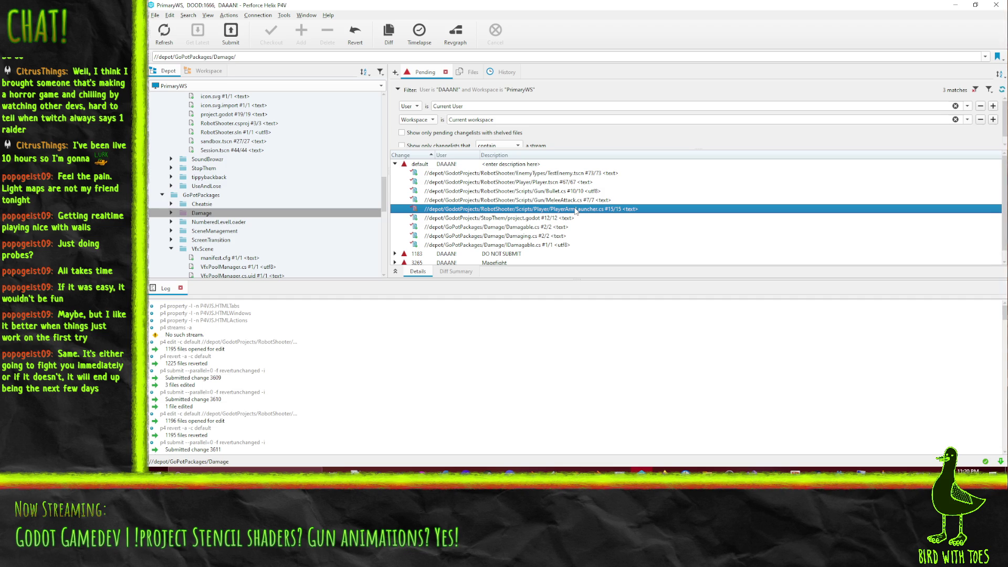
click(548, 245)
shift+click(546, 227)
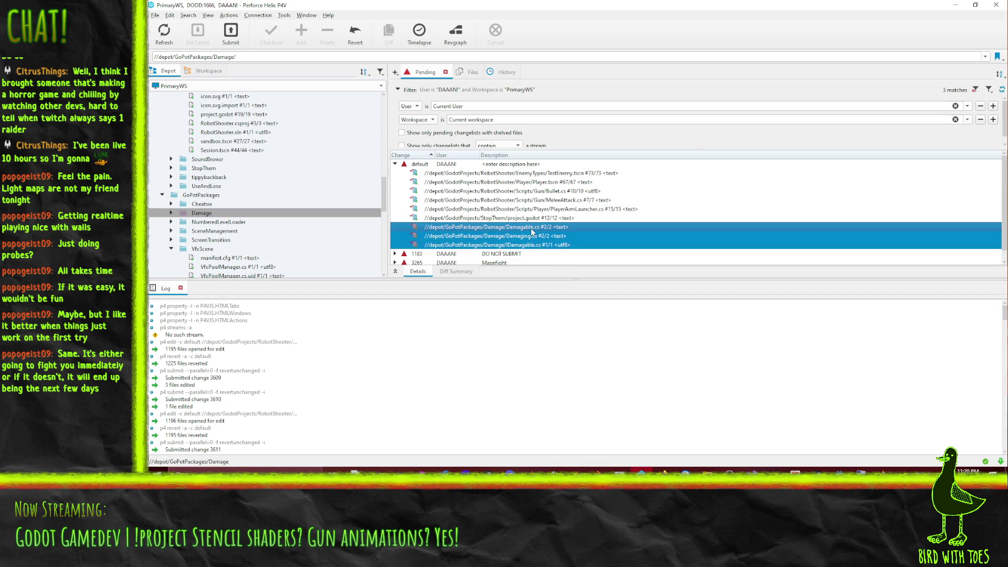
right_click(542, 237)
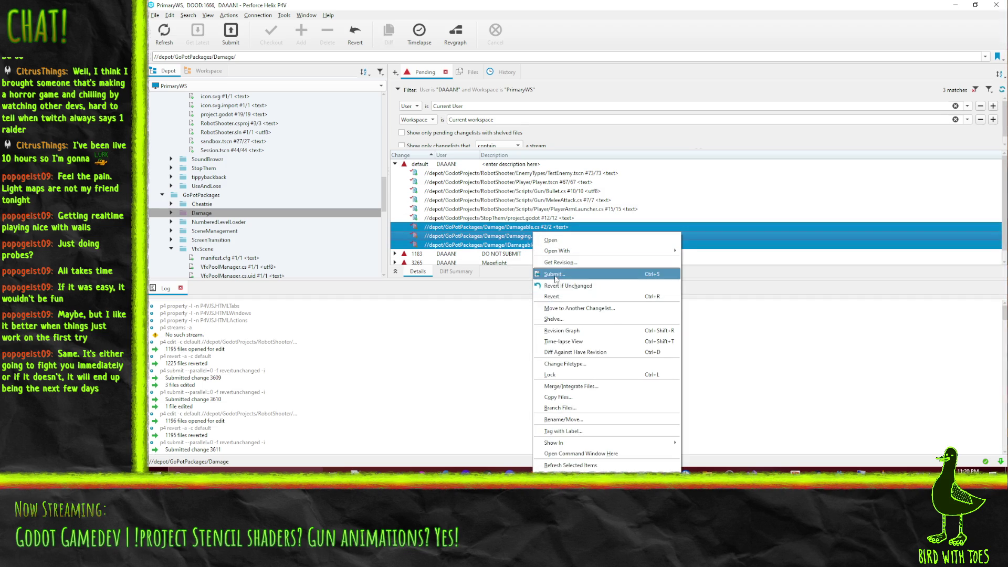
click(556, 273)
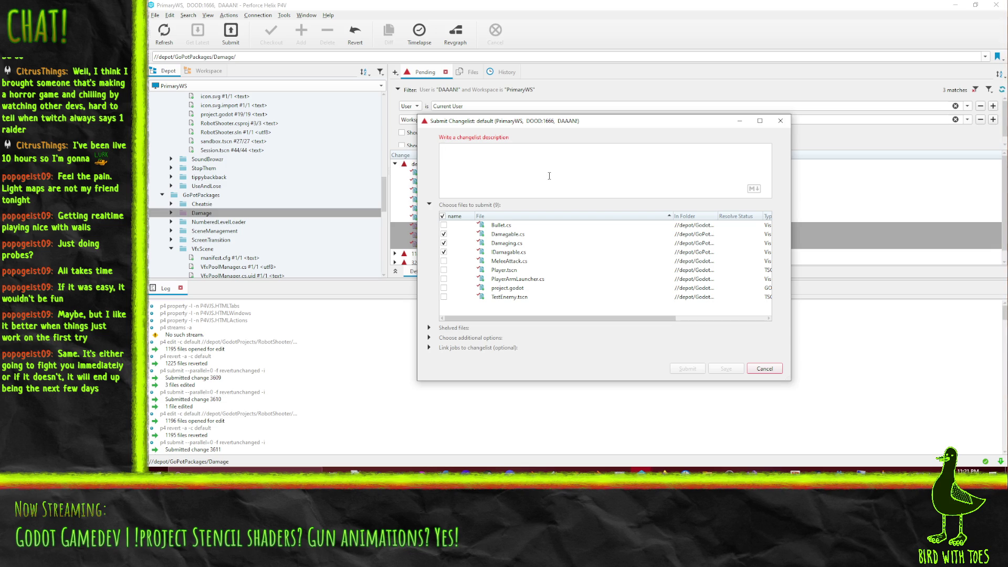
- Describe the changelist as 'Robot Shooter - BREAKING CHANGE! Change from signal to EventHandler…' and submit it
text(Robot Shooter -)
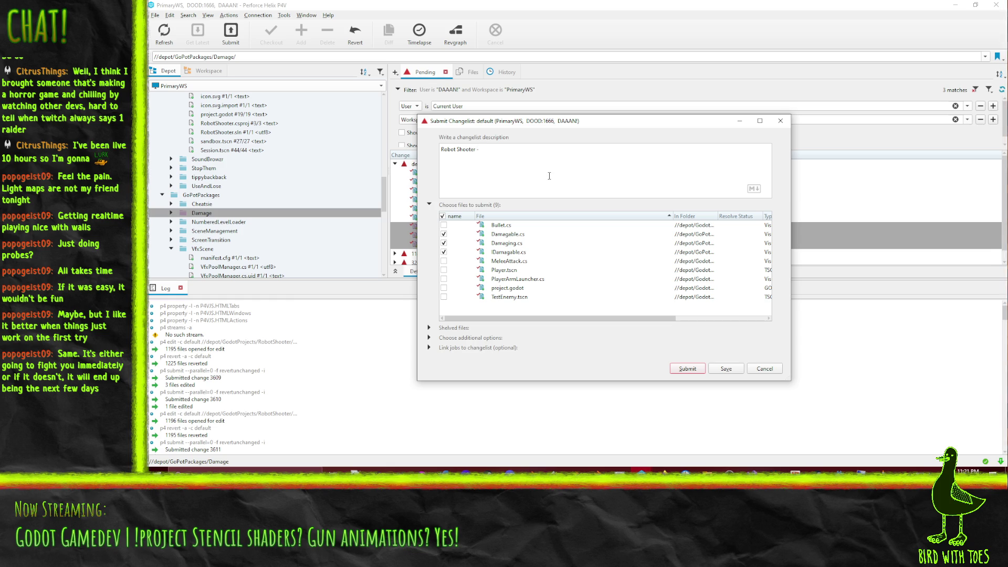
text( BREAKING CHANGE! )
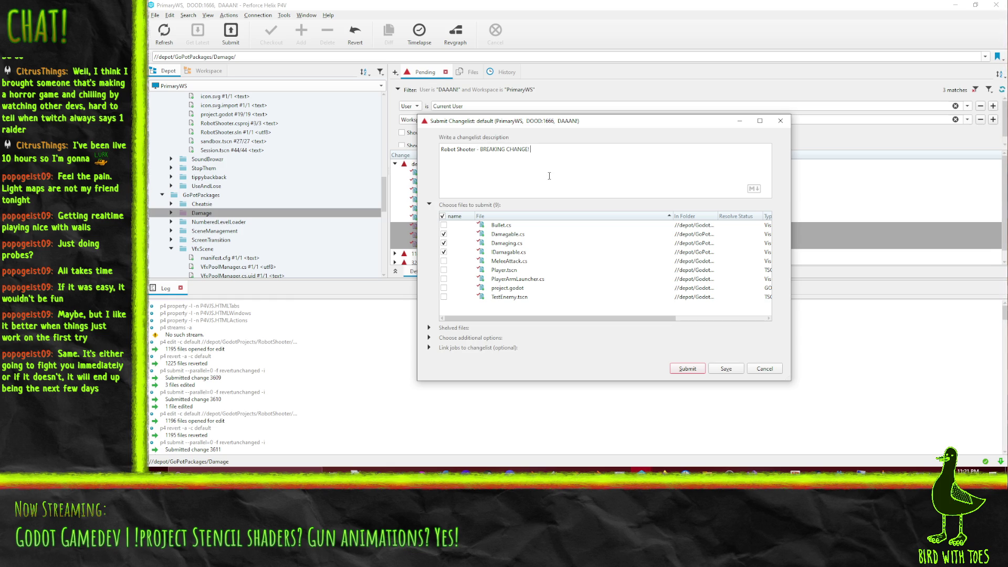
text(Change from signa)
text(l to EventHandler)
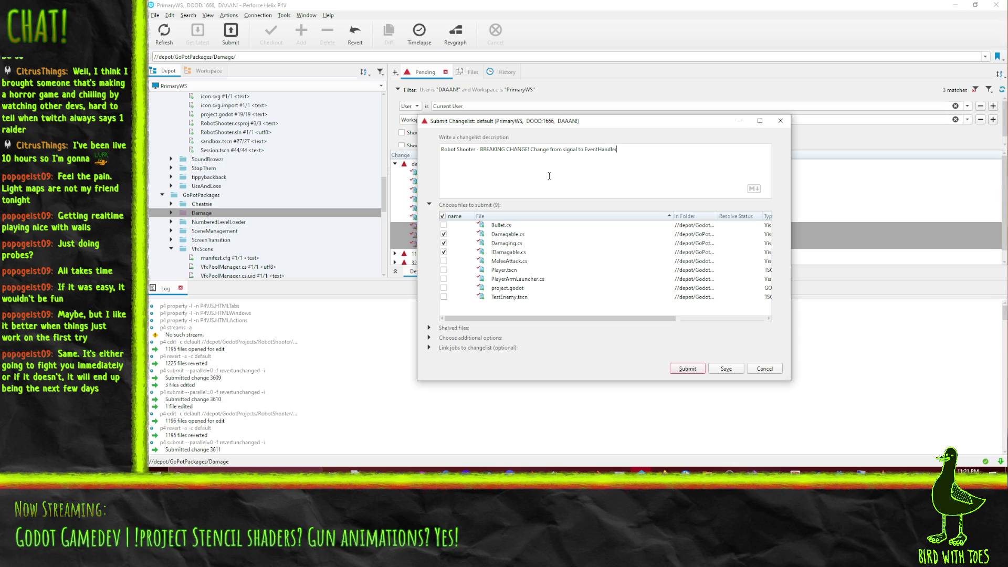
text( so IDamagable is)
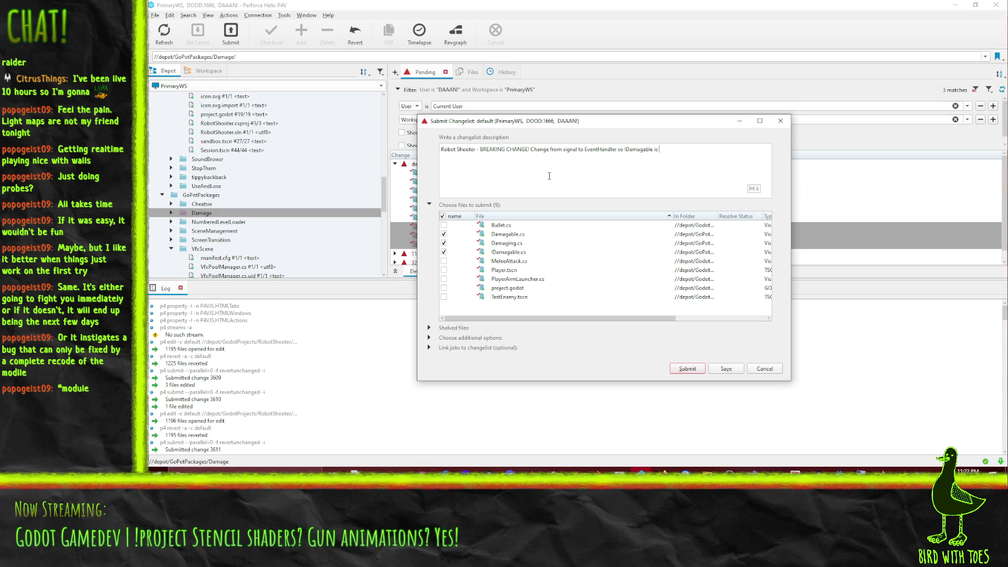
text(usable as a vic)
text(tim)
text(t sub)
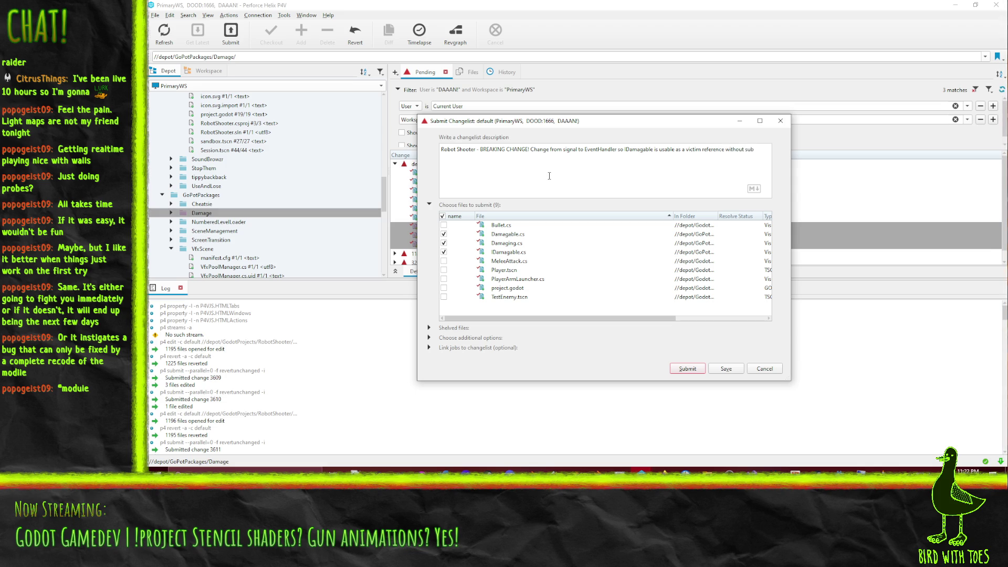
key(BackSpace)
key(BackSpace)
key(BackSpace)
text(le)
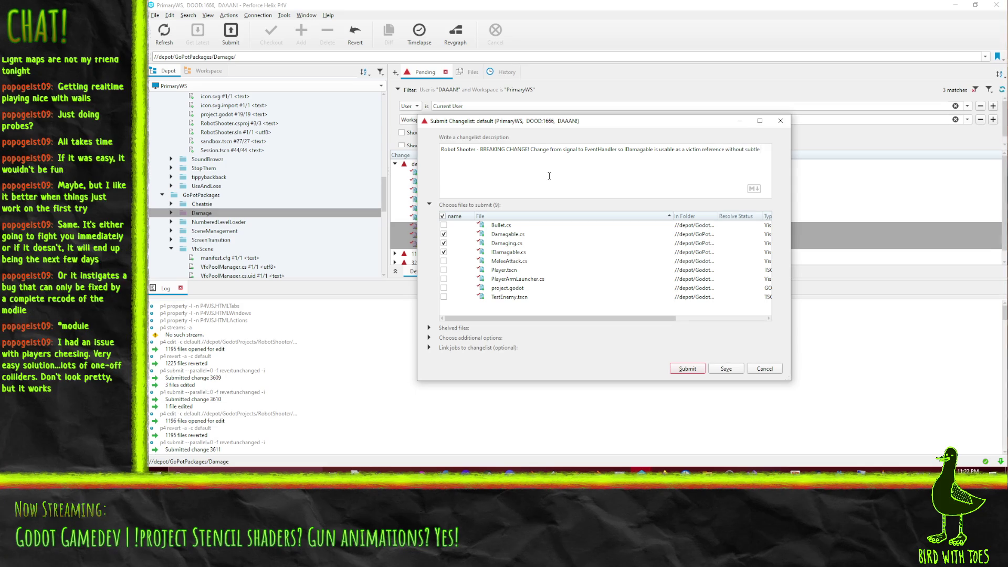
text( errors.)
click(689, 369)
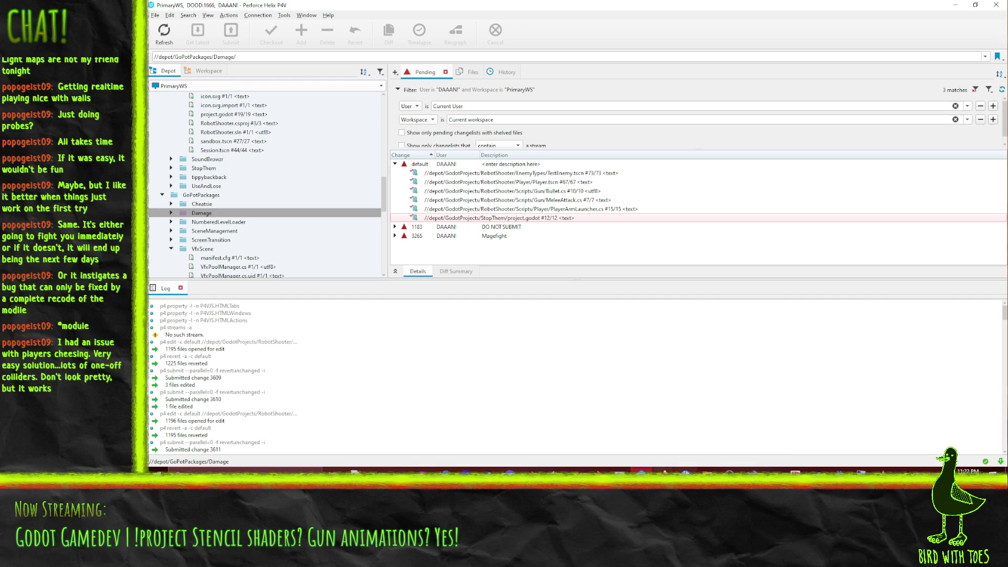
- Return to Godot, open the TestEnemy scene and frame the LittleDude robot
click(839, 469)
key(f)
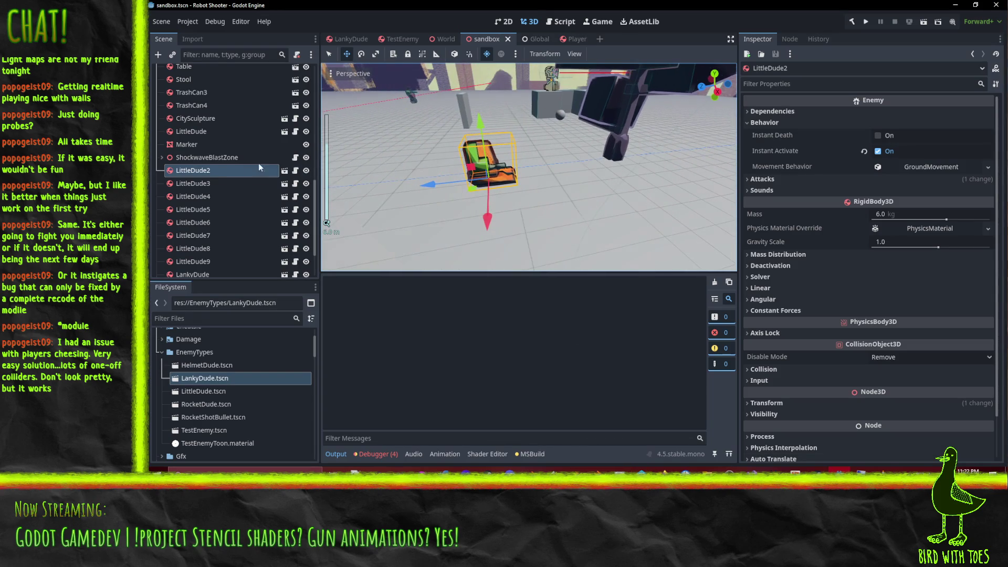
click(284, 171)
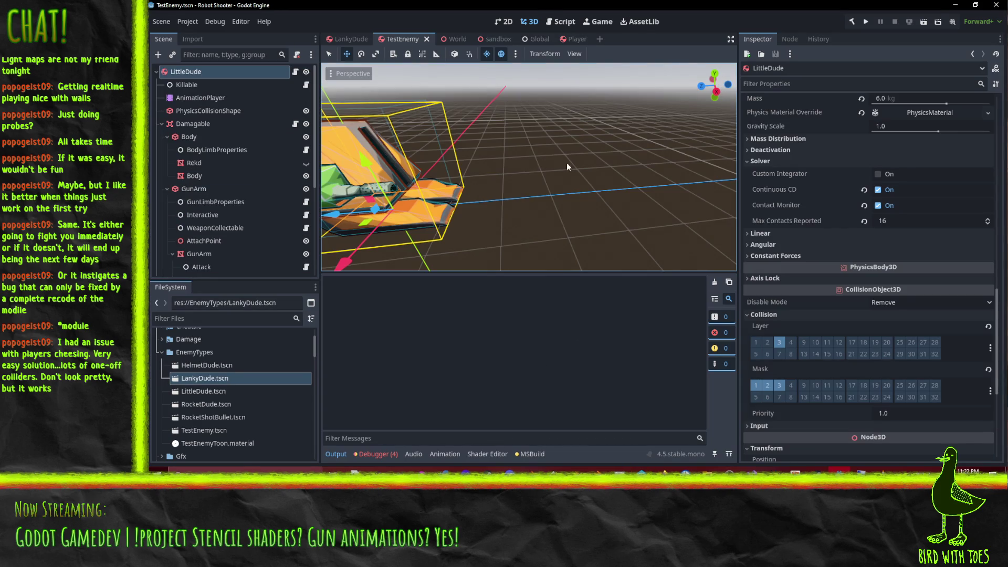
key(f)
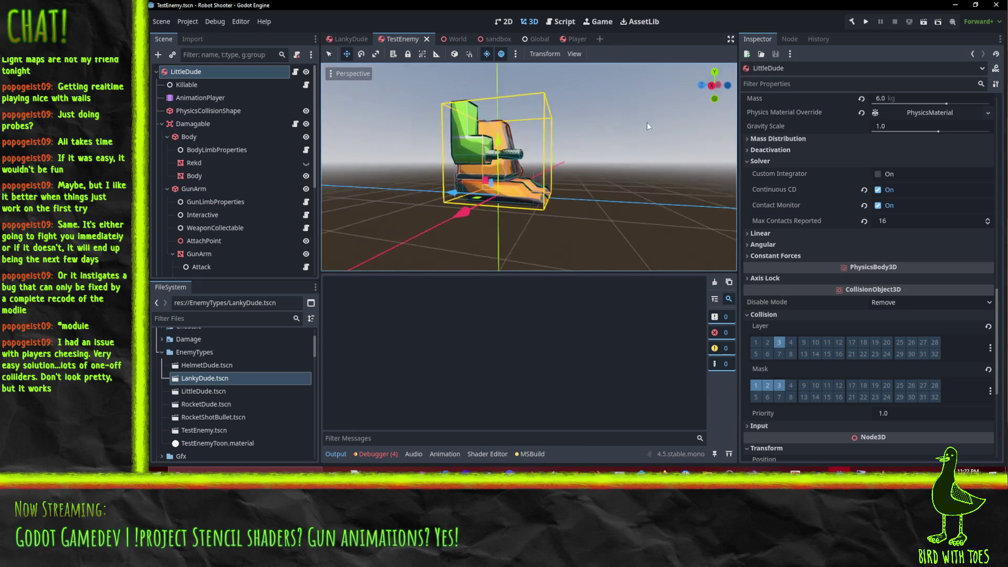
- Orbit and zoom around LittleDude to view it from the front, side and other angles
drag(642, 121, 574, 185)
mouse_move(528, 144)
mouse_down()
mouse_move(575, 144)
mouse_move(515, 87)
mouse_move(488, 110)
mouse_move(478, 146)
mouse_up()
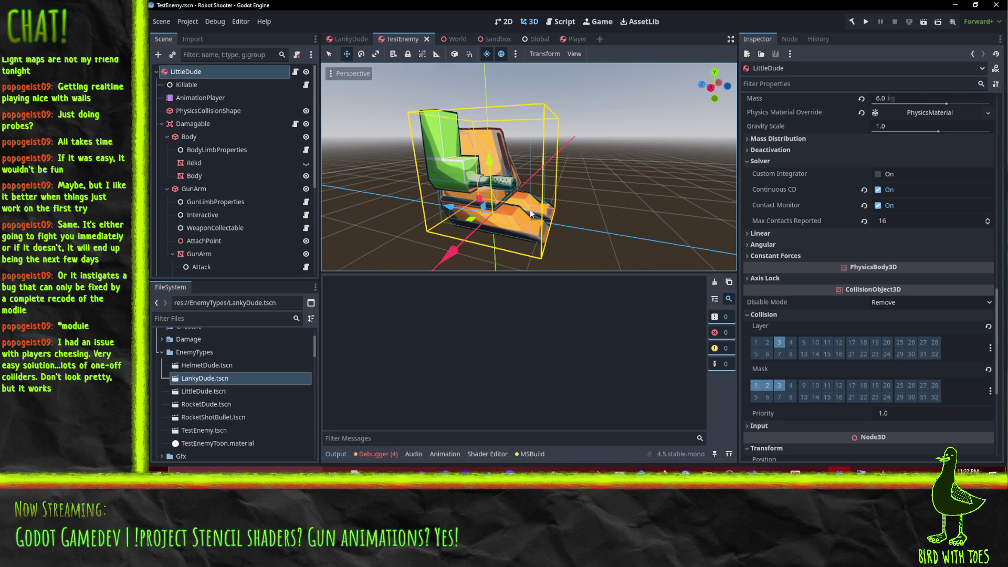
mouse_move(581, 211)
mouse_down()
mouse_move(464, 207)
mouse_move(504, 205)
mouse_up()
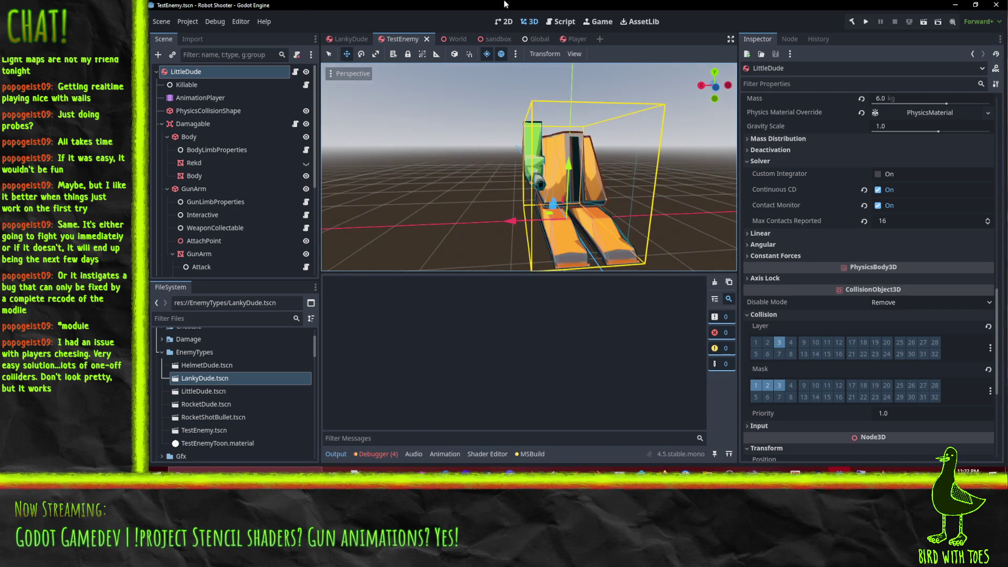
scroll(499, 157, down, 3)
scroll(551, 186, up, 3)
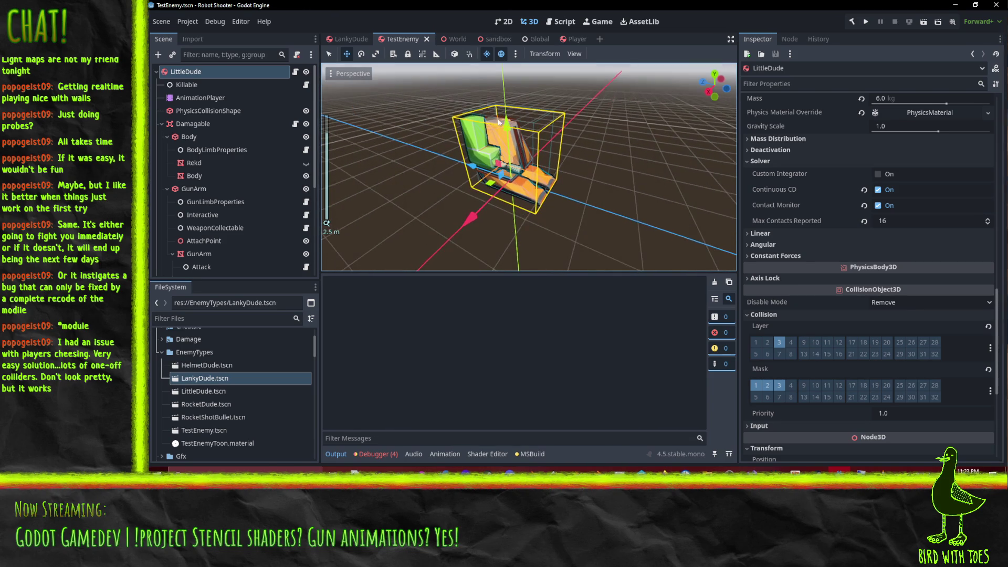
drag(551, 186, 650, 246)
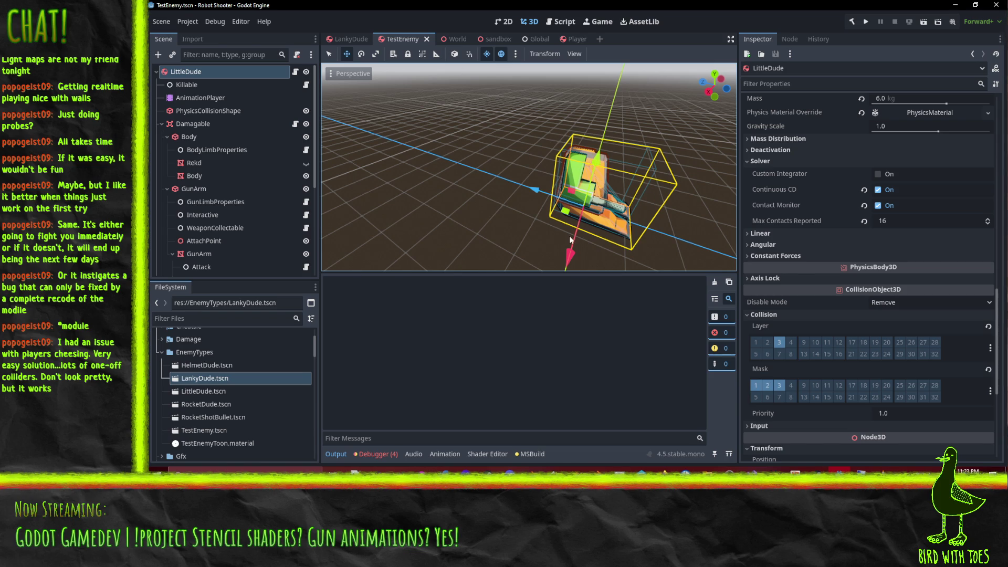
mouse_move(604, 190)
mouse_down()
mouse_move(482, 125)
mouse_move(592, 199)
mouse_up()
scroll(482, 125, down, 2)
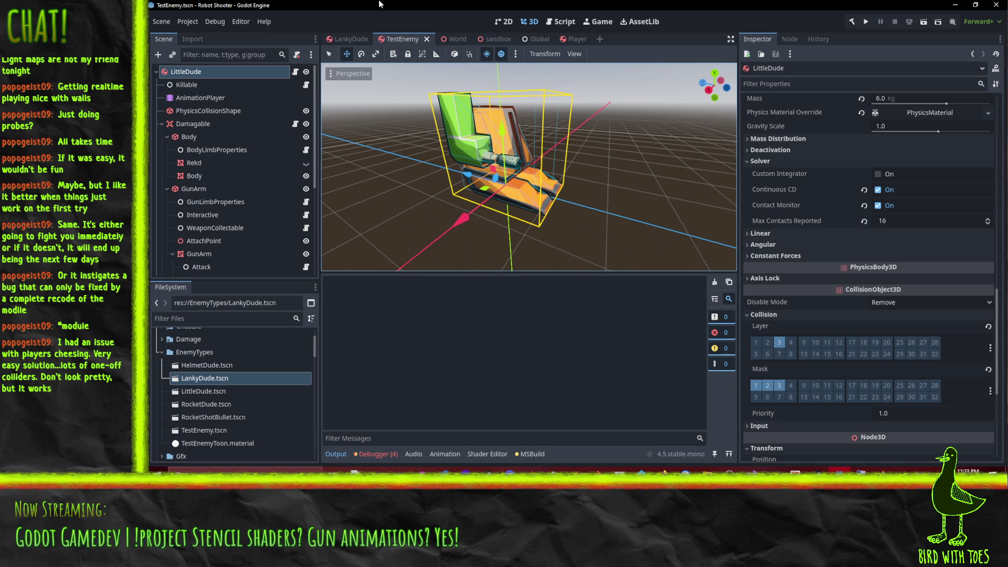
mouse_move(632, 210)
mouse_down()
mouse_move(559, 210)
mouse_move(599, 202)
mouse_move(622, 213)
mouse_move(591, 193)
mouse_move(475, 174)
mouse_move(546, 158)
mouse_move(534, 204)
mouse_up()
- Select LittleDude's PhysicsCollisionShape and orbit to see how its BoxShape3D box fits the model
click(209, 110)
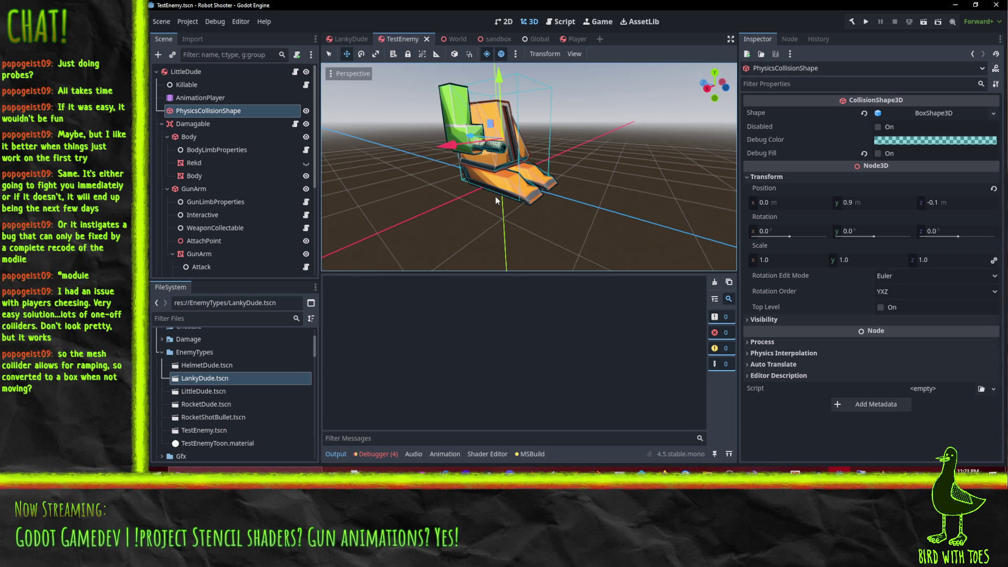
scroll(543, 184, up, 3)
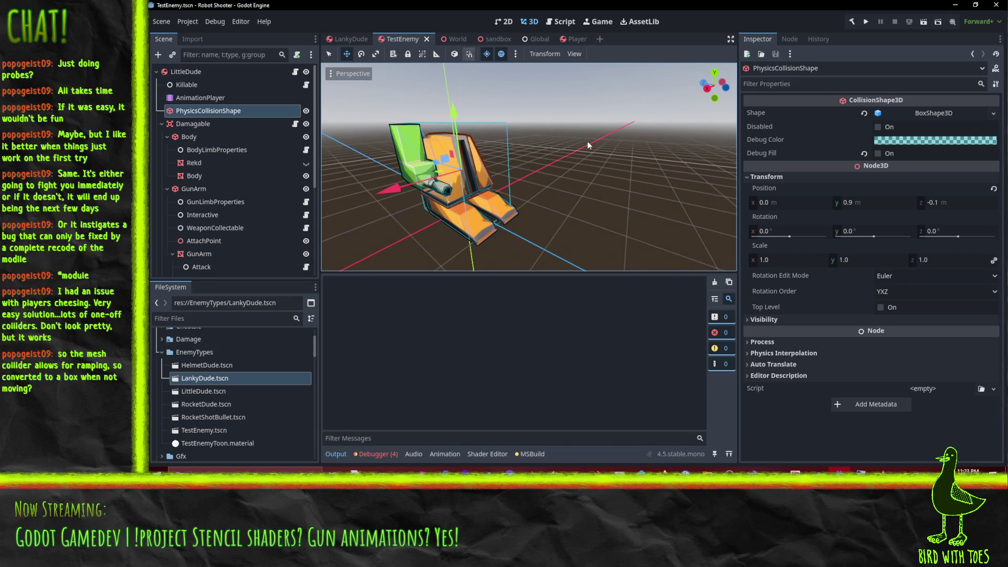
drag(431, 209, 468, 213)
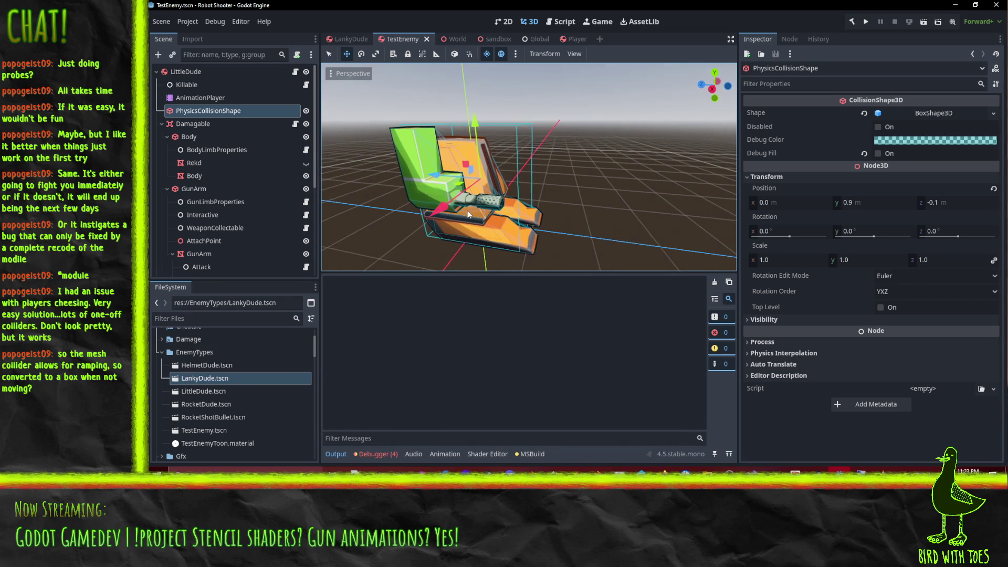
drag(363, 173, 655, 307)
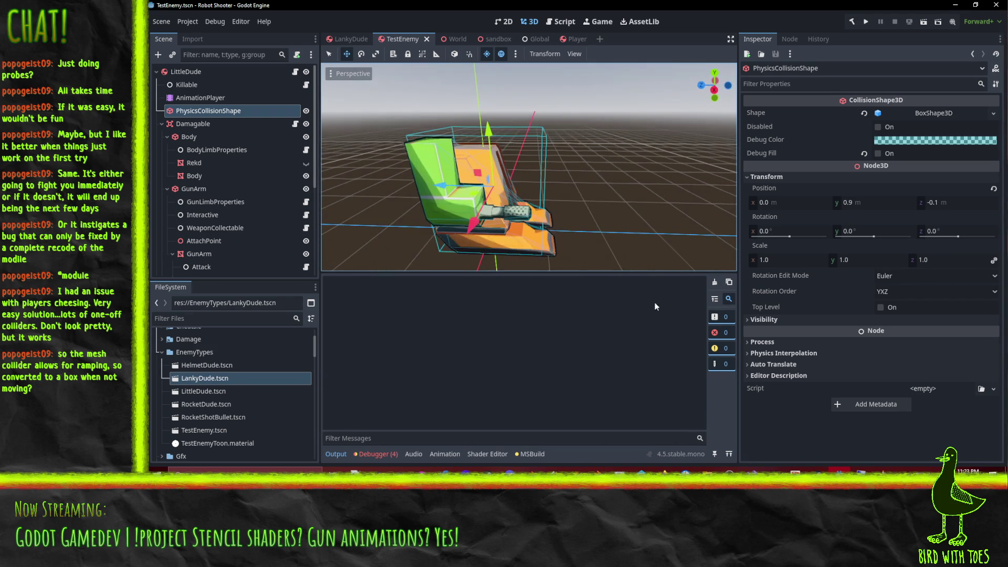
- Launch Robot Shooter, grapple a gun off the tutorial robot, fire it, and walk to the next area
click(865, 21)
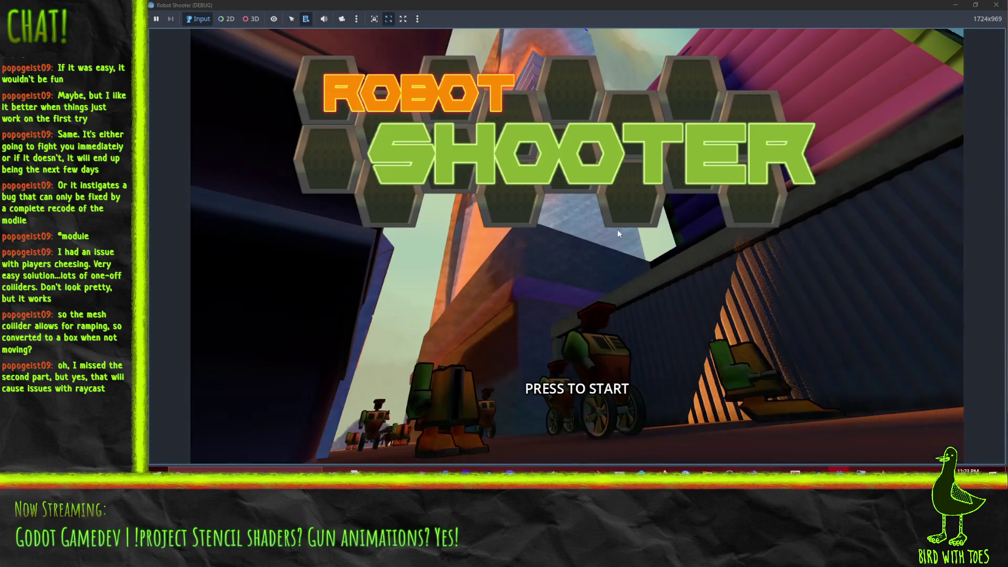
click(619, 228)
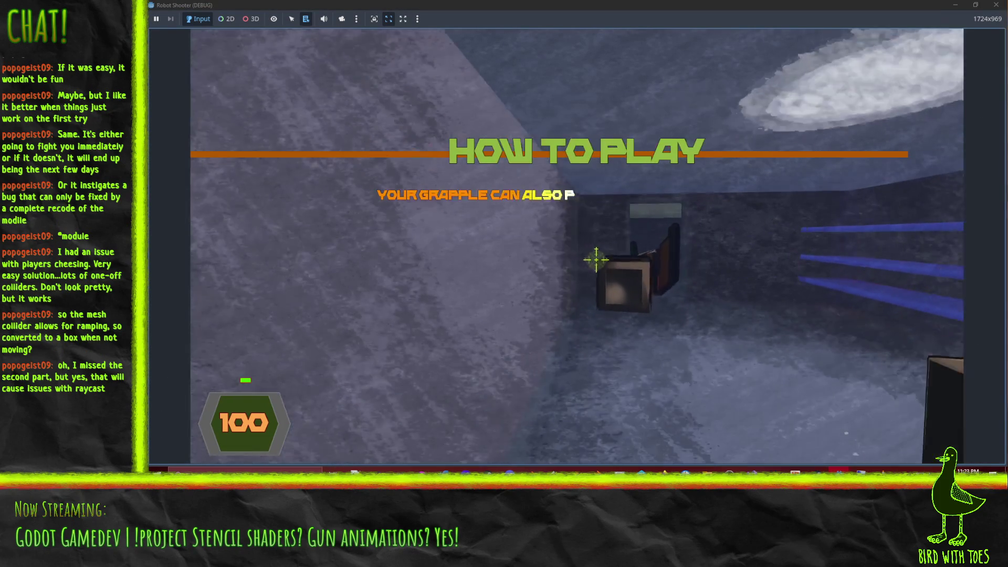
click(597, 258)
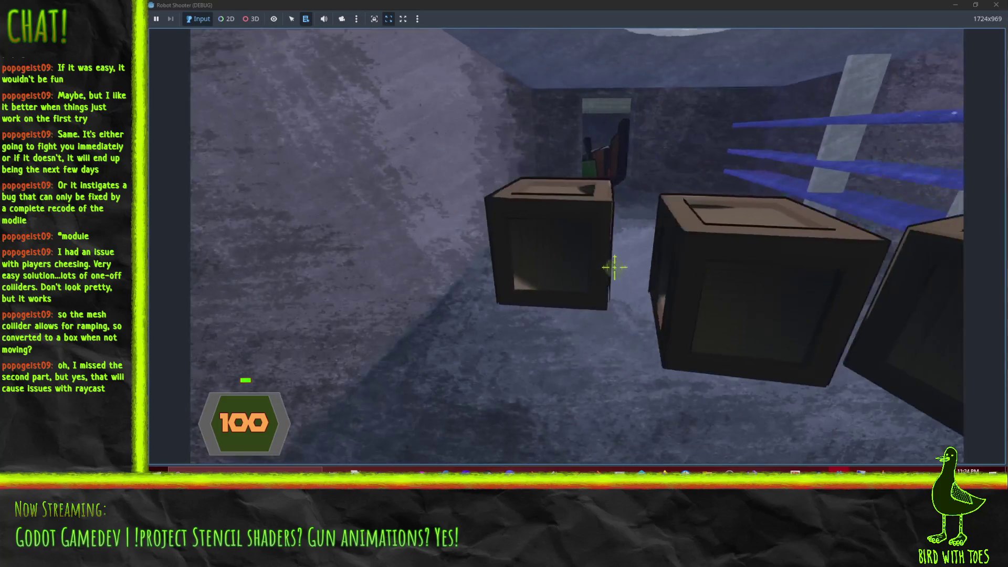
click(612, 265)
click(600, 260)
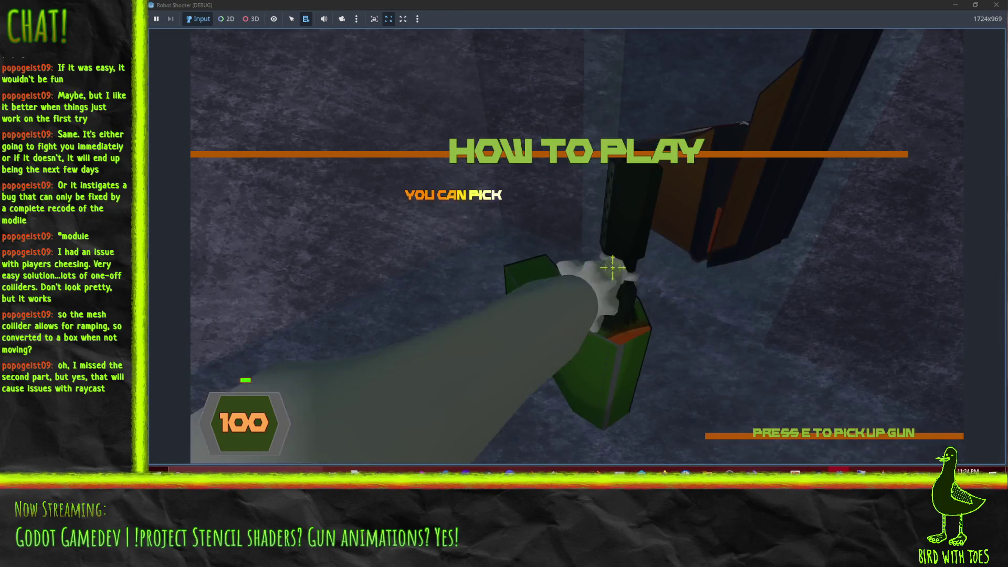
click(620, 273)
click(604, 315)
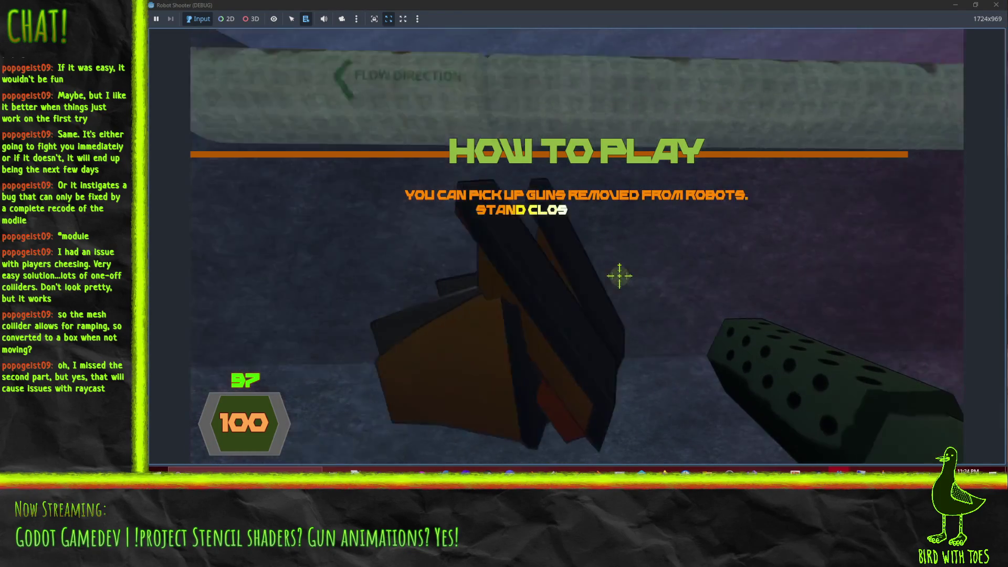
key(w)
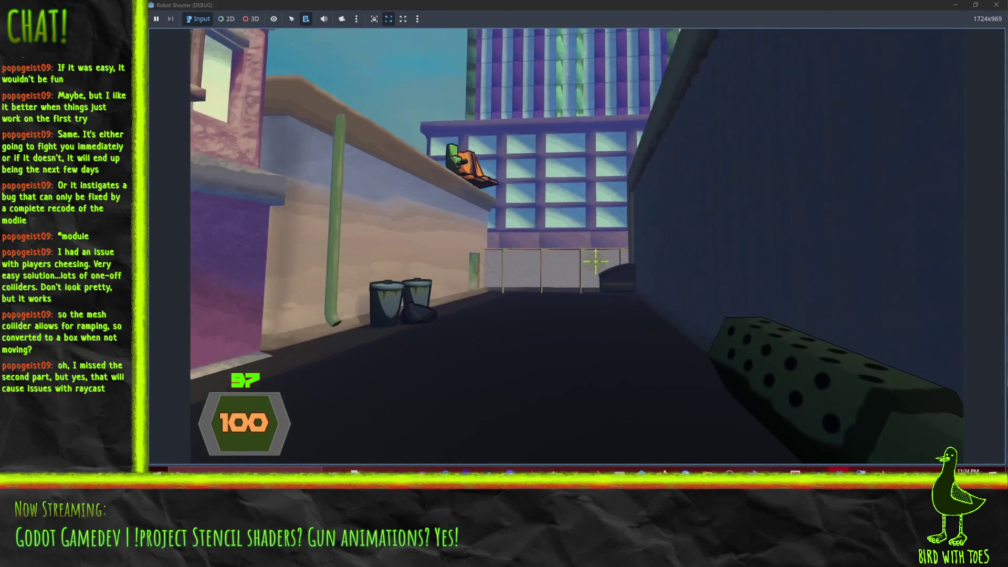
- Advance up the alley shooting the robots on the ledge, by the fence and near the windows
key(w)
click(596, 261)
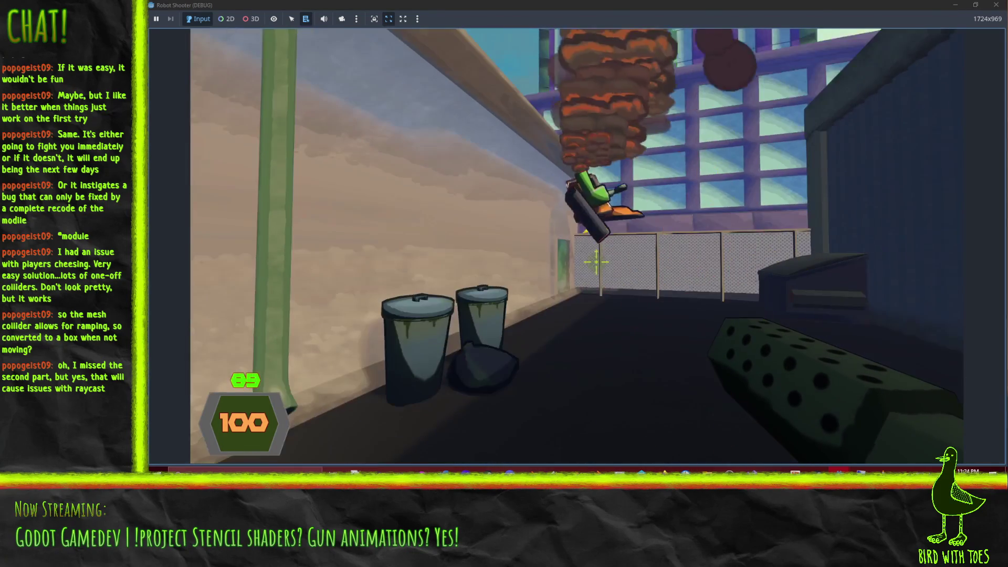
key(w)
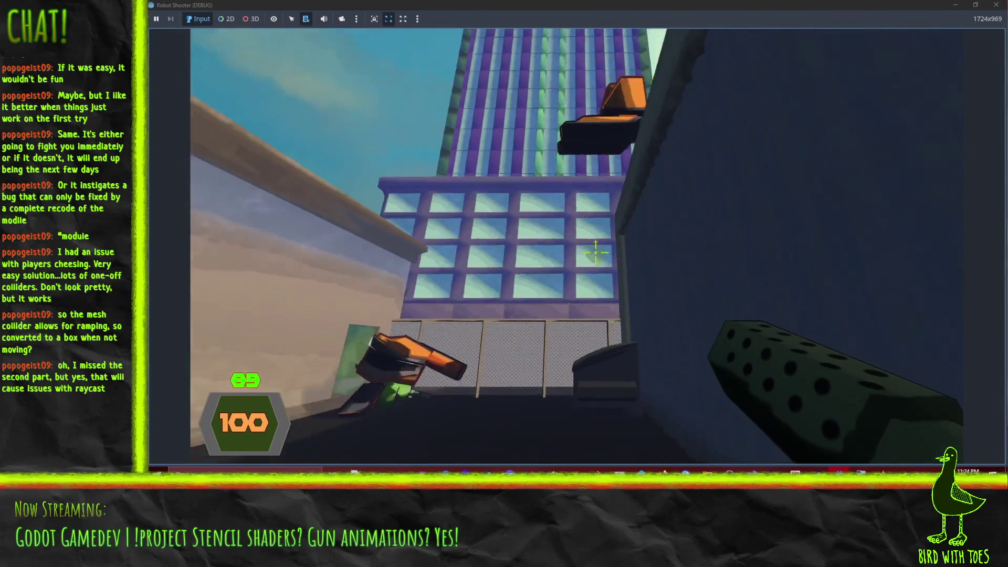
click(596, 261)
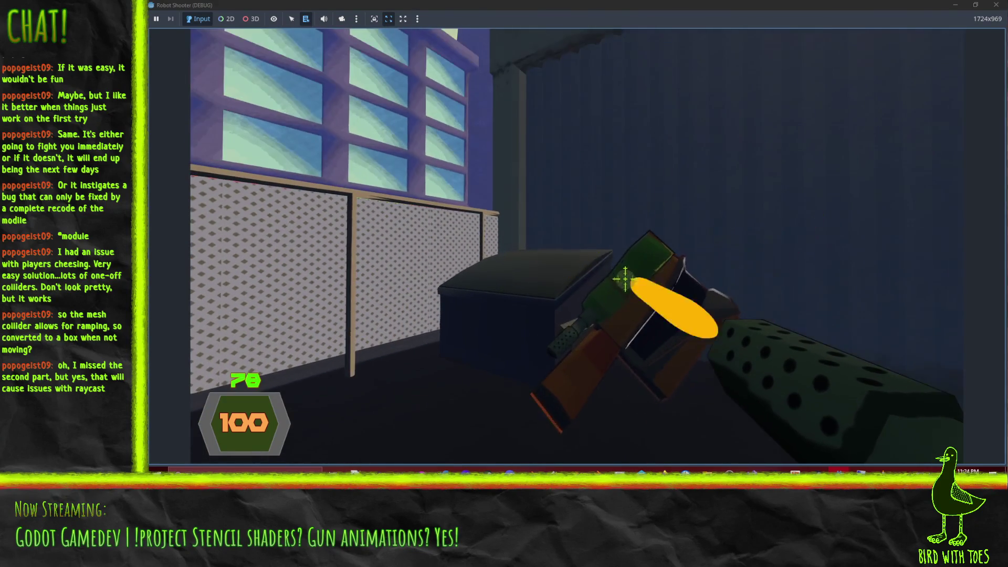
key(w)
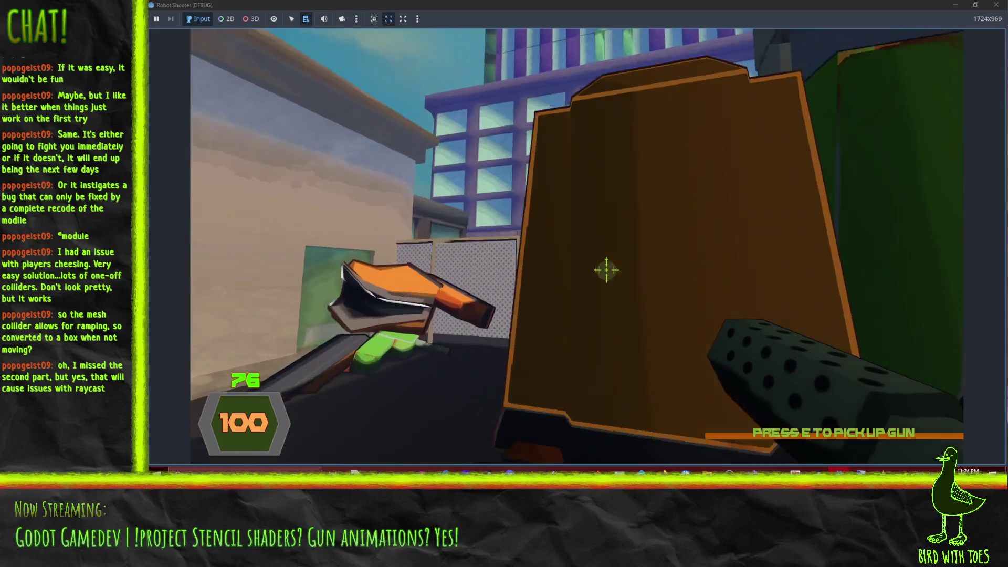
click(651, 296)
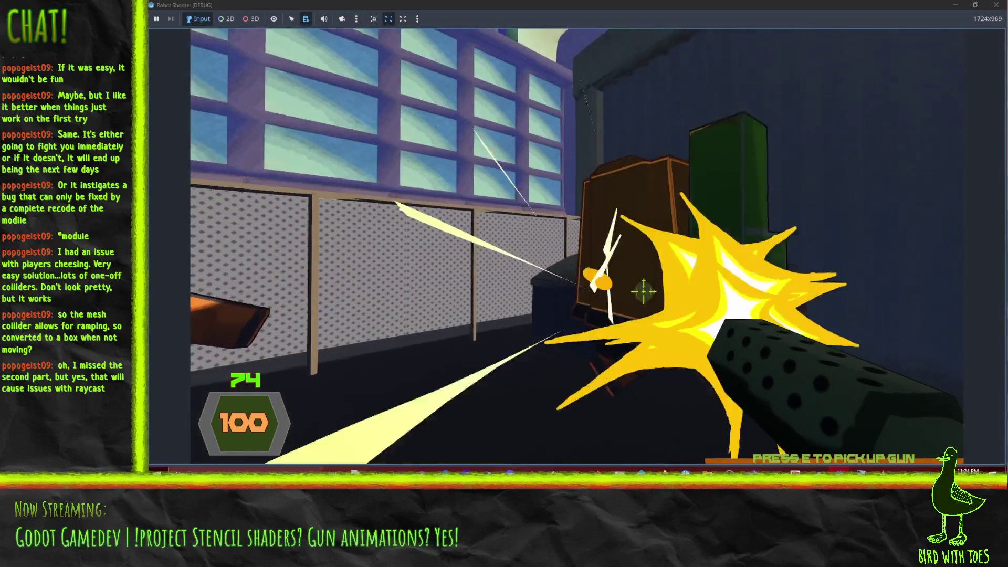
click(651, 296)
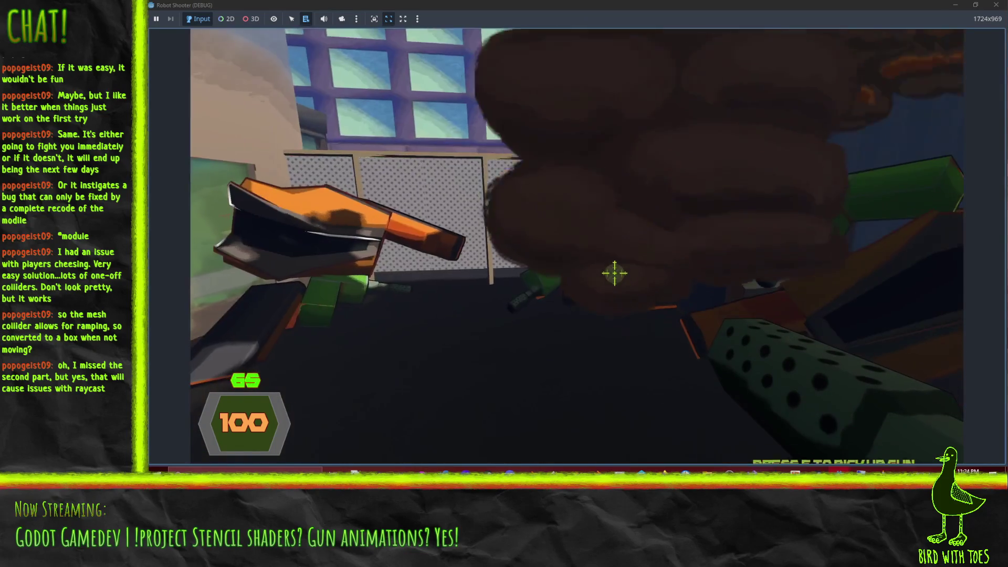
- Move toward the courtyard tables and blow up the robots by the wall and tables
key(w)
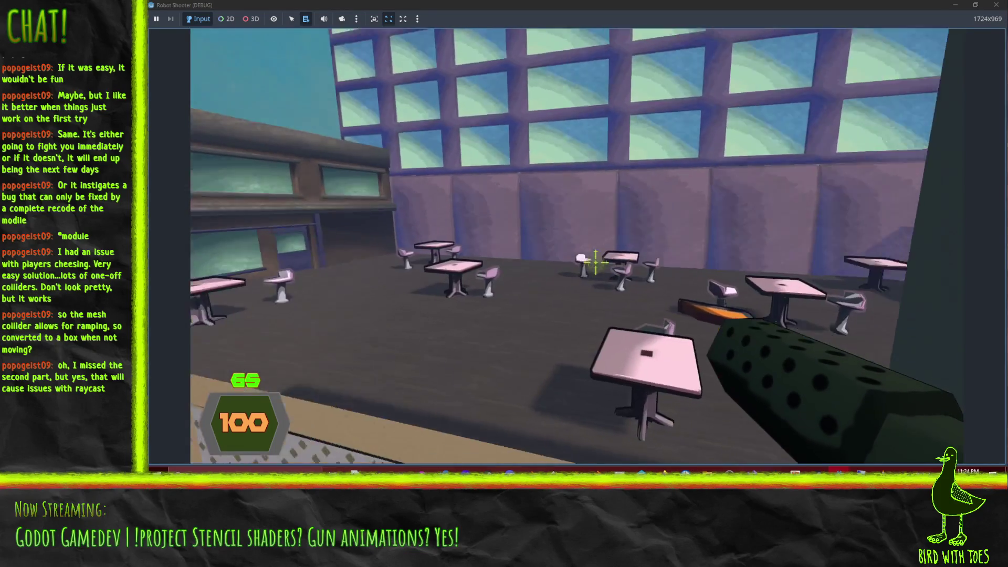
key(w)
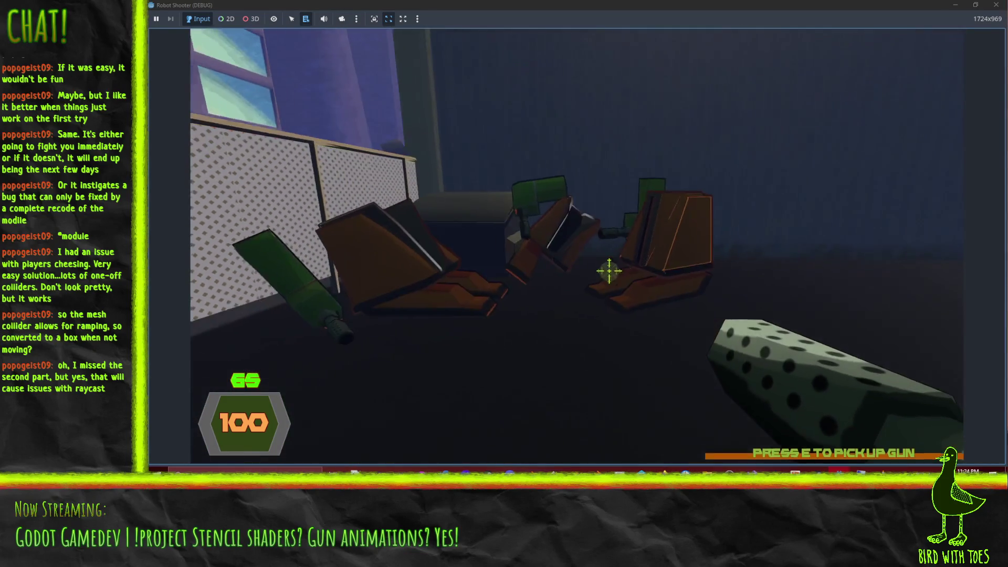
click(611, 270)
click(596, 257)
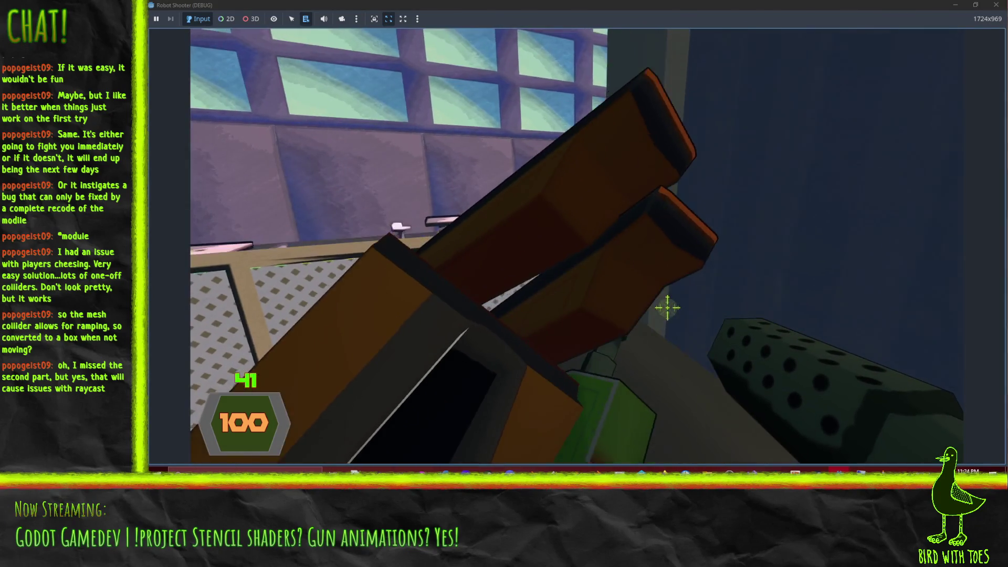
click(663, 273)
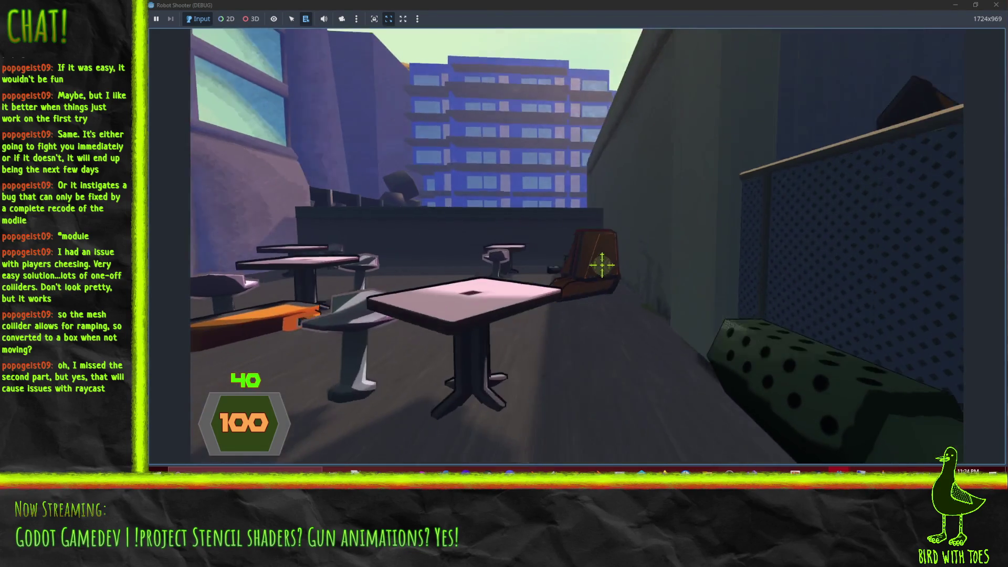
- Shoot the robots among the cafe tables and pick up a dropped robot gun
click(604, 267)
click(604, 266)
click(604, 267)
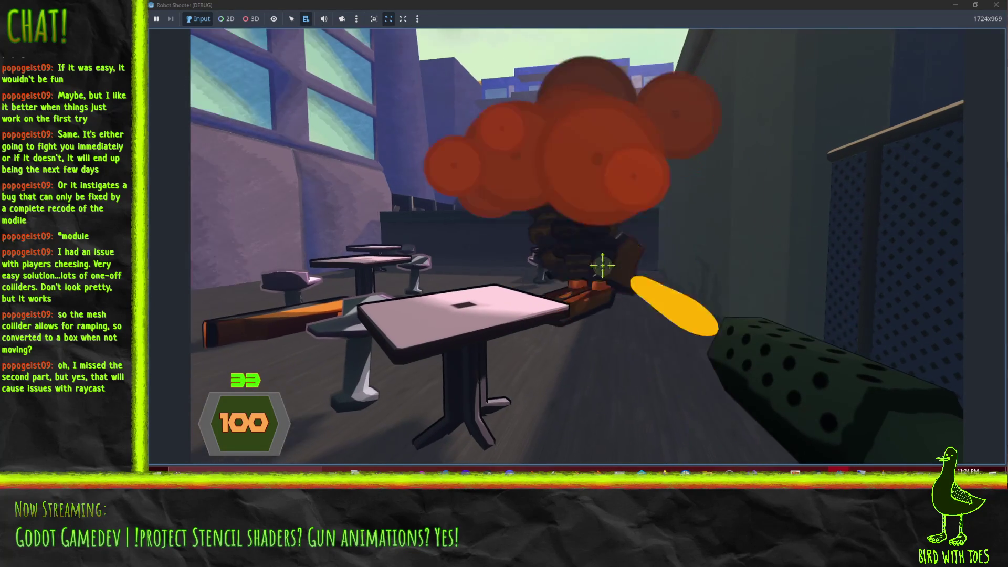
click(603, 267)
click(602, 266)
click(601, 265)
click(600, 263)
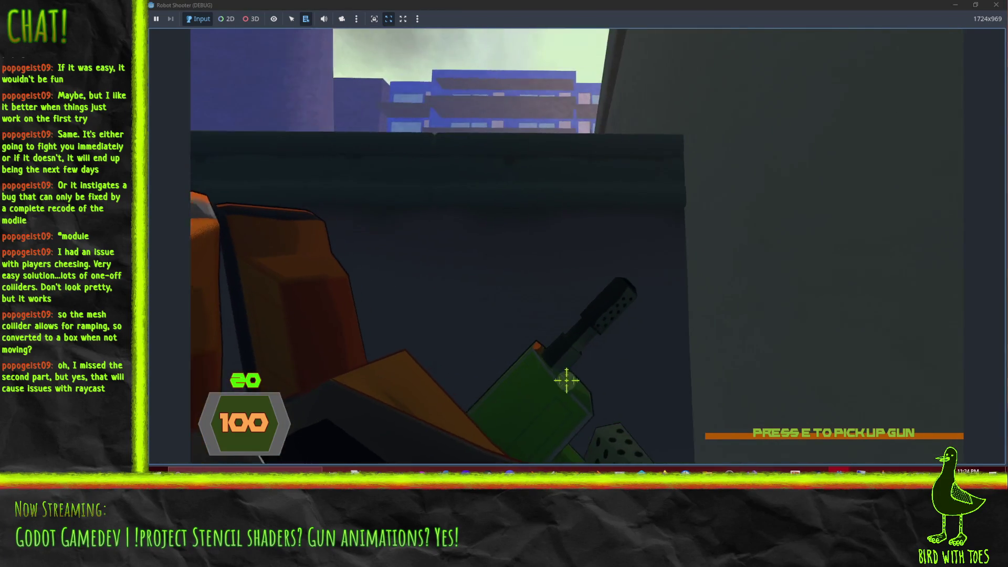
key(e)
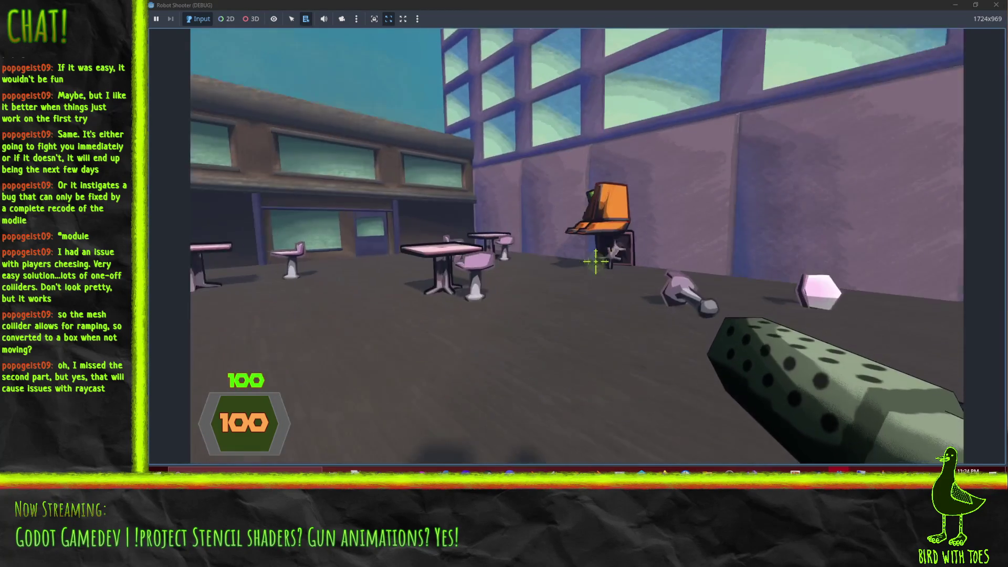
- Advance with the new gun, firing at the approaching robot and those across the courtyard
click(596, 261)
key(w)
click(598, 262)
click(599, 263)
click(600, 264)
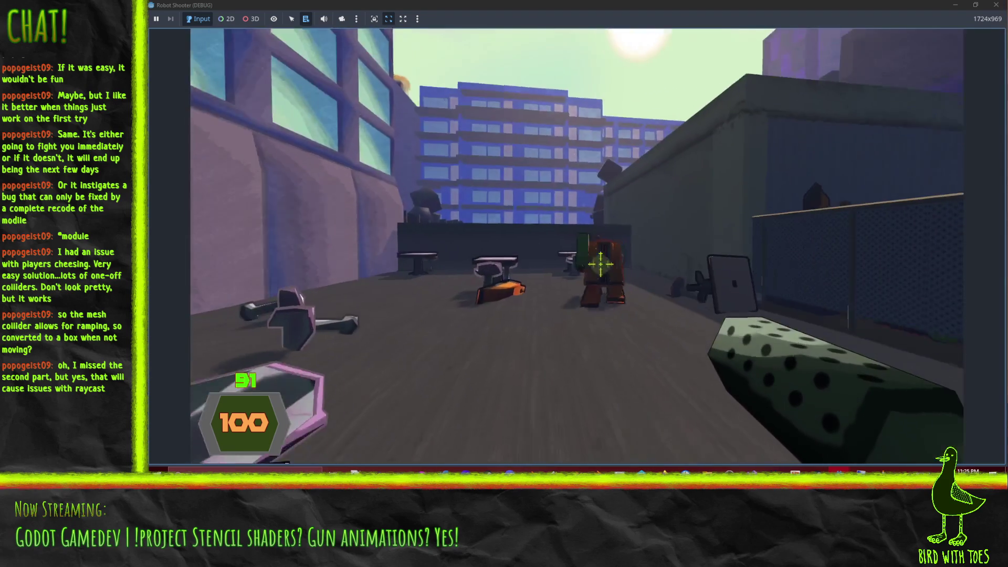
click(603, 265)
click(608, 268)
click(604, 265)
click(597, 261)
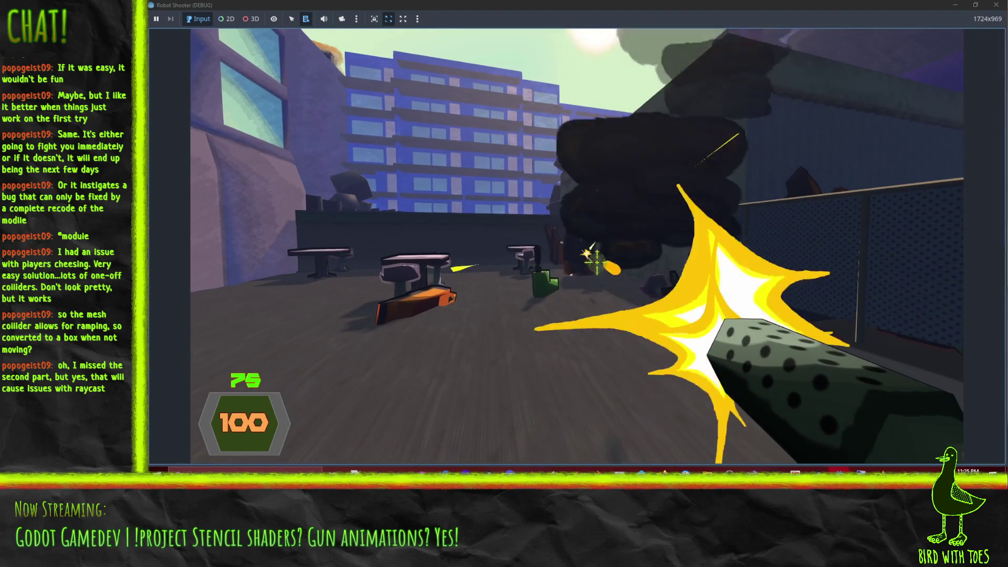
- Shoot the robots overhead and by the wall, jump the ledge, and destroy the orange robot
click(597, 261)
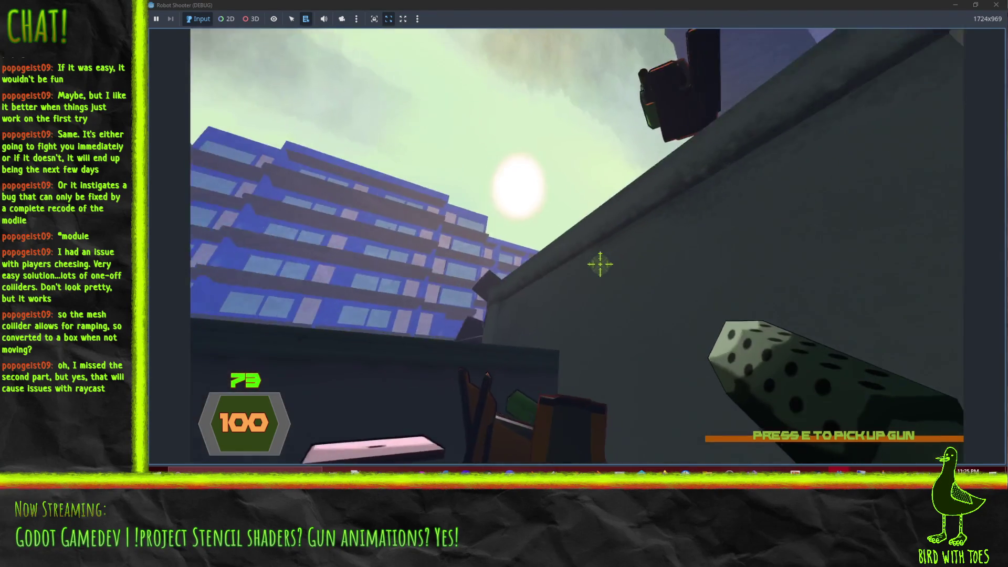
click(598, 263)
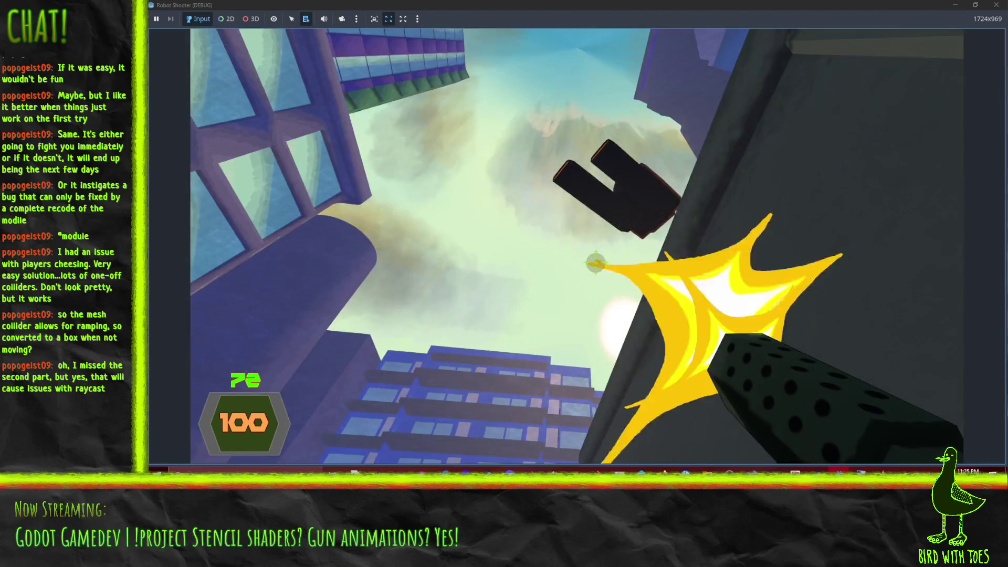
click(620, 284)
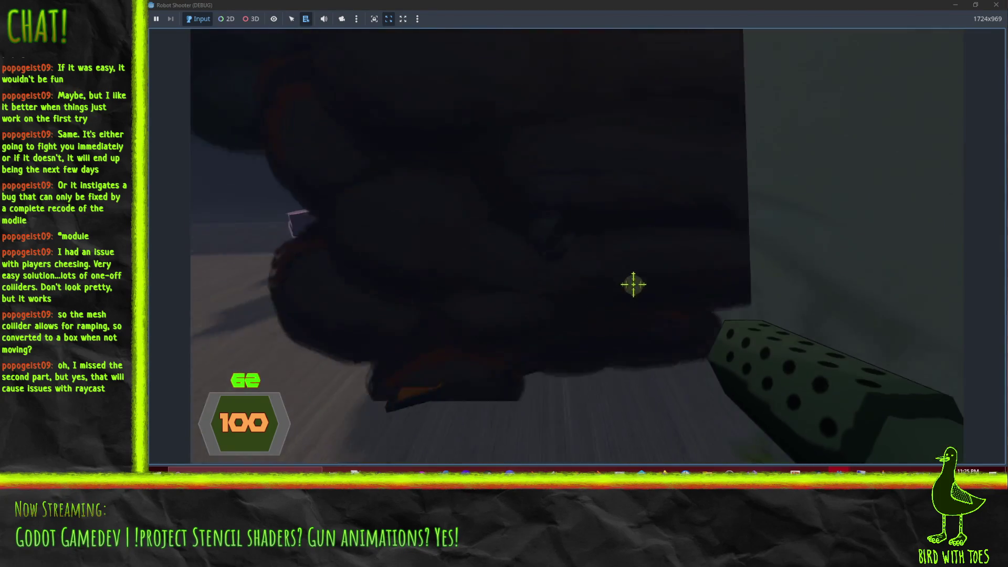
click(605, 262)
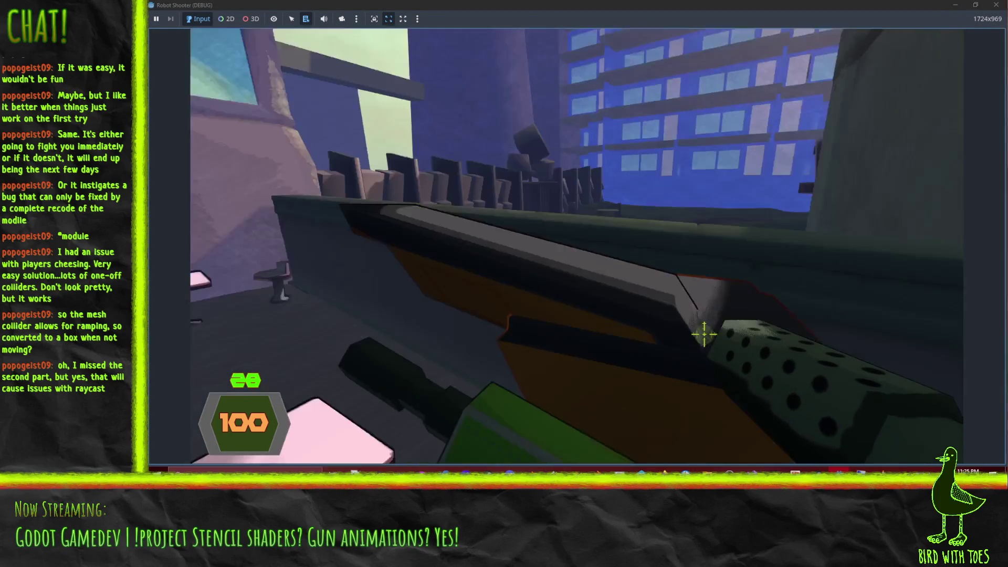
click(633, 283)
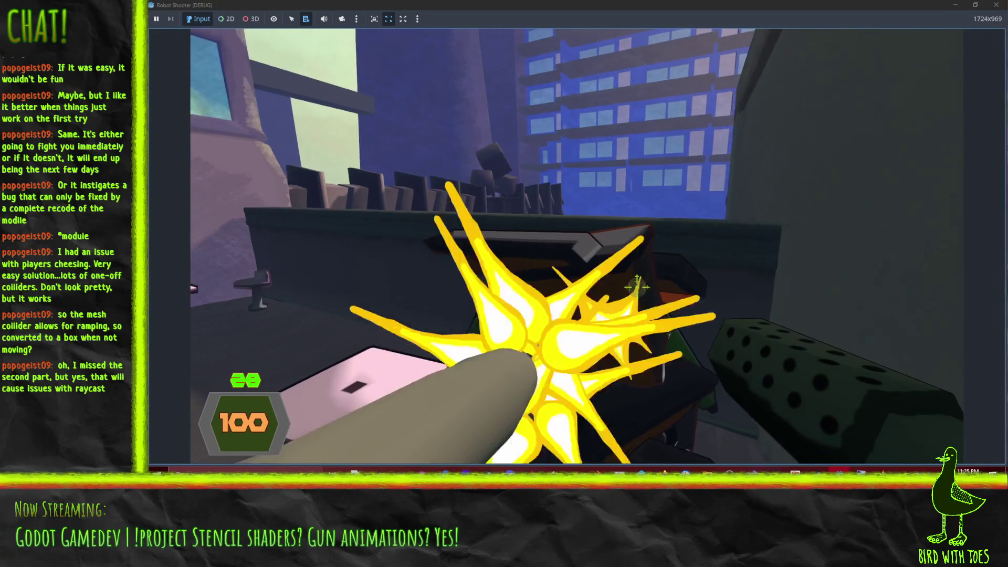
key(w)
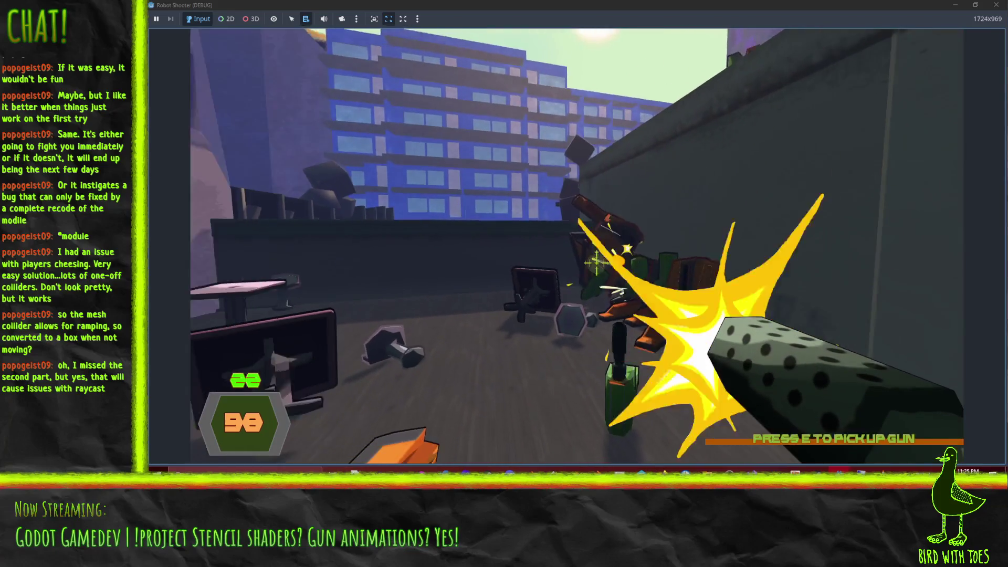
mouse_move(597, 261)
mouse_down()
mouse_move(620, 277)
mouse_move(594, 257)
mouse_move(601, 265)
mouse_up()
- Pick up a new gun and fire at the robot pile while moving toward the grey wall
key(w)
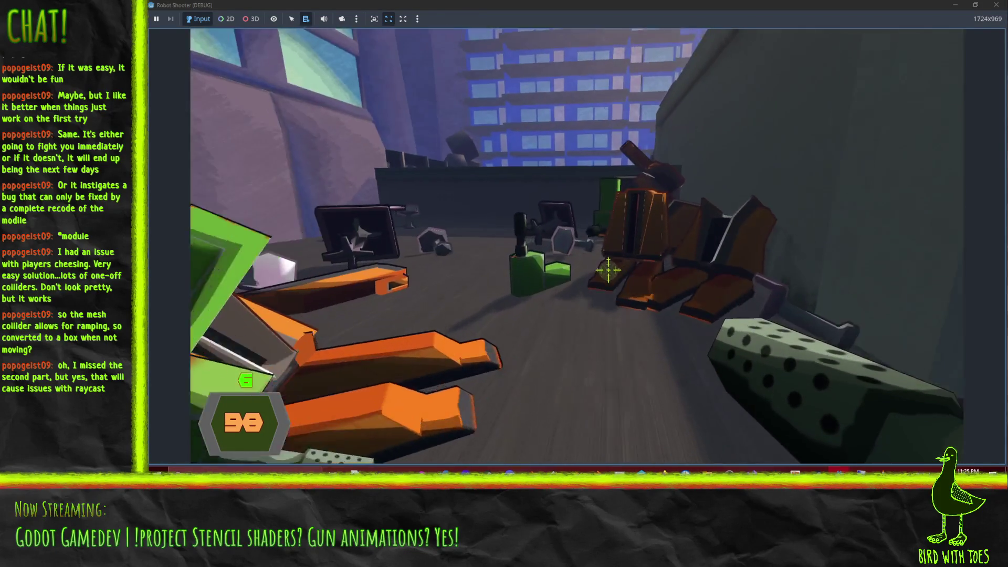
key(e)
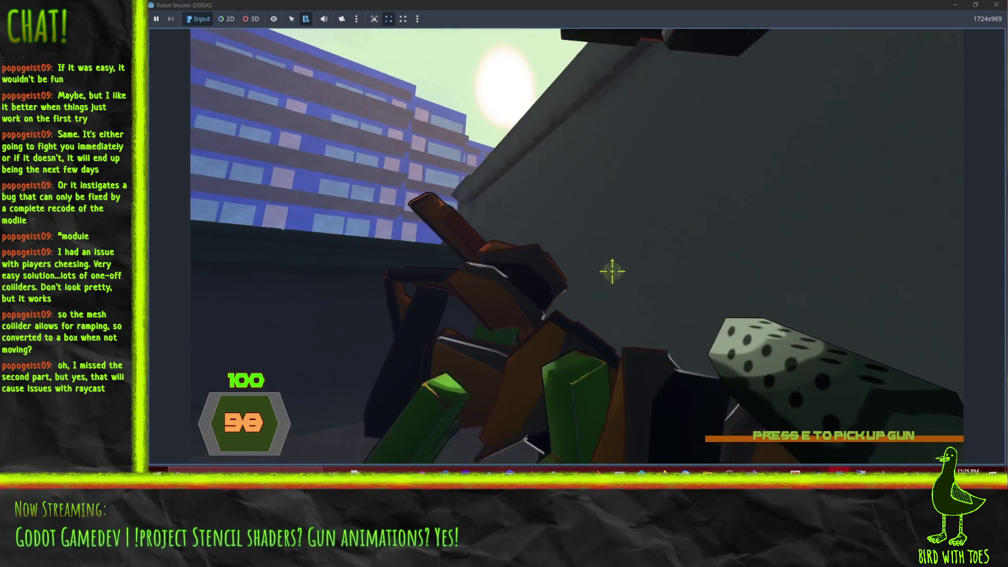
drag(612, 271, 635, 284)
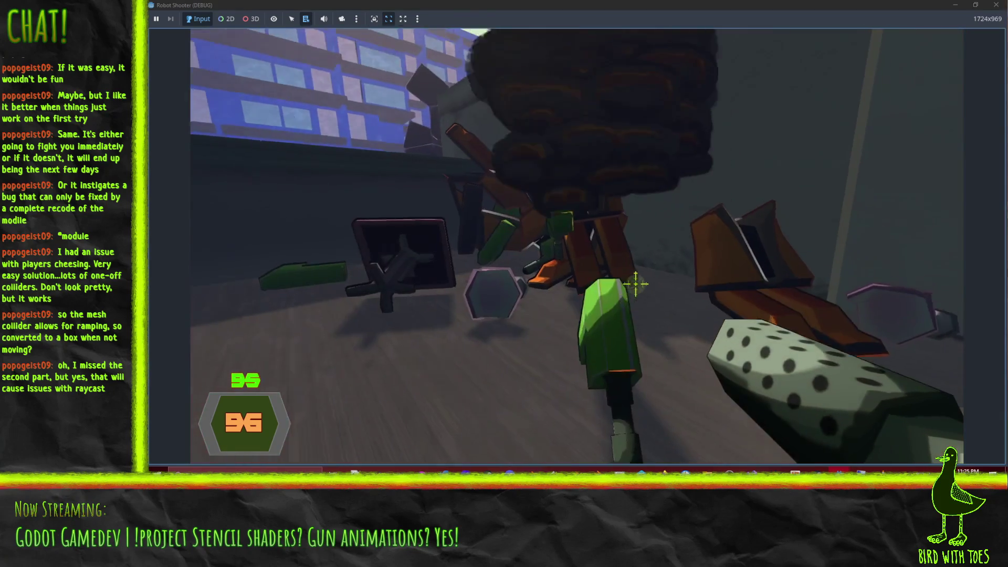
key(w)
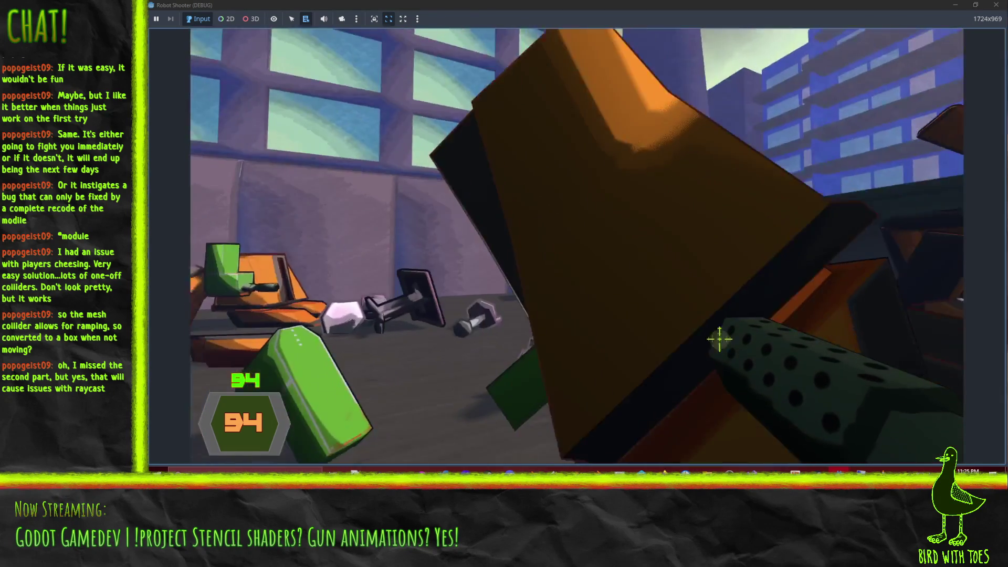
mouse_move(720, 340)
mouse_down()
mouse_move(666, 265)
mouse_move(629, 280)
mouse_up()
key(w)
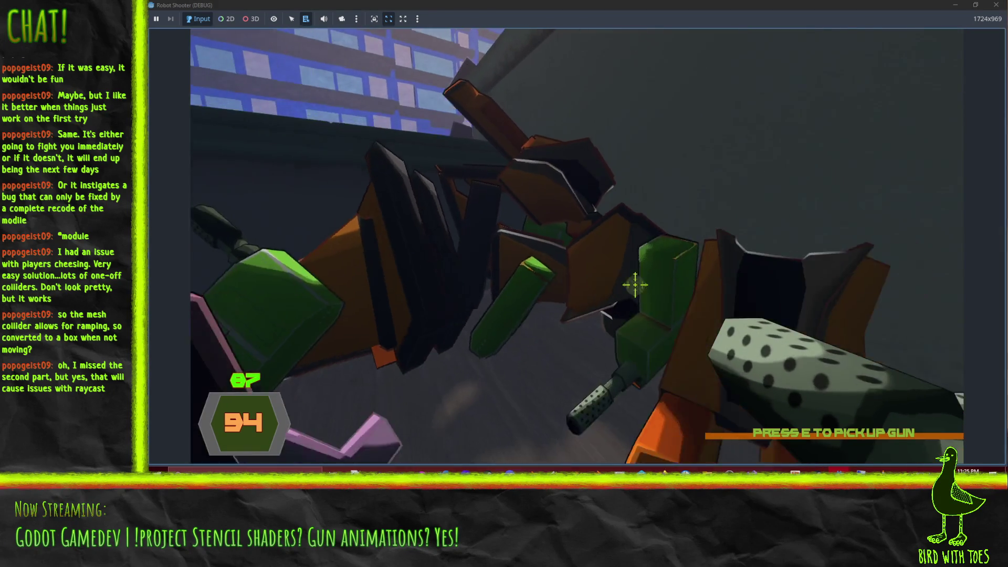
key(w)
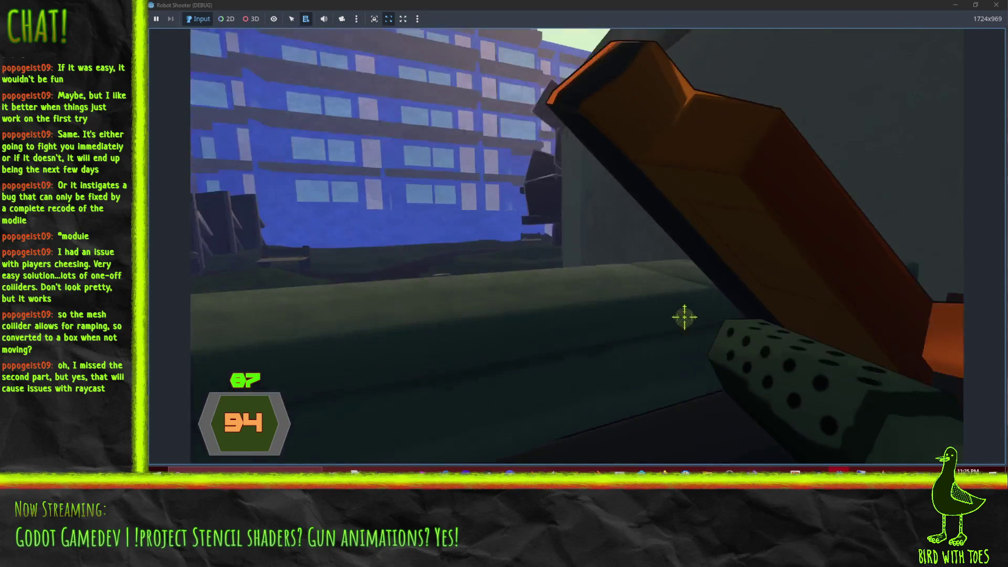
- Shoot the robots ahead and the orange robot parts down the street
click(635, 285)
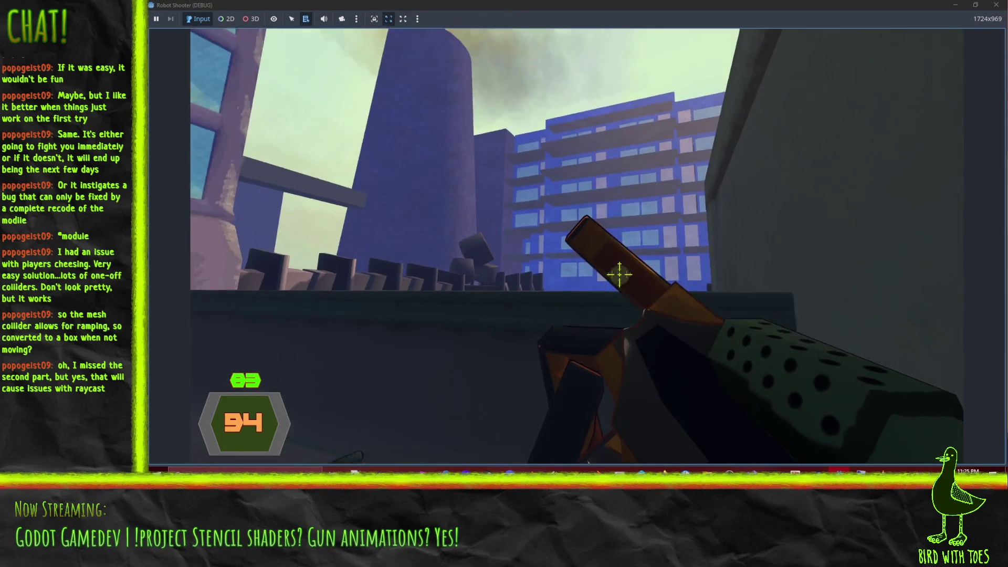
click(620, 274)
click(620, 276)
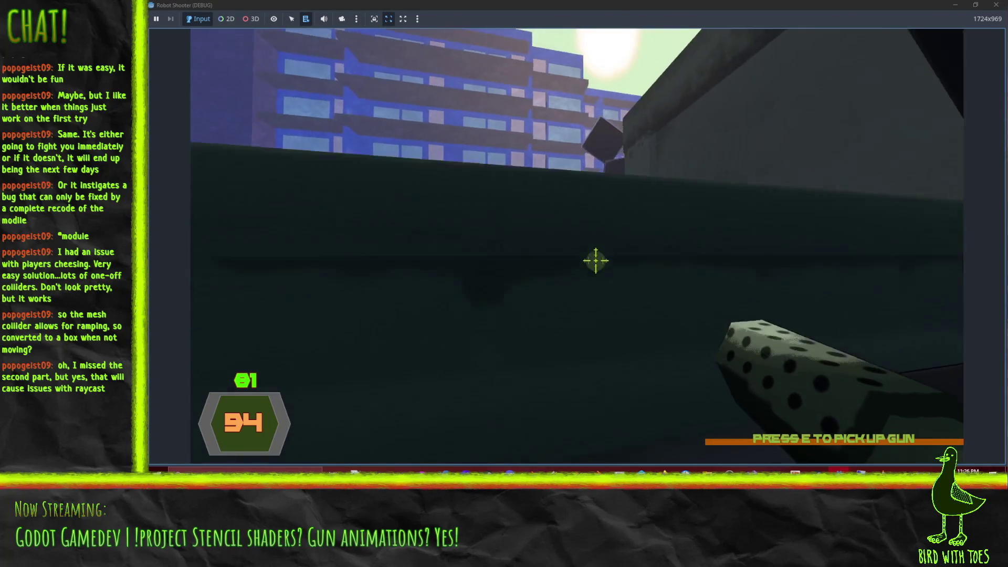
click(677, 313)
click(662, 301)
click(647, 289)
click(641, 285)
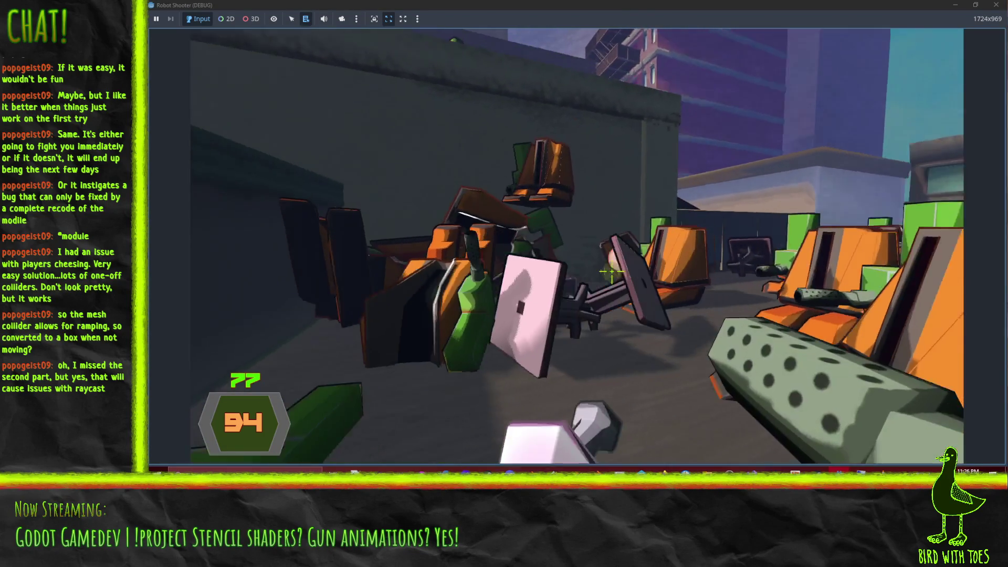
- Keep firing at the robot above and finish off the remaining robot by the debris pile
click(612, 272)
click(612, 271)
click(609, 270)
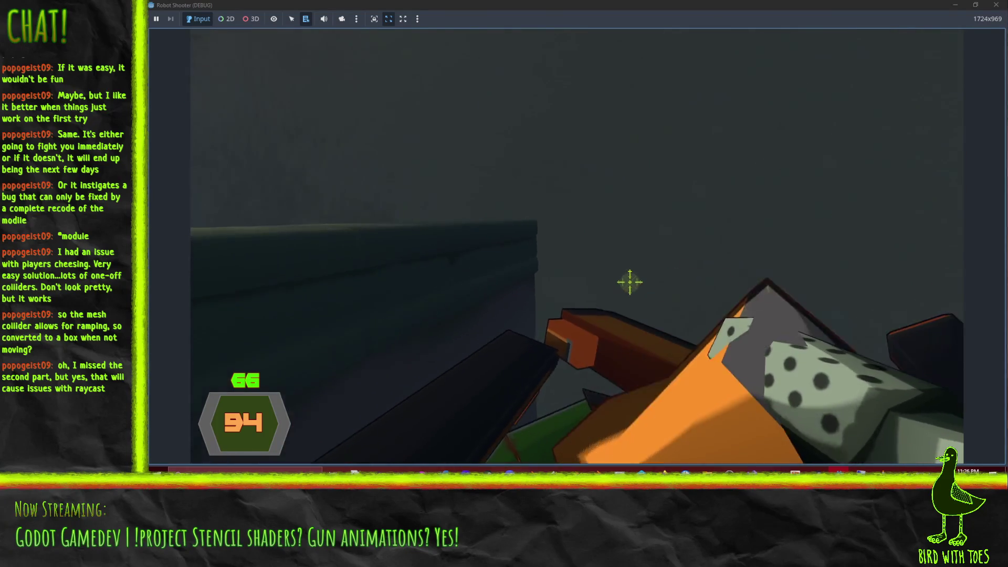
click(633, 285)
click(632, 285)
click(627, 281)
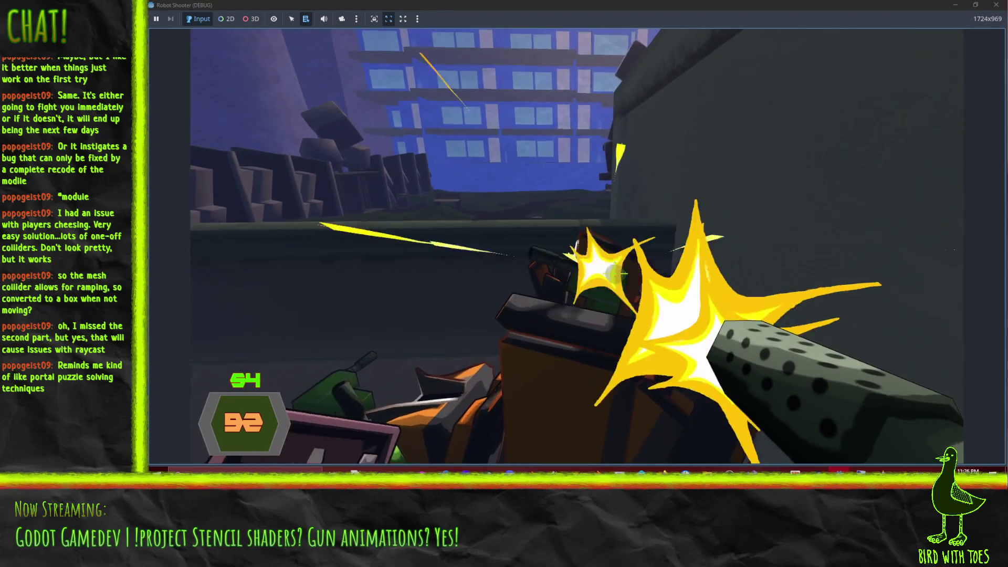
- Walk past the bench into the Public Park and shoot the robots there
key(w)
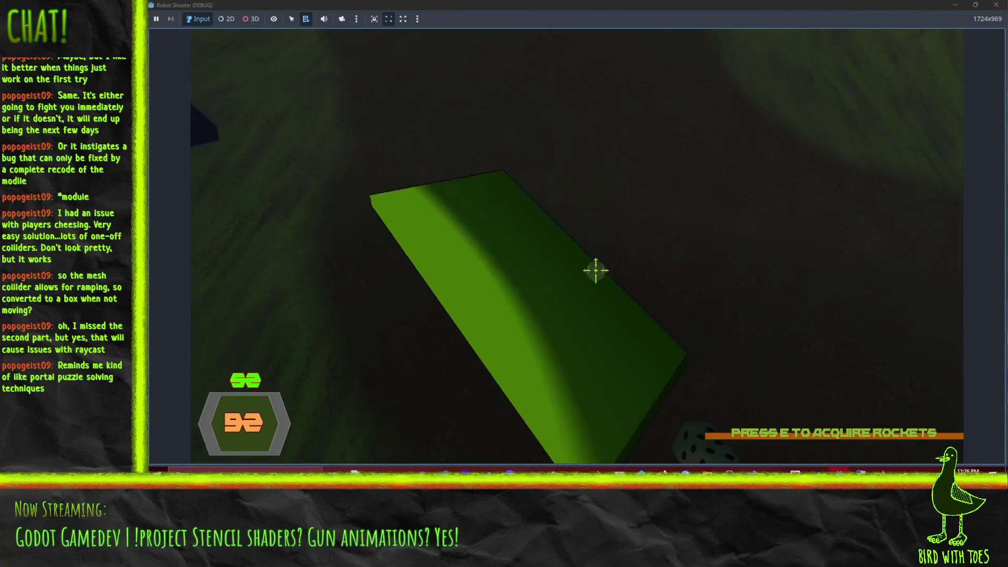
key(e)
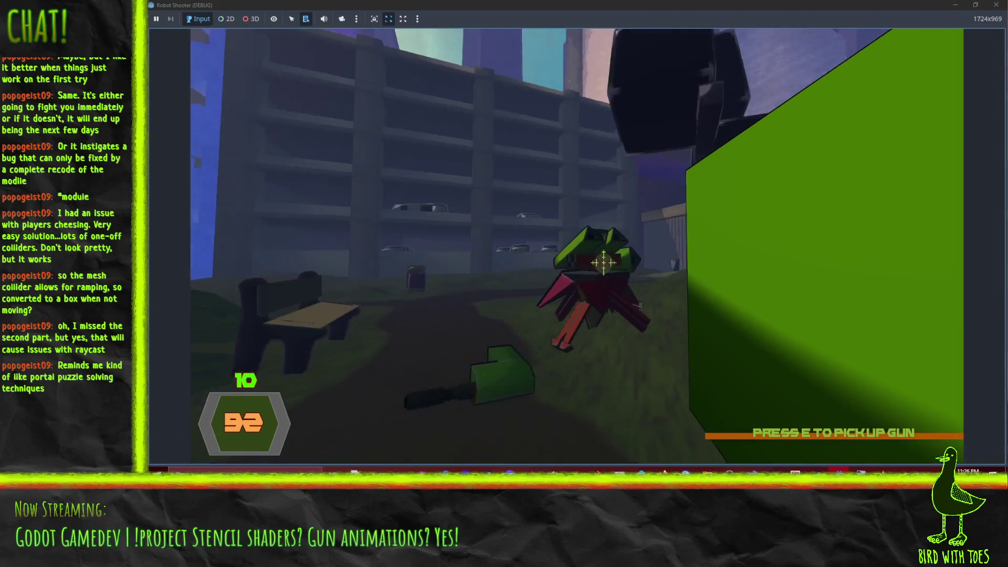
click(594, 258)
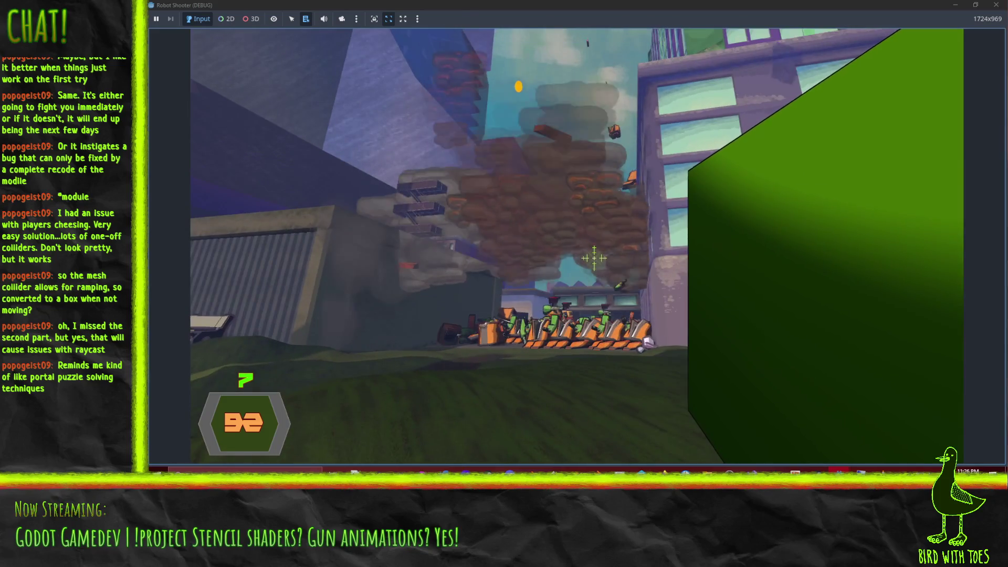
click(594, 258)
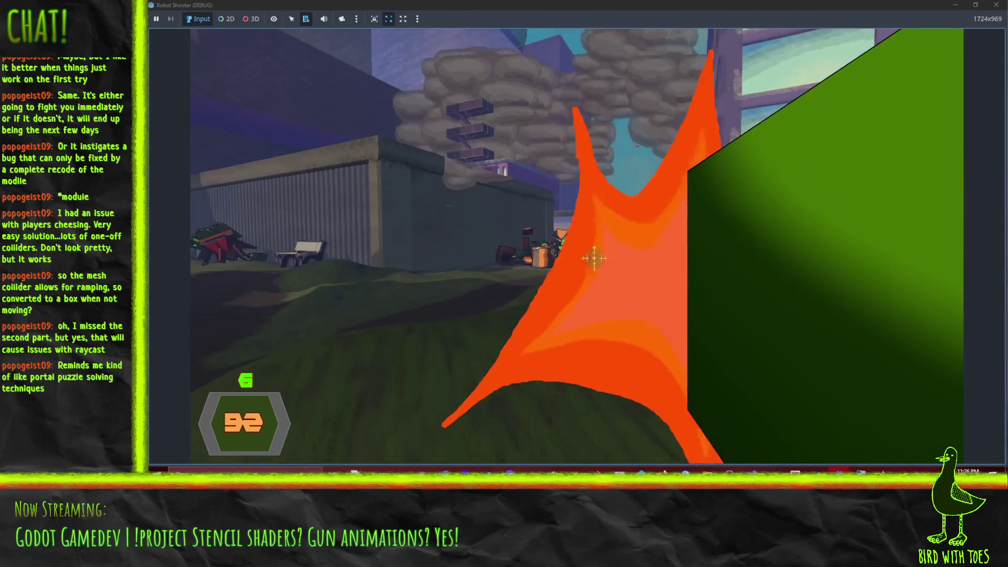
click(595, 257)
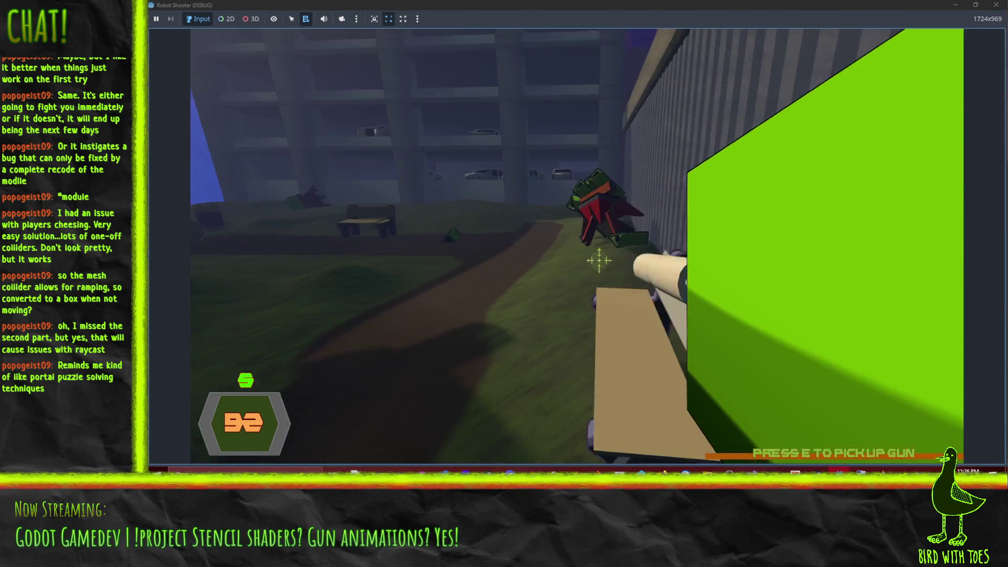
click(599, 259)
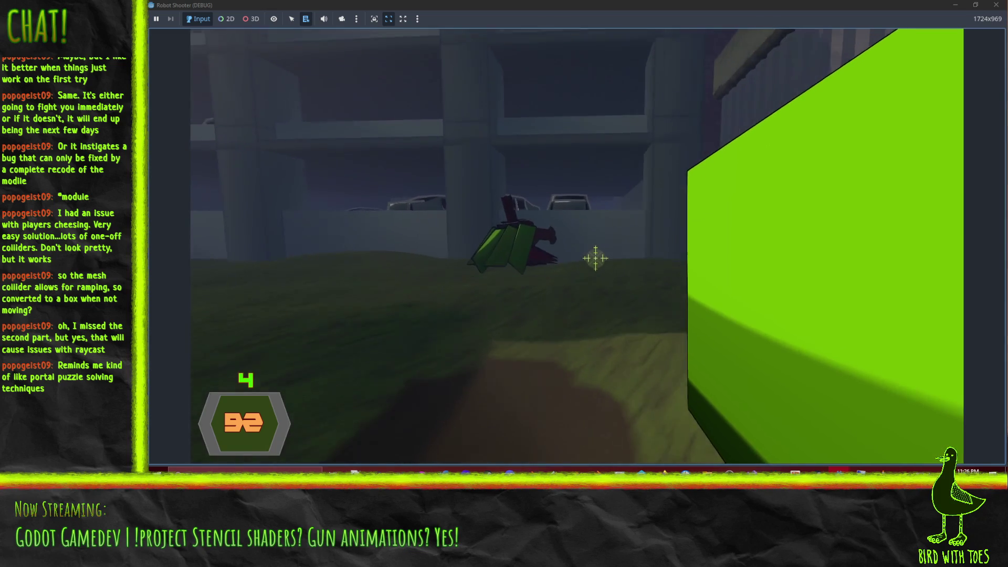
key(w)
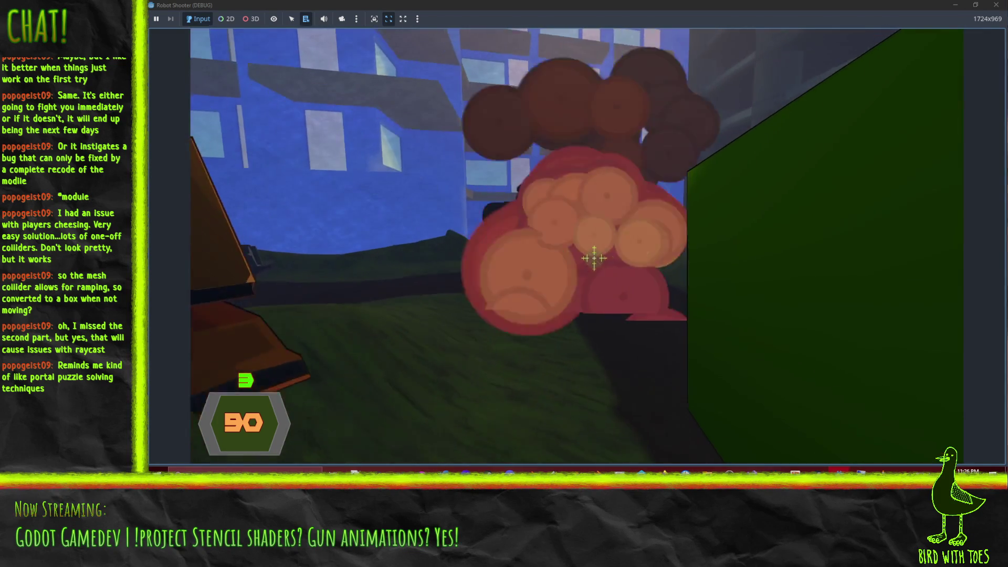
click(596, 259)
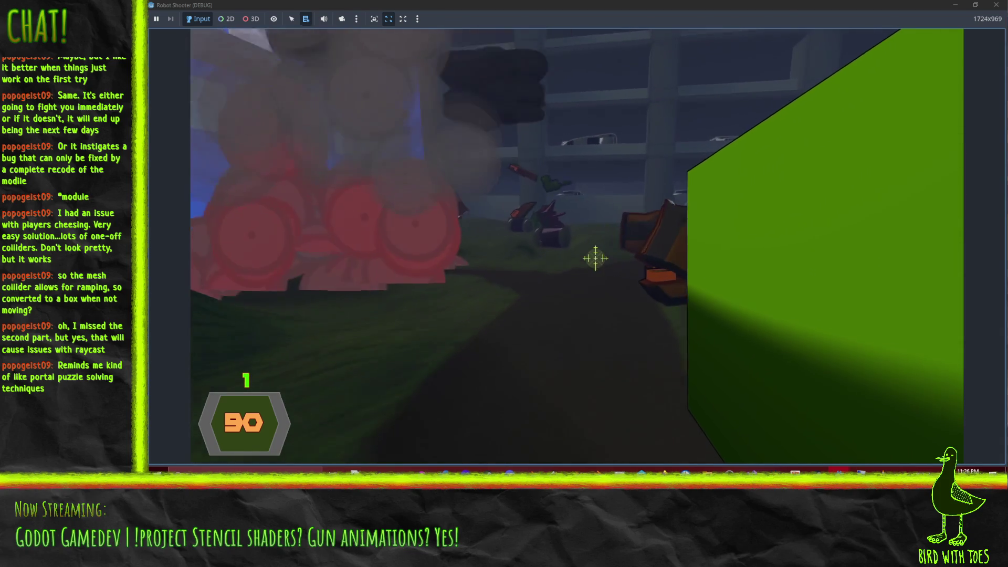
click(599, 259)
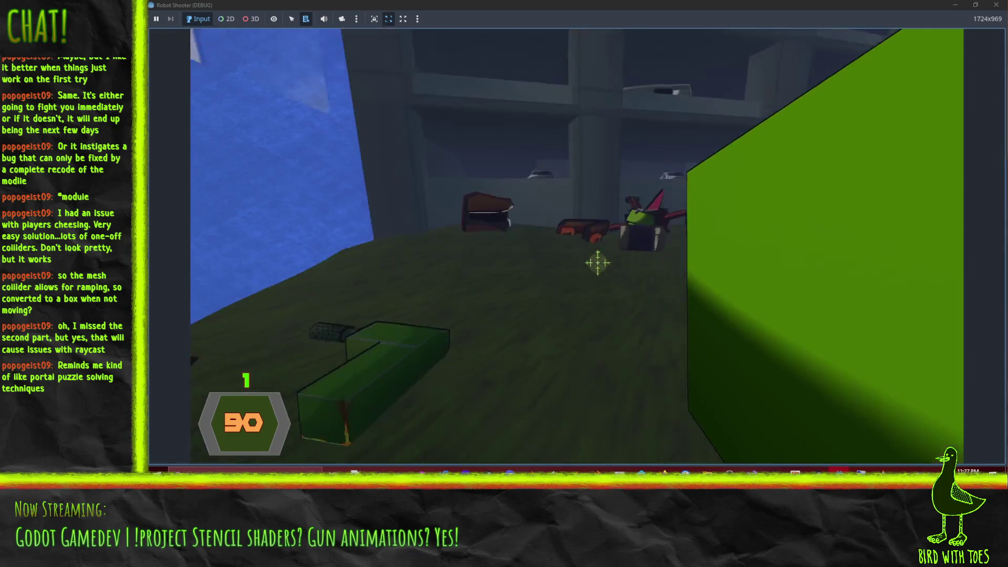
- Pick up a dropped gun near the robots, fire it, and throw away the empty gun
key(w)
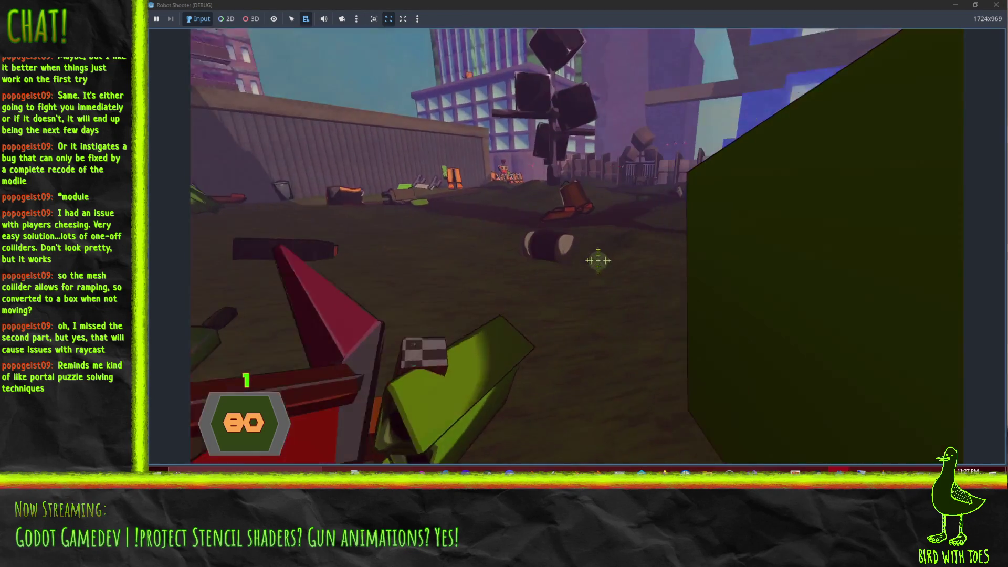
click(601, 260)
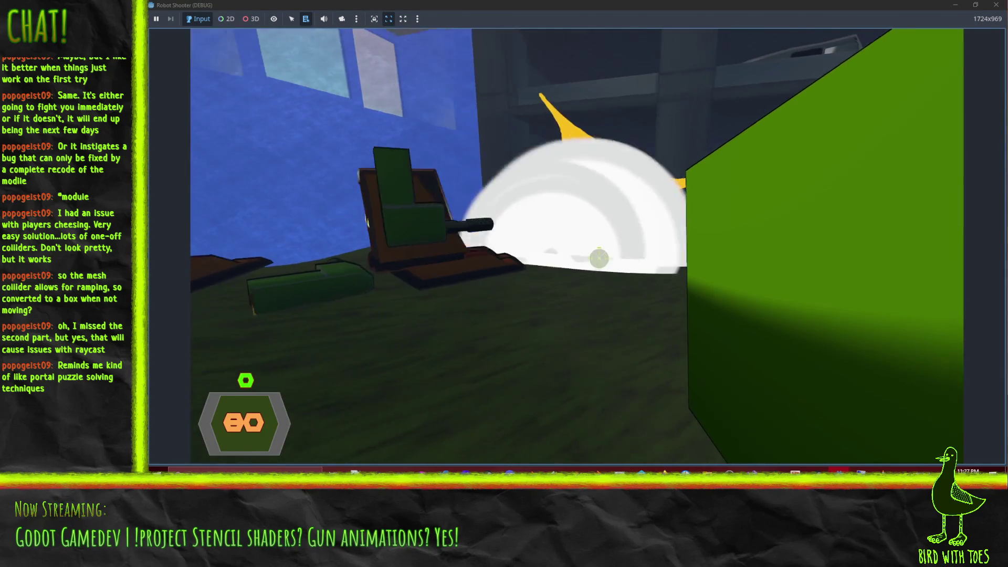
key(w)
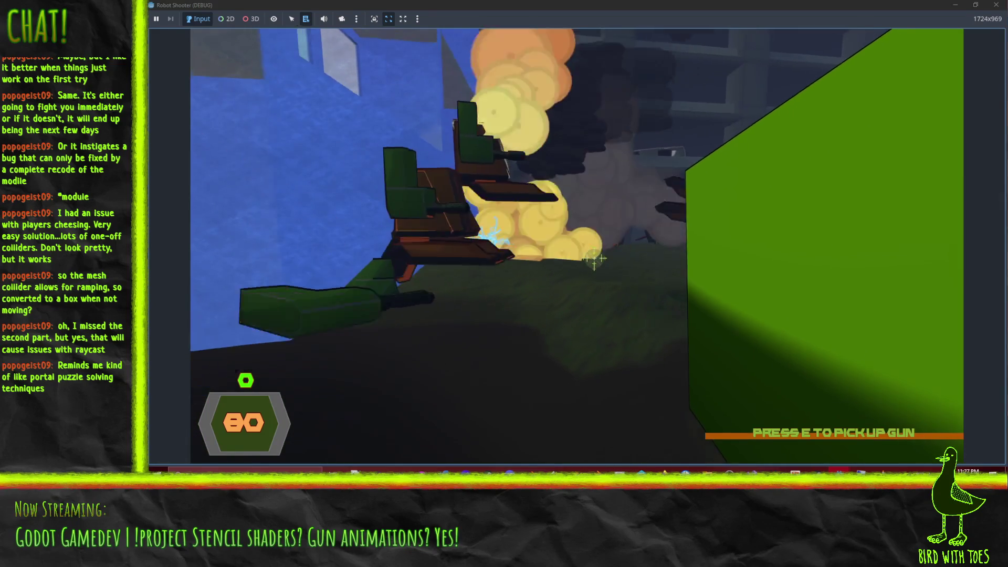
key(e)
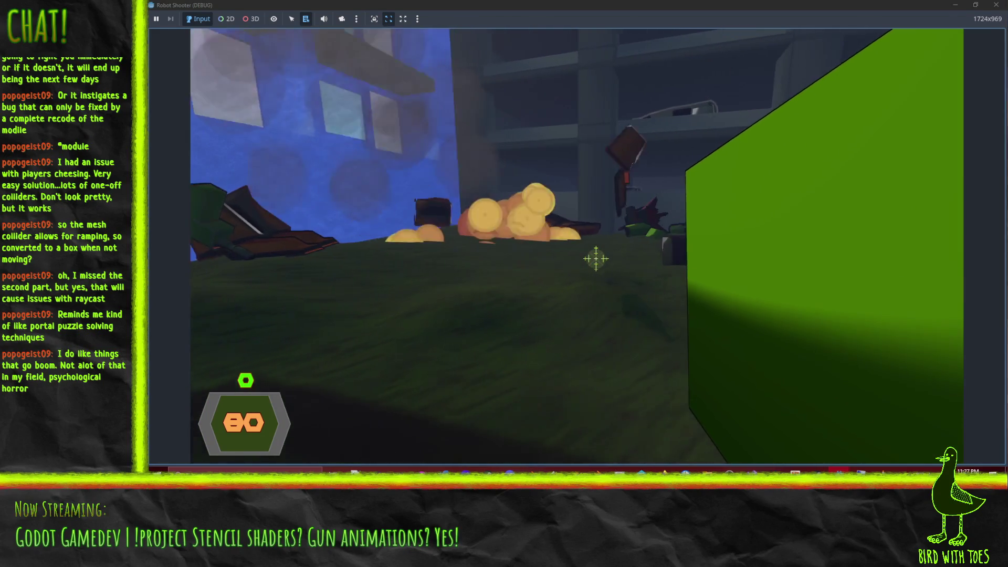
click(598, 259)
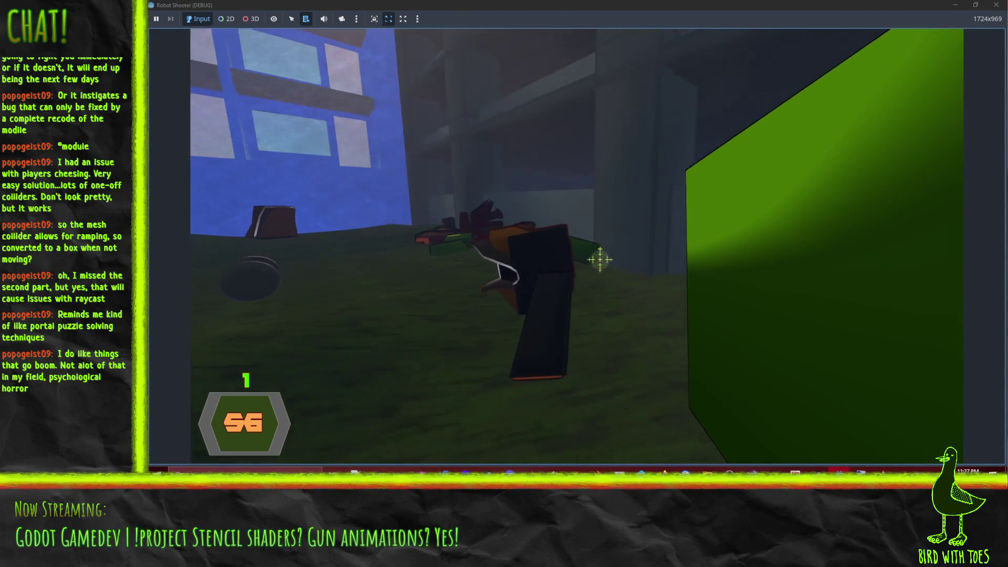
key(q)
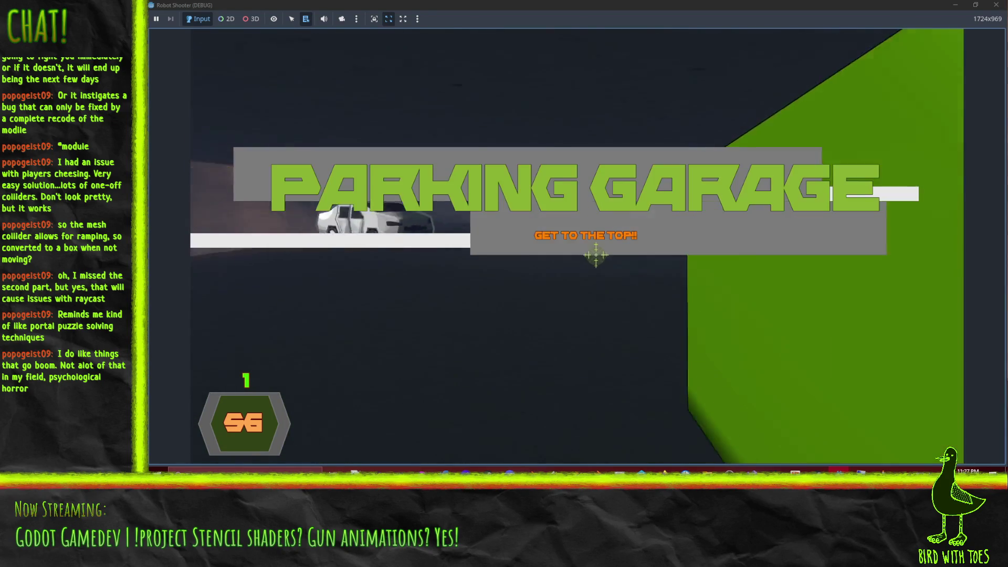
- Walk into the parking garage and blast the group of robots by the car
key(w)
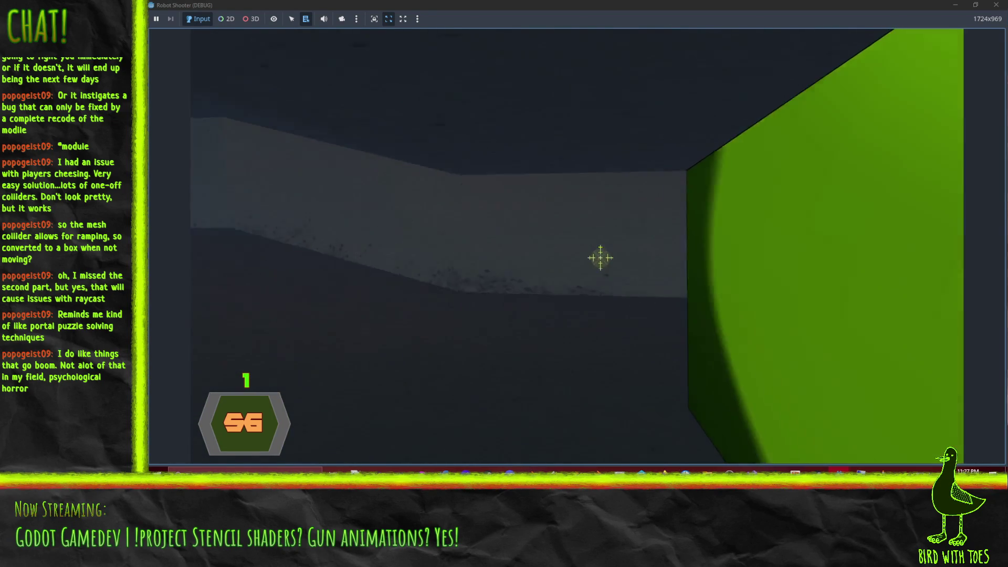
key(w)
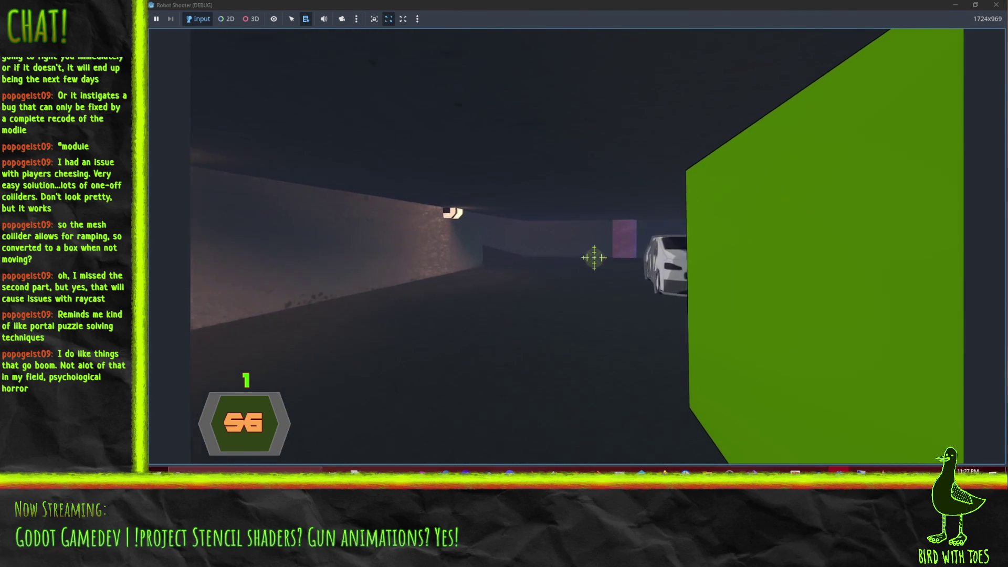
key(w)
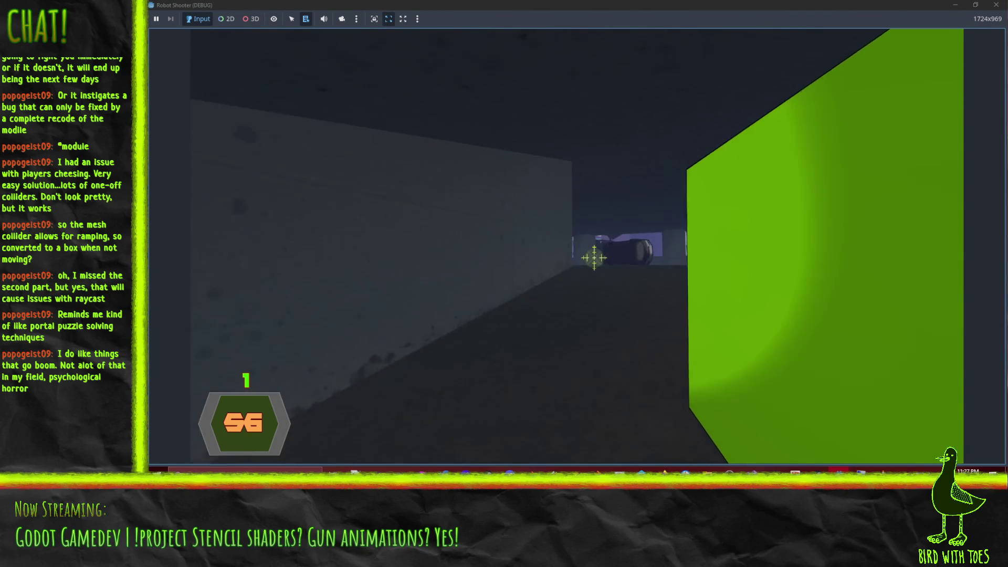
click(595, 257)
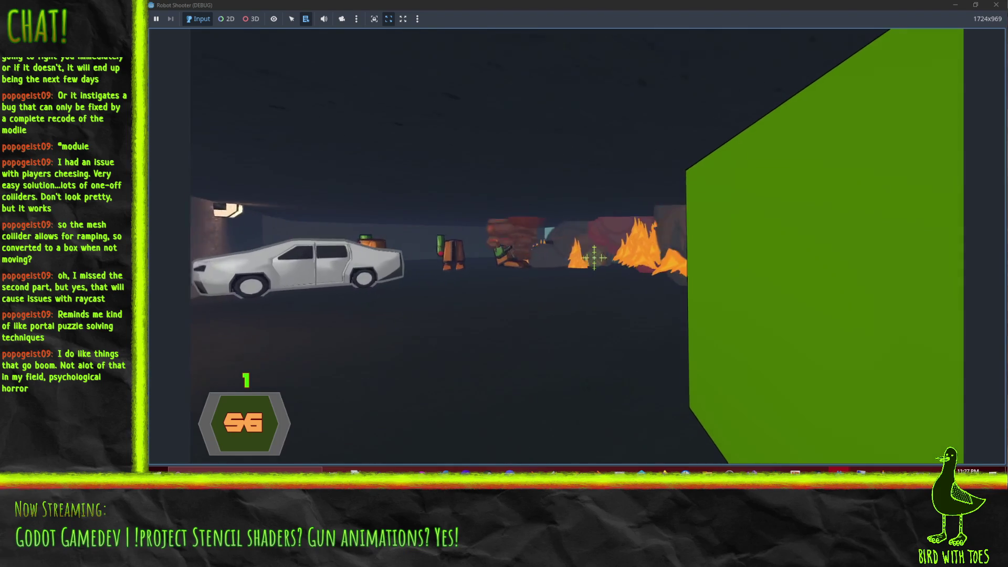
click(594, 258)
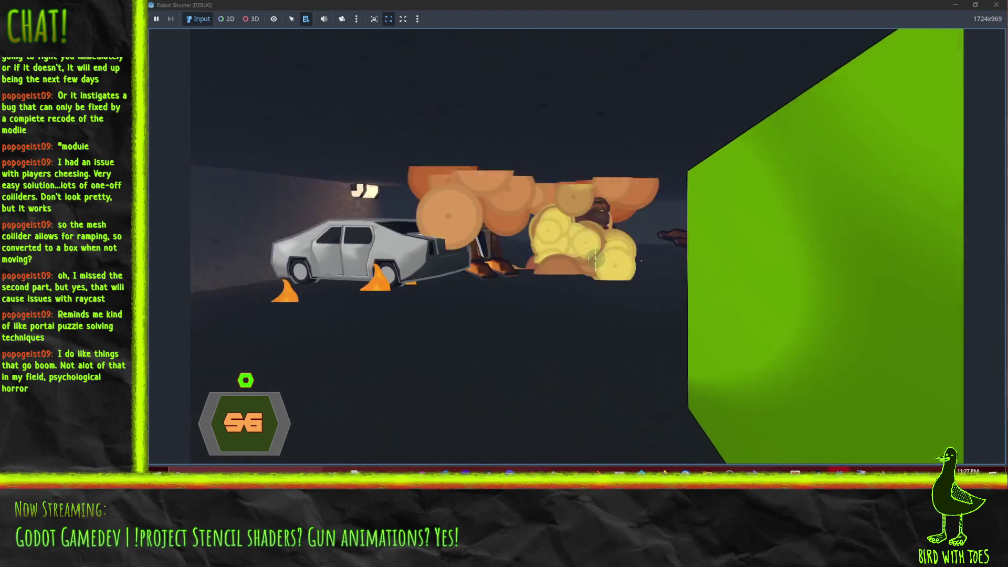
- Advance down the corridor of parked cars, taking cover behind the grey wall, and strike a parked car
key(s)
key(a)
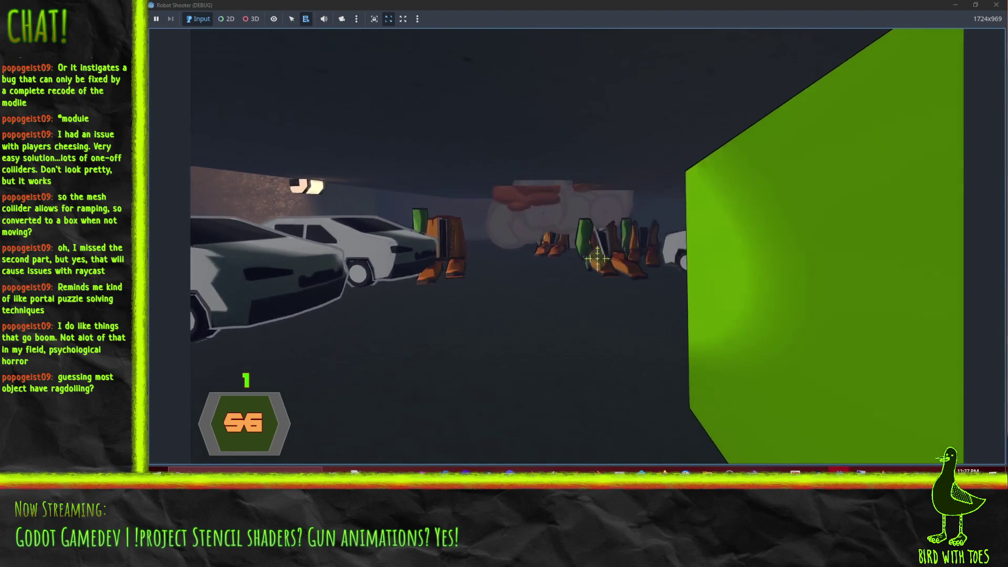
key(w)
key(a)
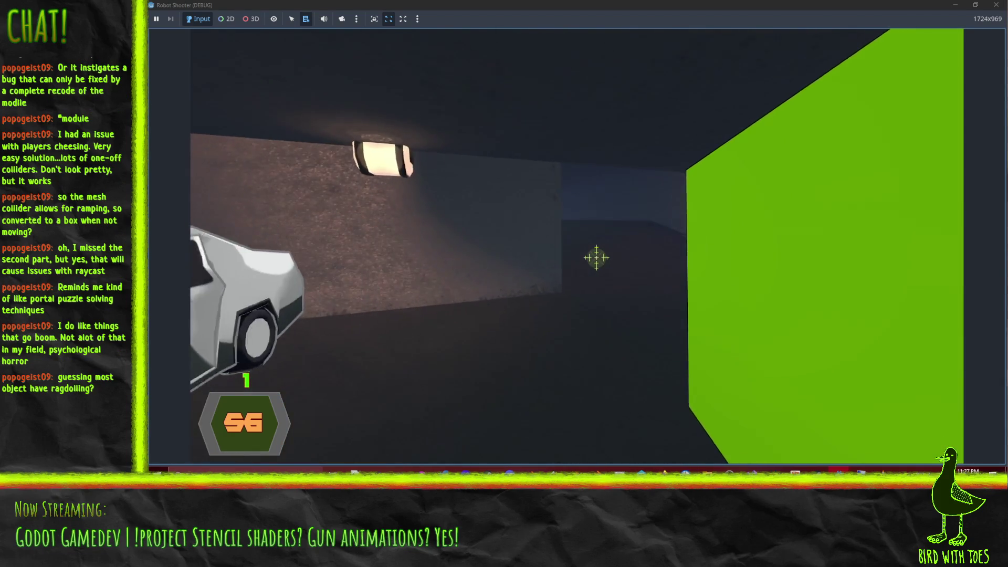
key(d)
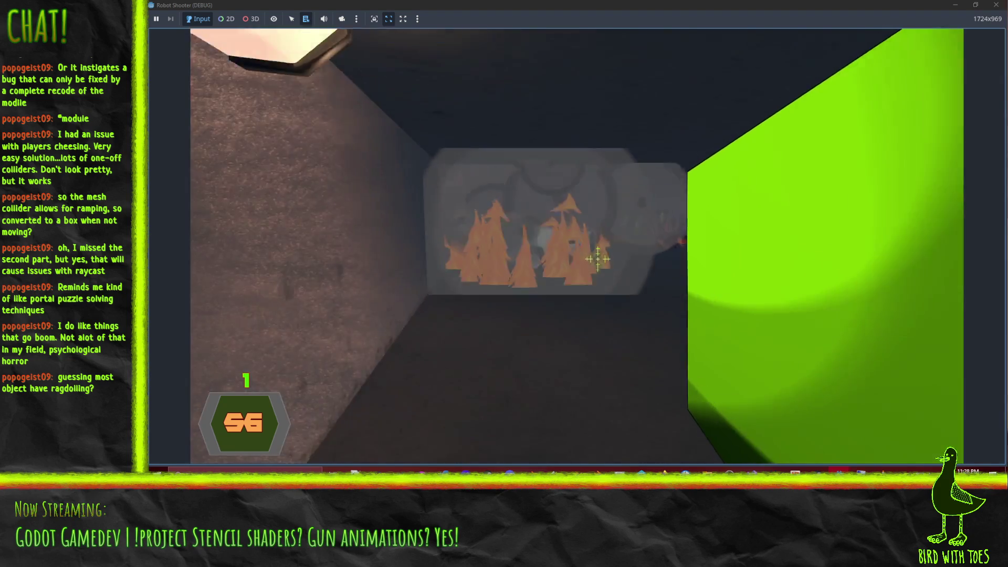
key(w)
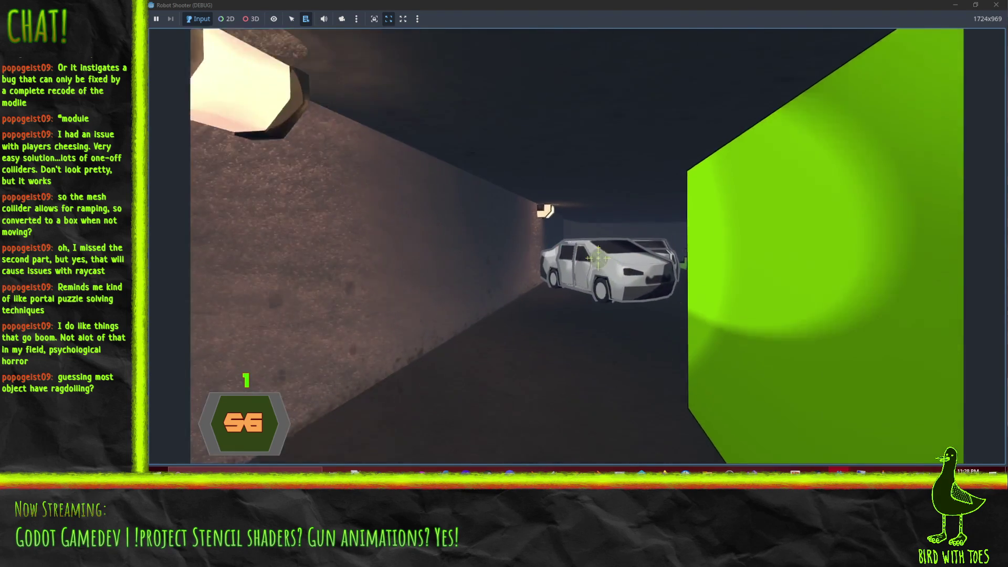
click(605, 261)
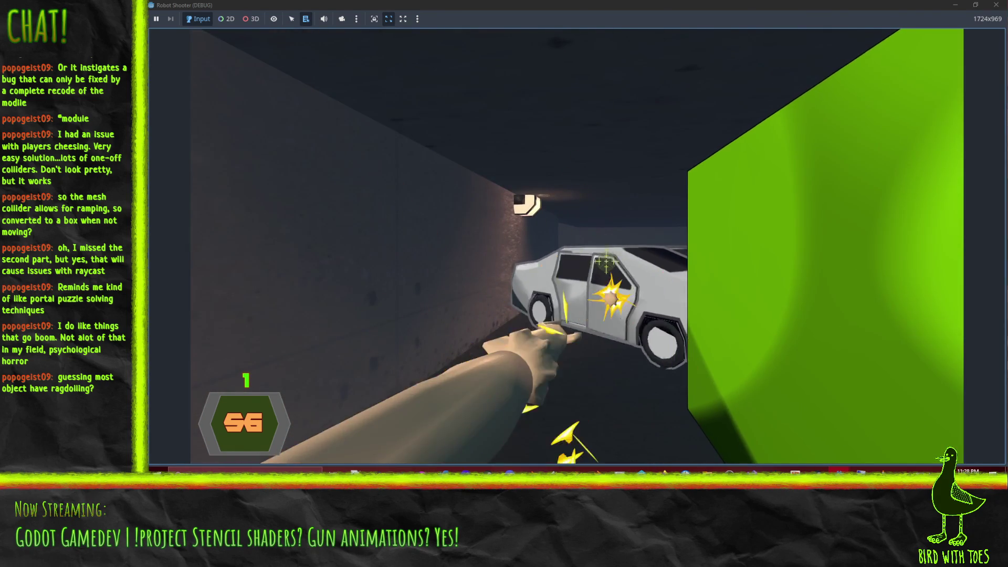
- Punch the parked car down the corridor, then fire at the robot group ahead
click(605, 261)
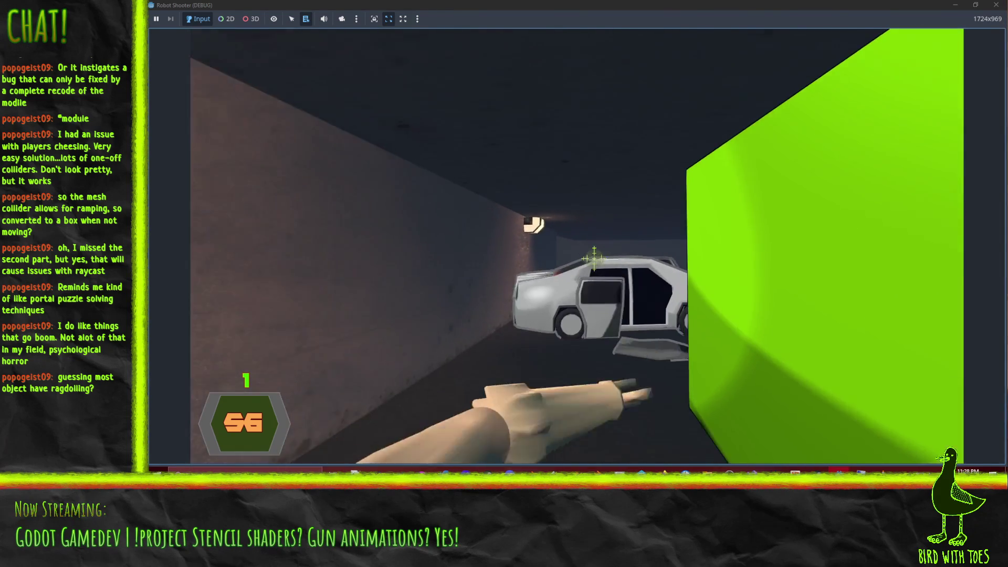
click(601, 260)
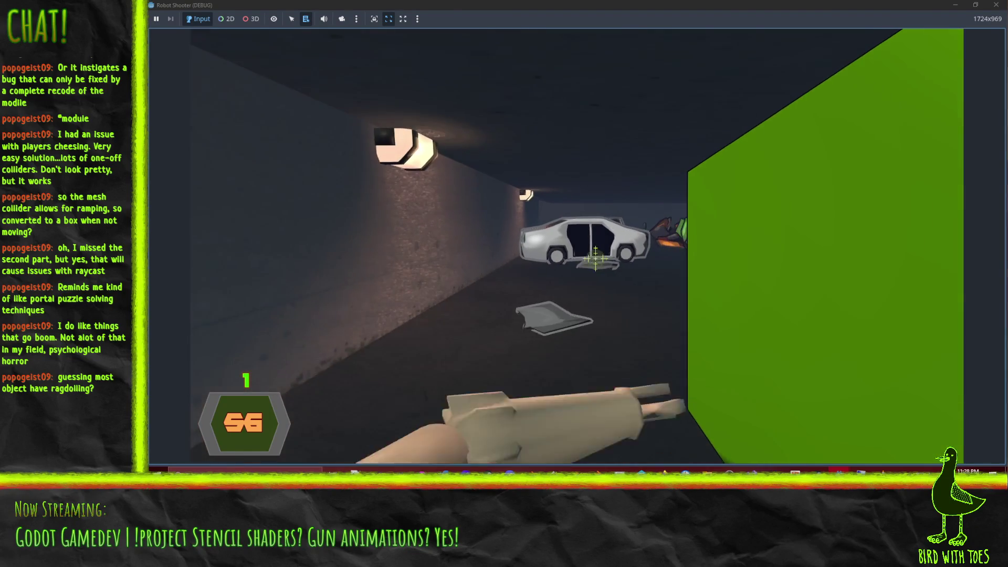
click(601, 260)
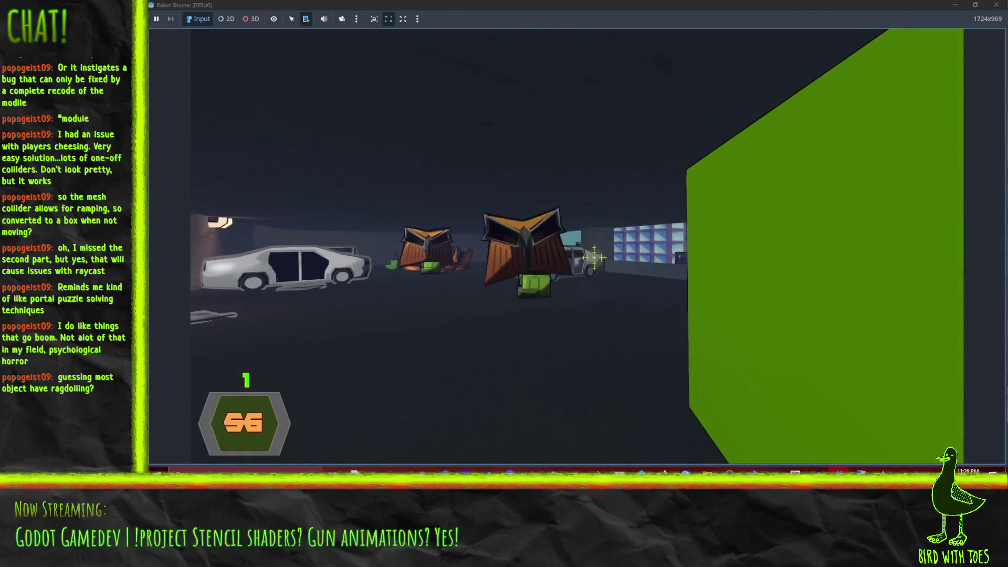
click(601, 261)
click(594, 260)
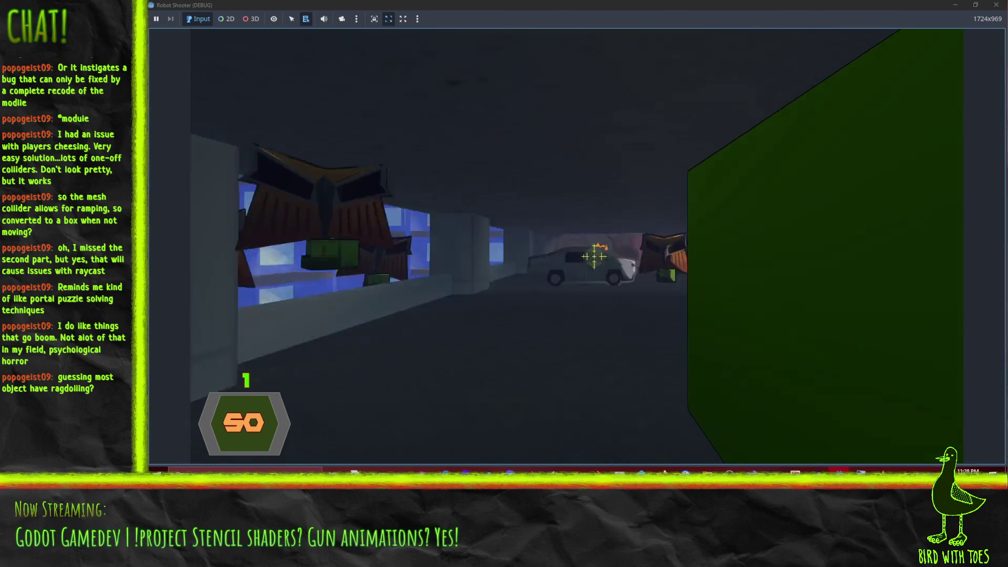
- Punch the approaching robot back repeatedly, ending beside the green rocket crate
click(595, 257)
click(594, 258)
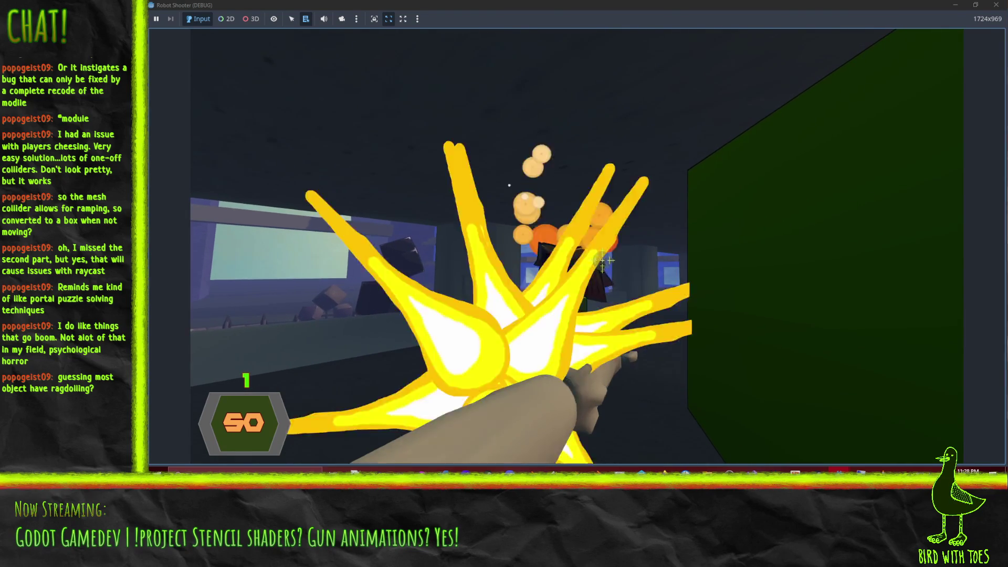
click(603, 260)
click(617, 262)
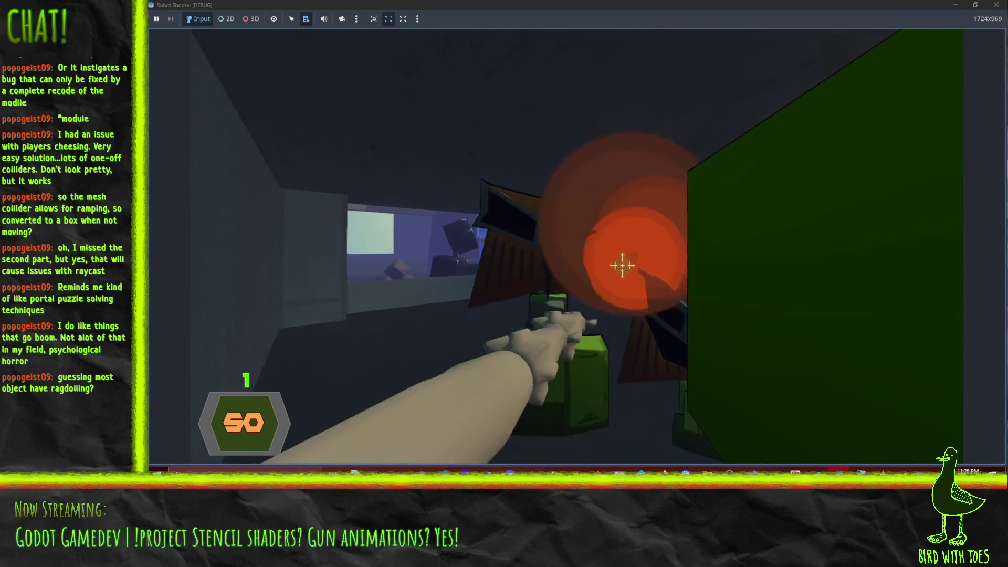
click(625, 266)
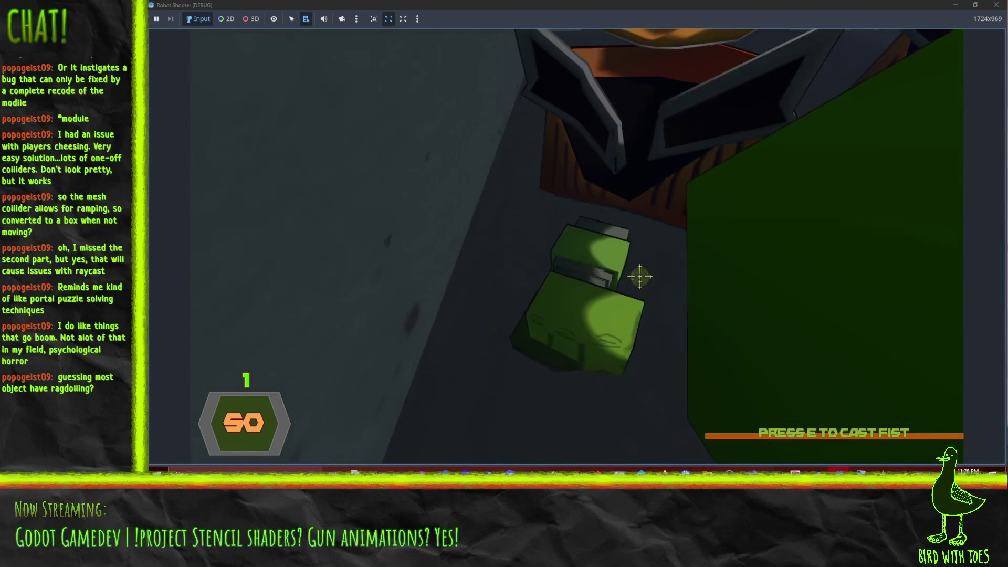
click(619, 320)
- Pick up the green rocket box and advance past the parked cars, then head back into the garage
key(e)
key(w)
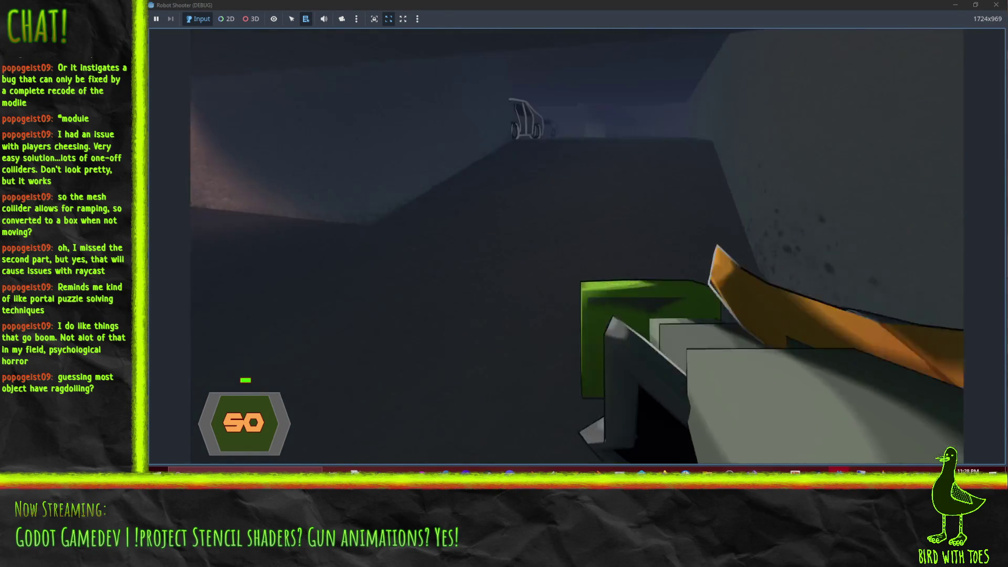
key(w)
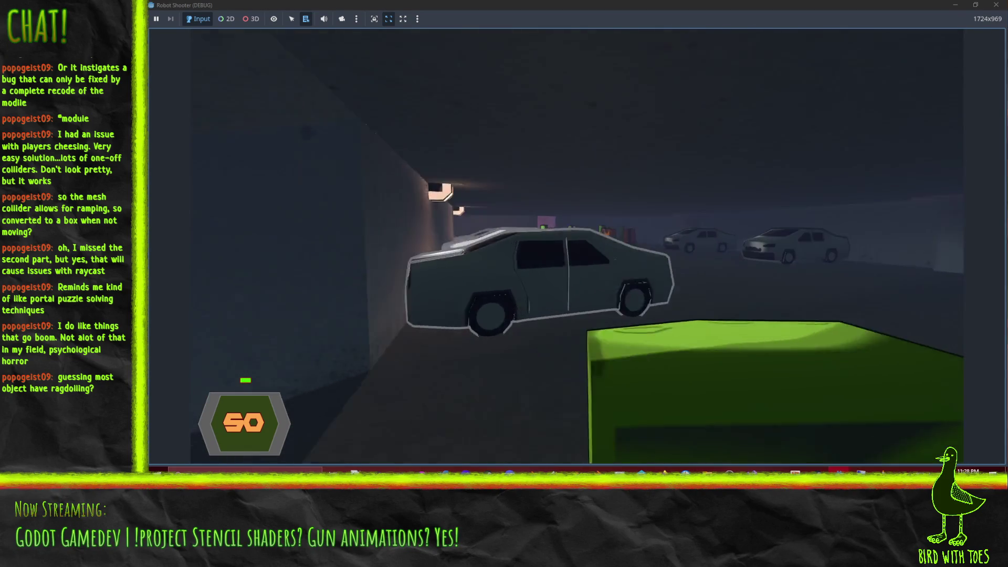
key(w)
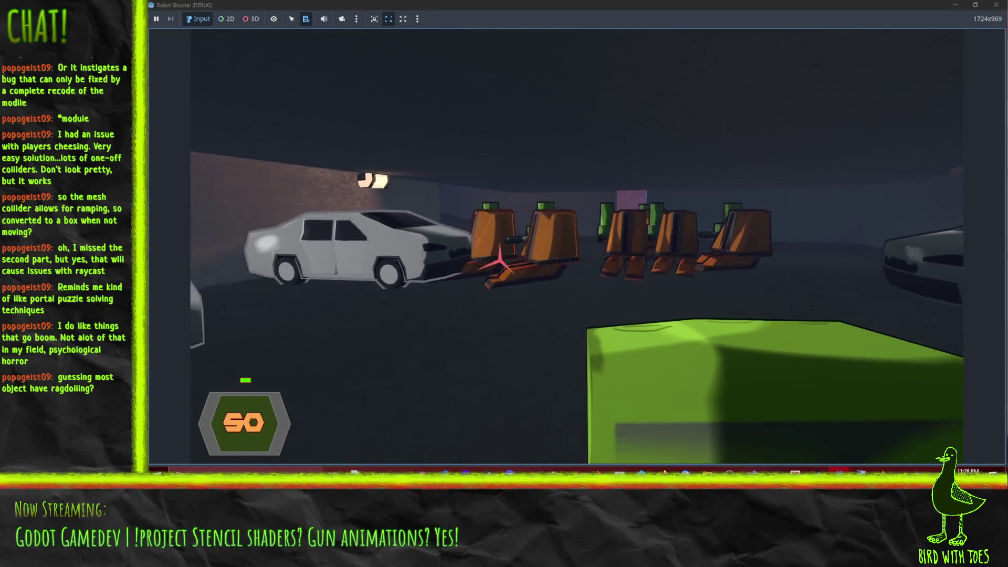
key(w)
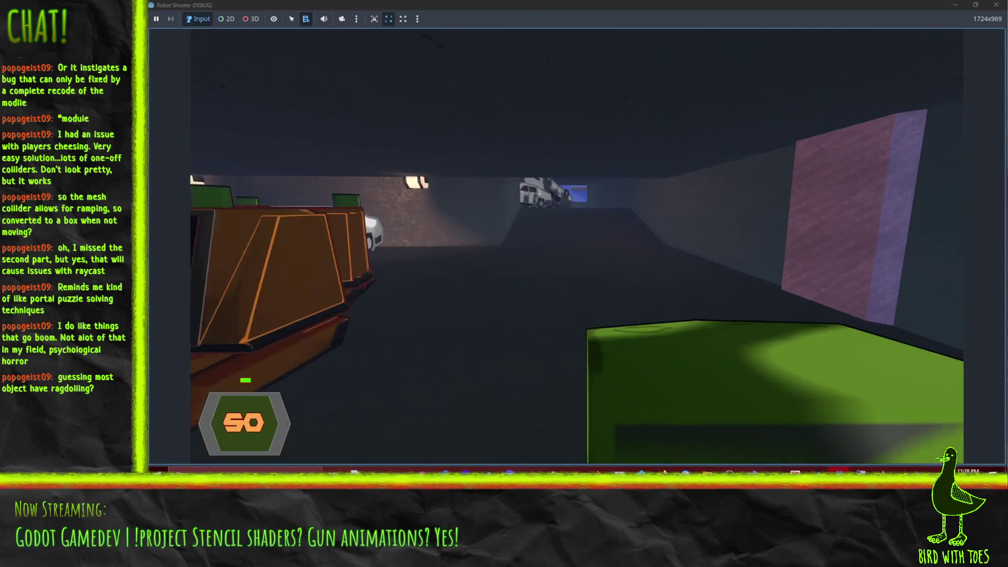
key(w)
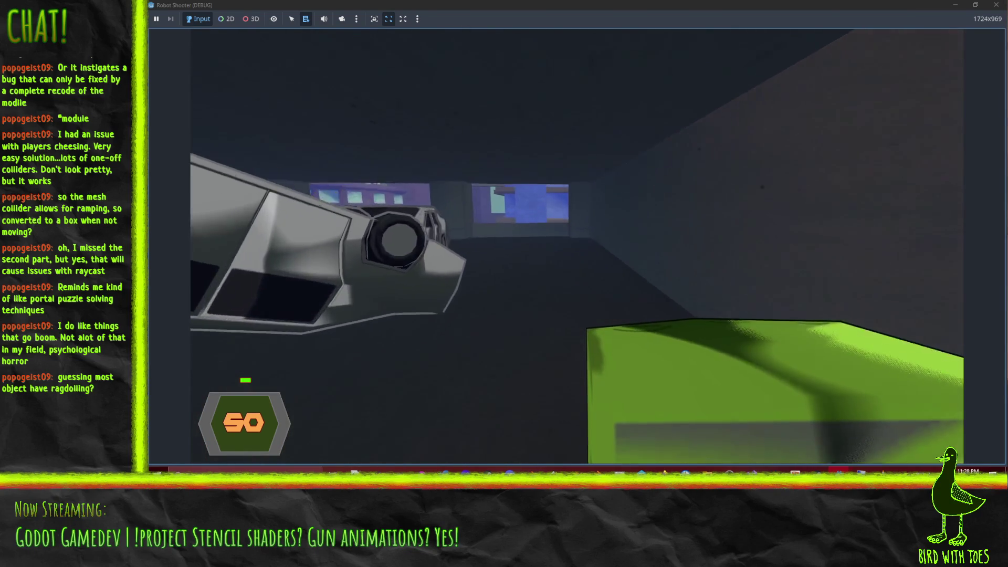
key(w)
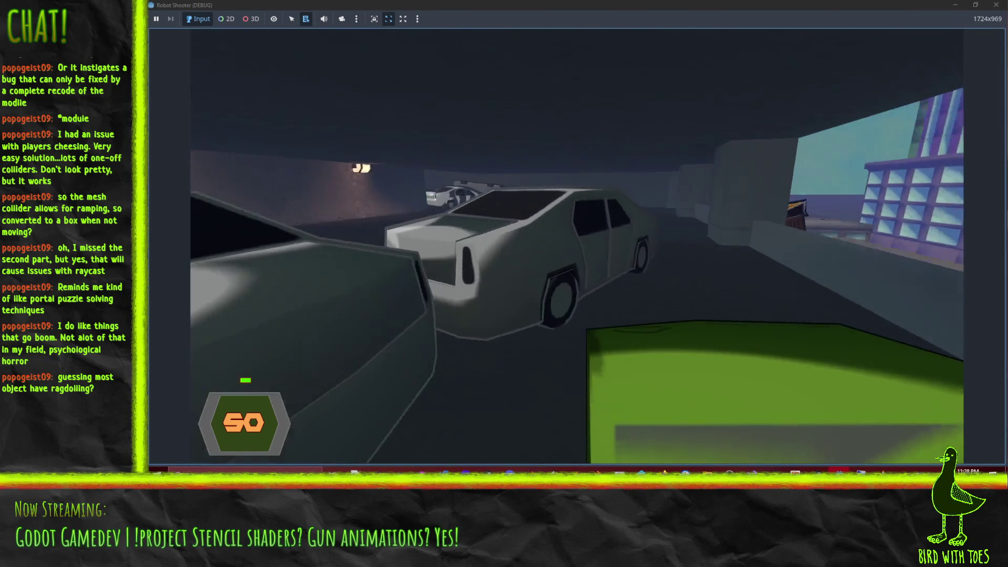
key(w)
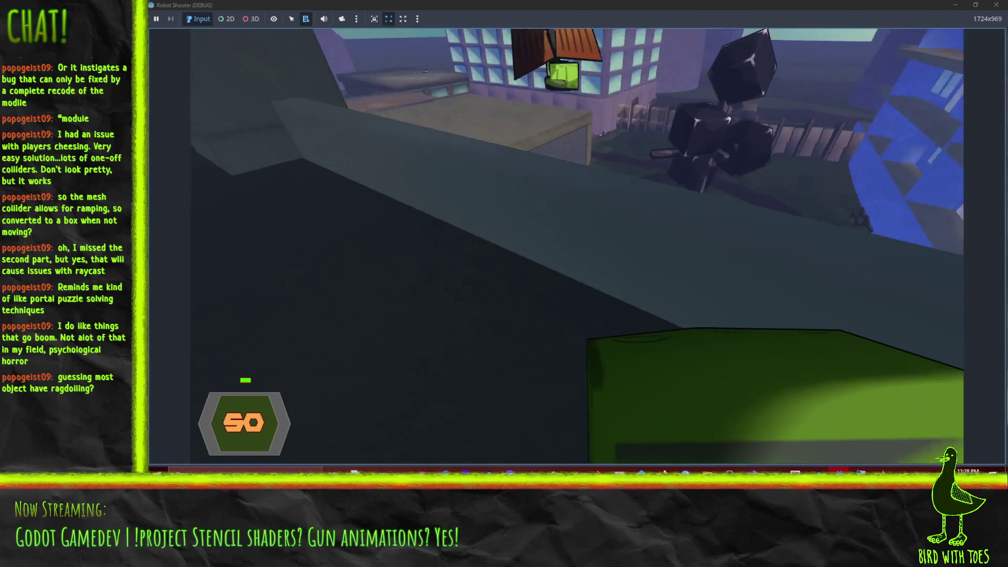
key(w)
key(w)
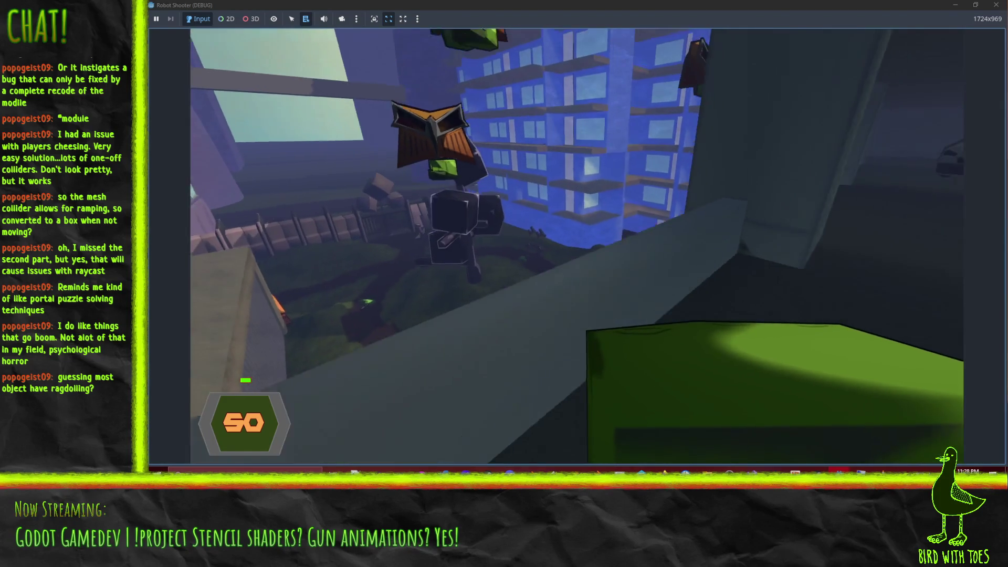
key(w)
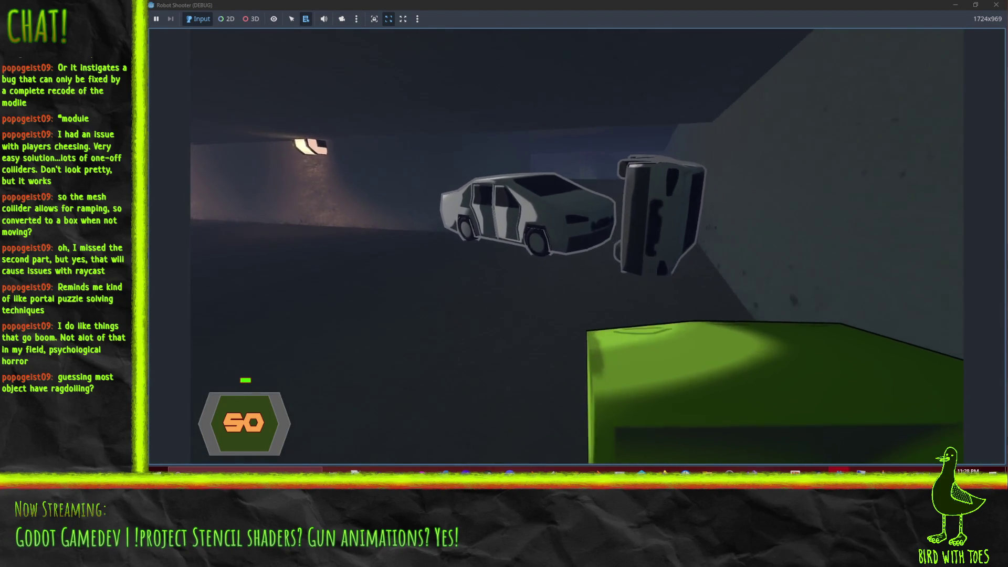
key(w)
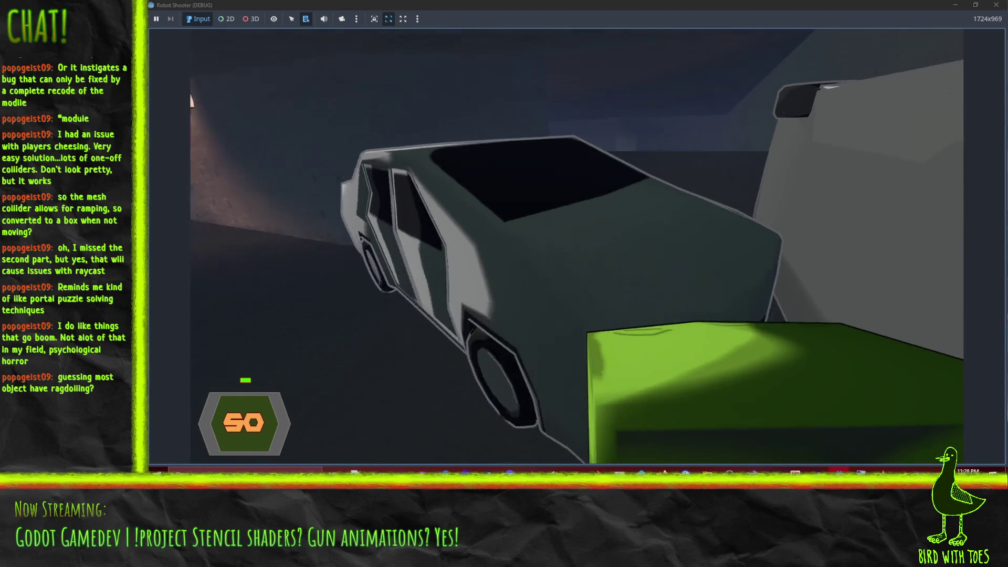
- Shoot the orange robot by the burning car and push past the white cars into the robot corridor
click(577, 246)
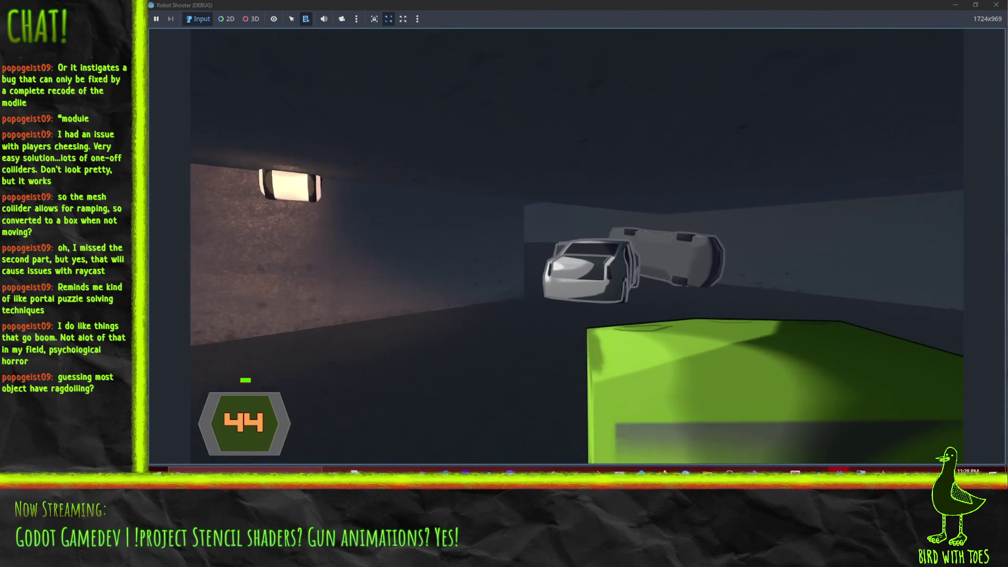
key(w)
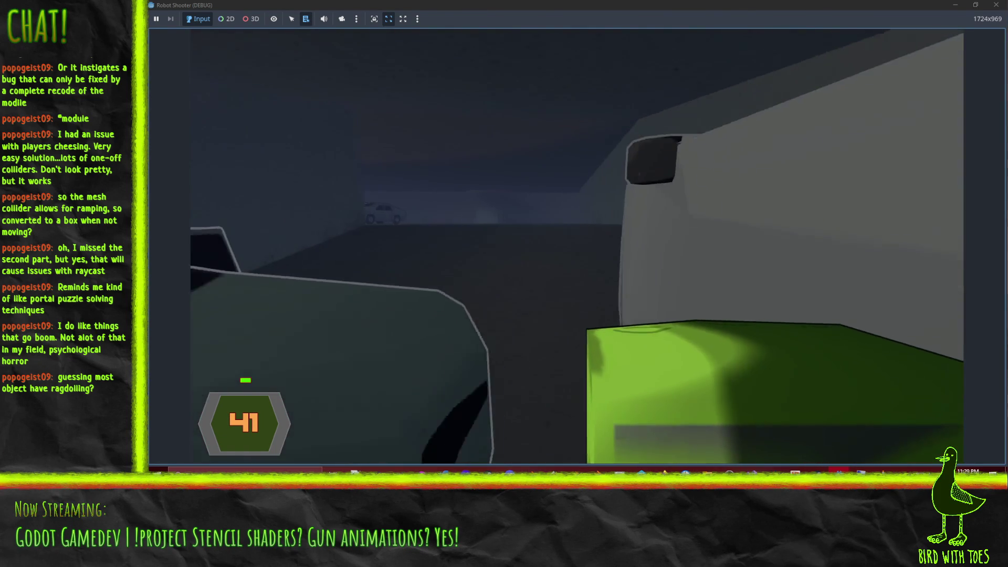
key(w)
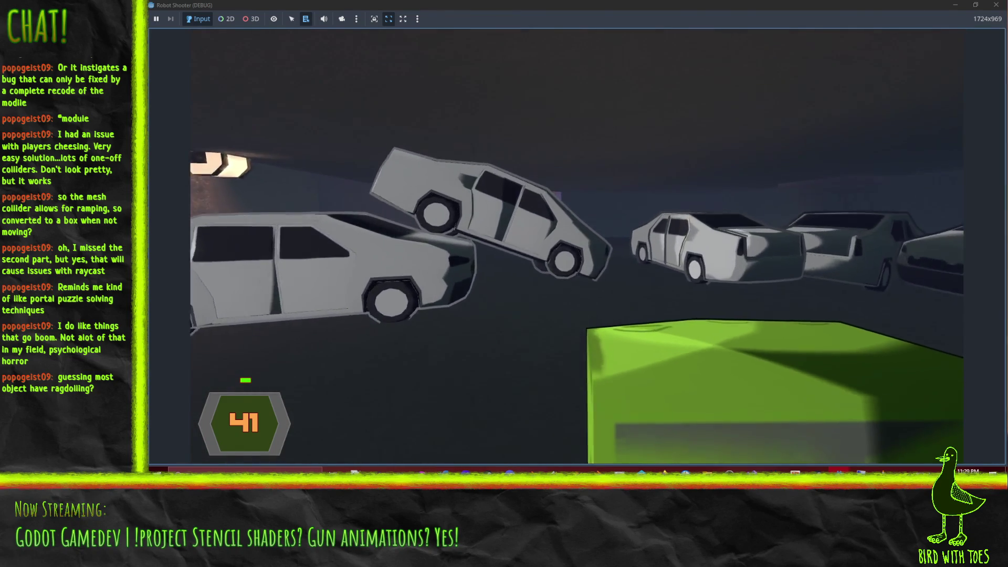
key(w)
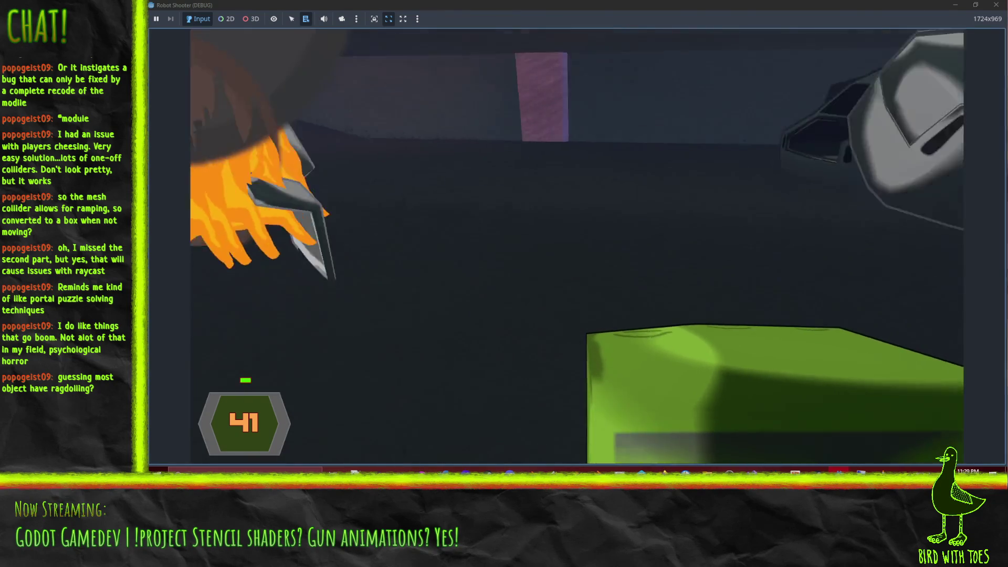
key(w)
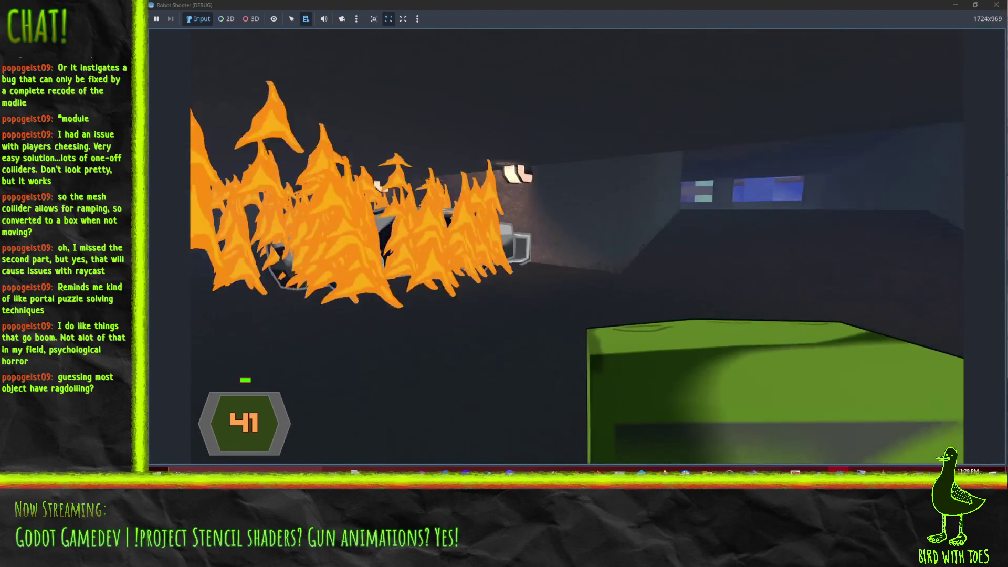
key(w)
key(w)
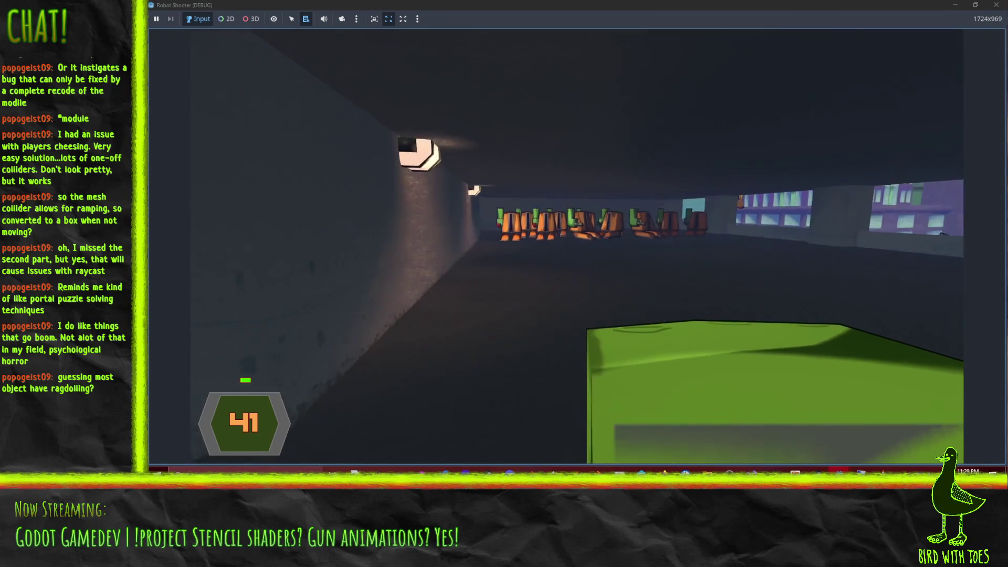
key(w)
- Blast the orange robots in the room and the robot in the grey corridor
click(577, 246)
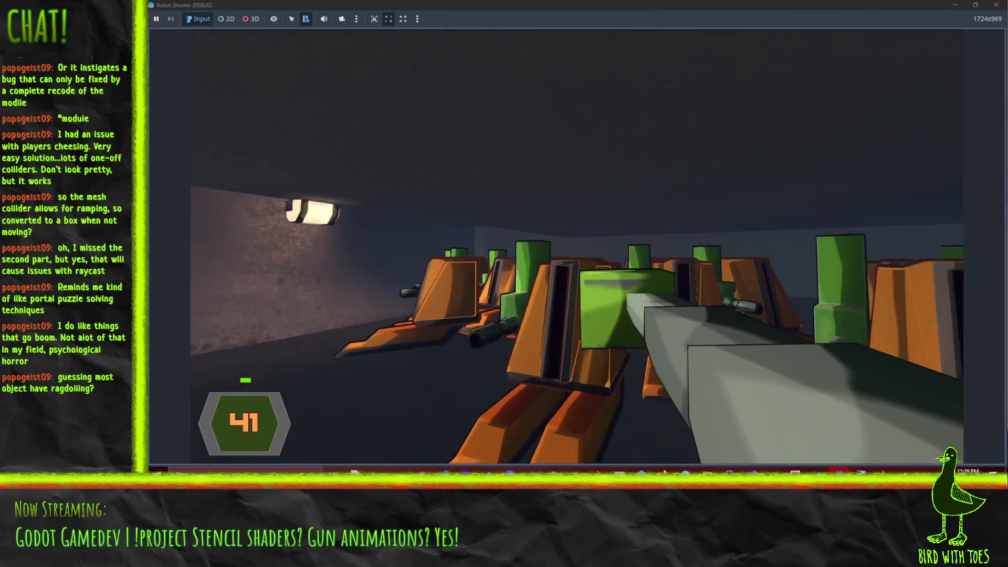
key(w)
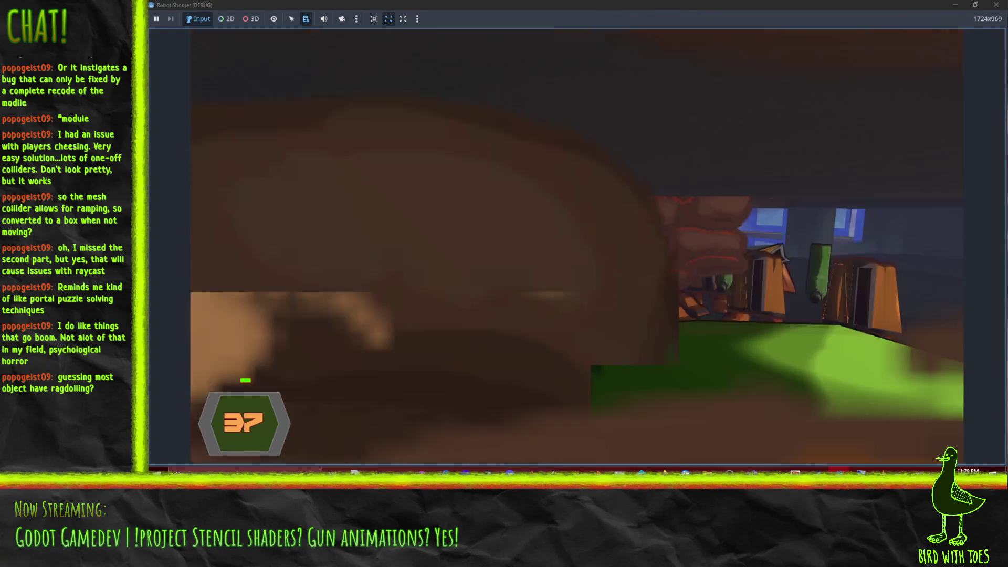
click(577, 246)
click(577, 246)
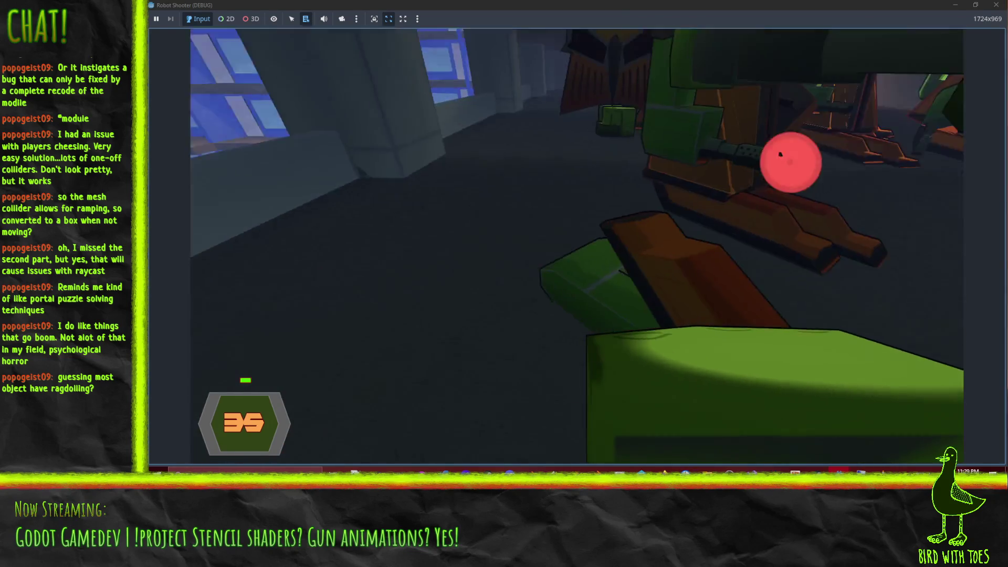
click(577, 246)
click(577, 246)
click(577, 246)
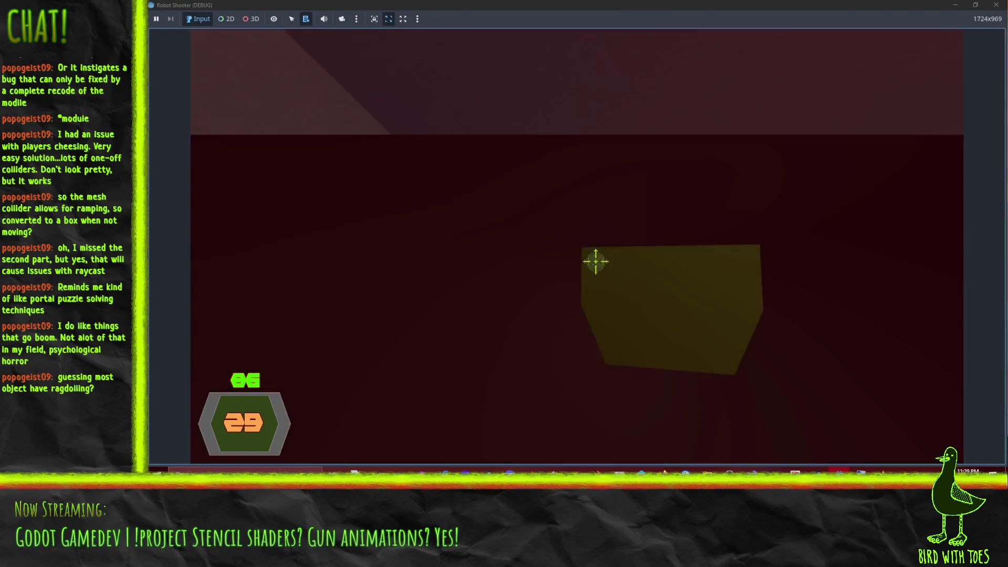
click(596, 261)
click(596, 259)
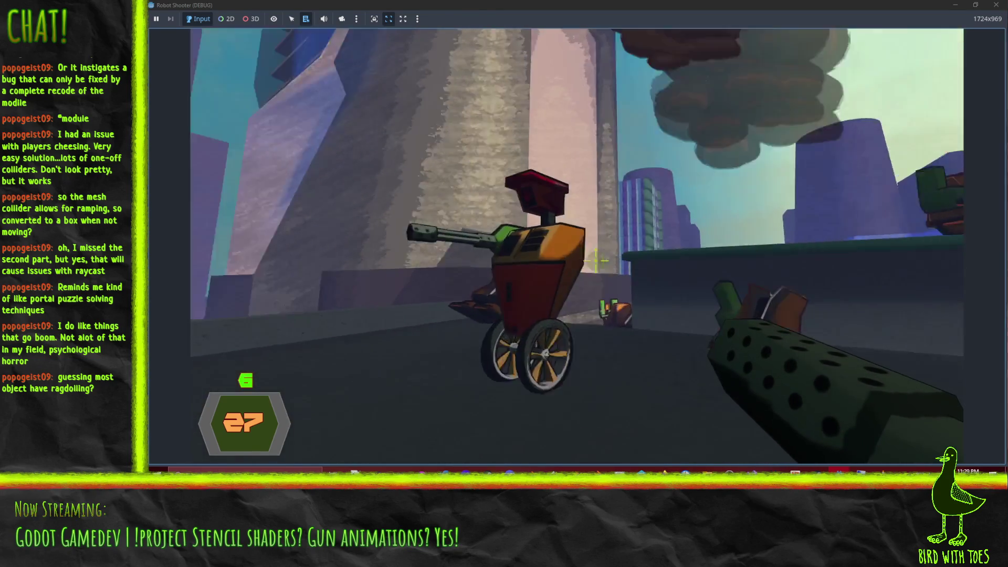
- Shoot the arm off a rooftop robot, take its dropped green arm-gun, and knock the wheeled robot over
click(596, 261)
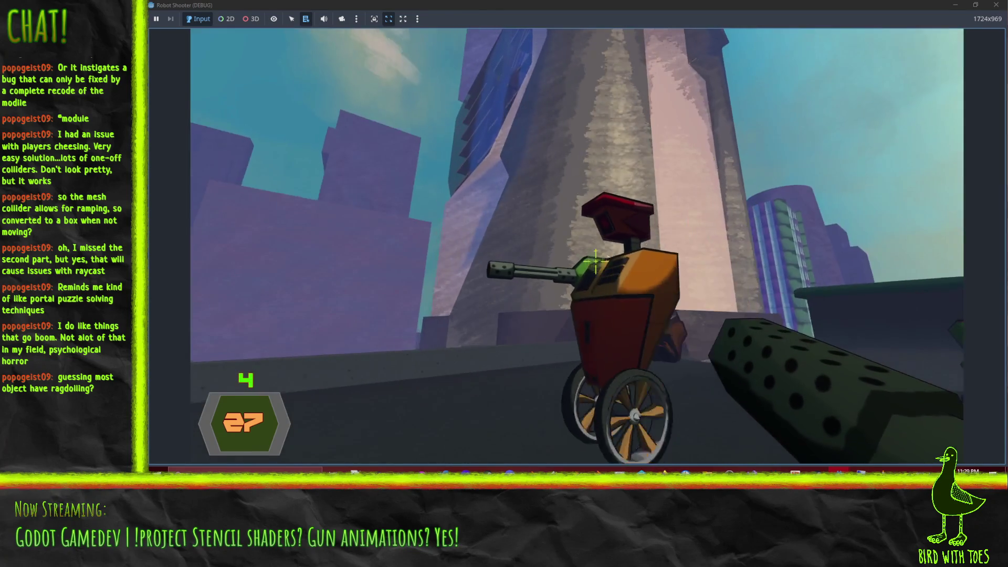
key(w)
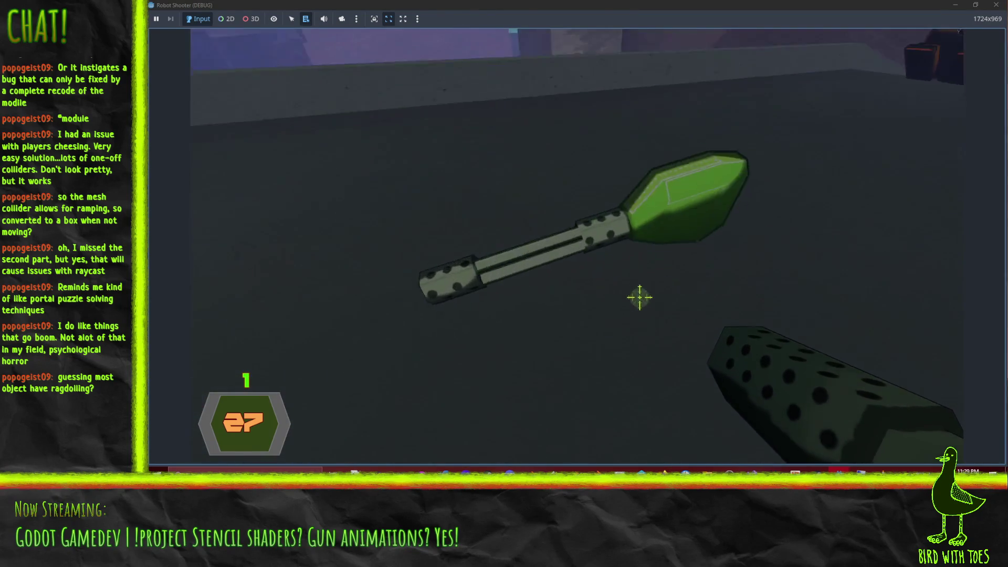
key(e)
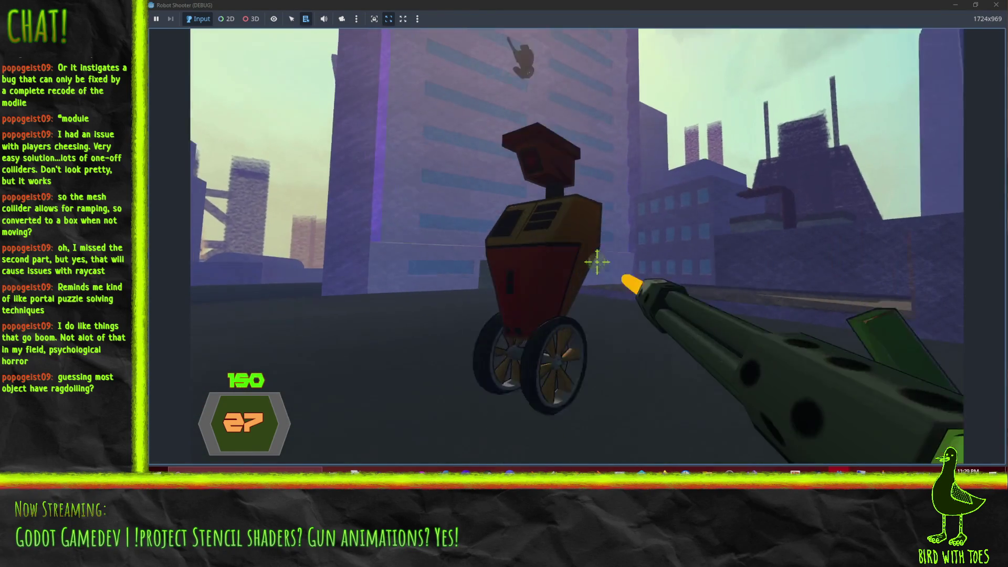
click(598, 258)
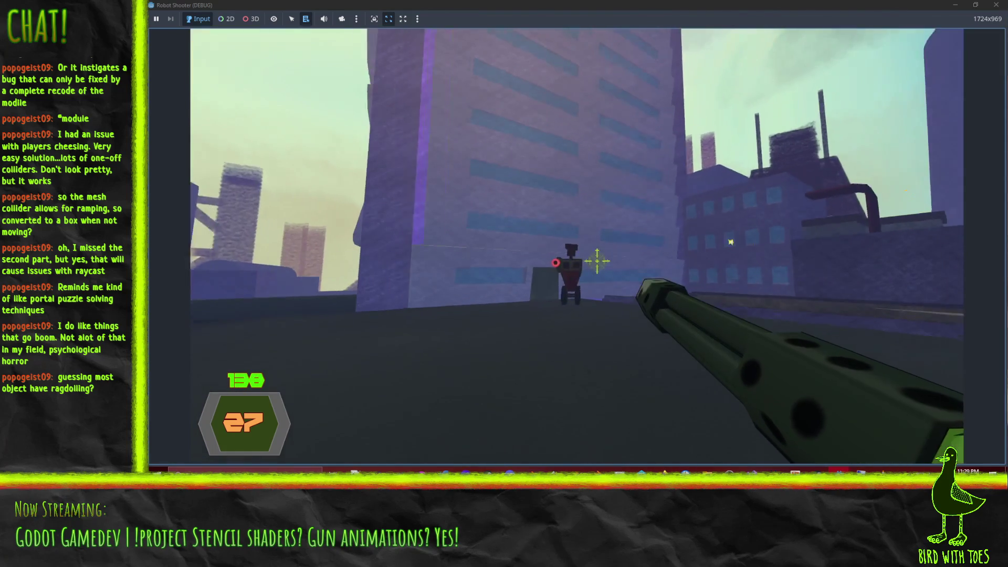
click(597, 262)
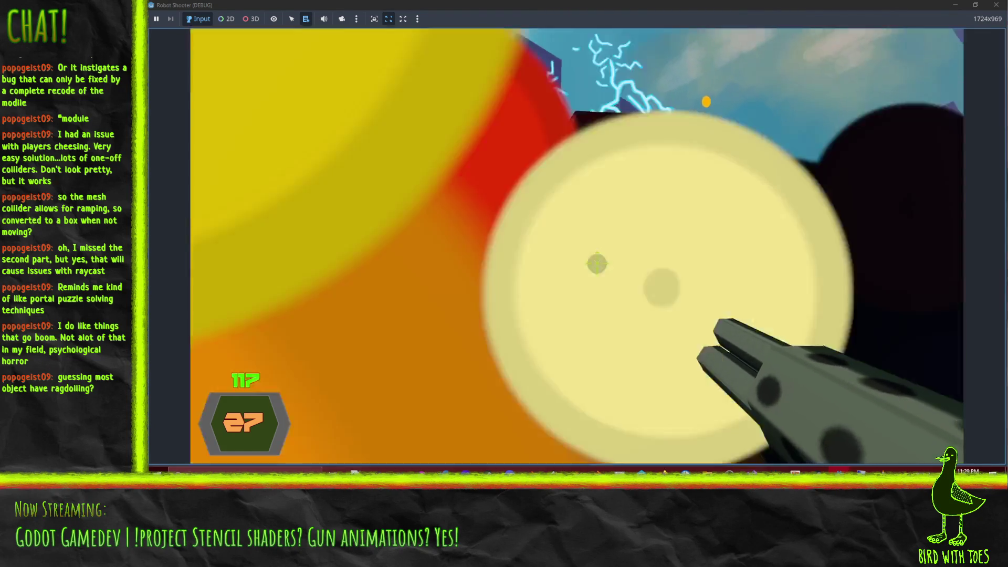
click(597, 262)
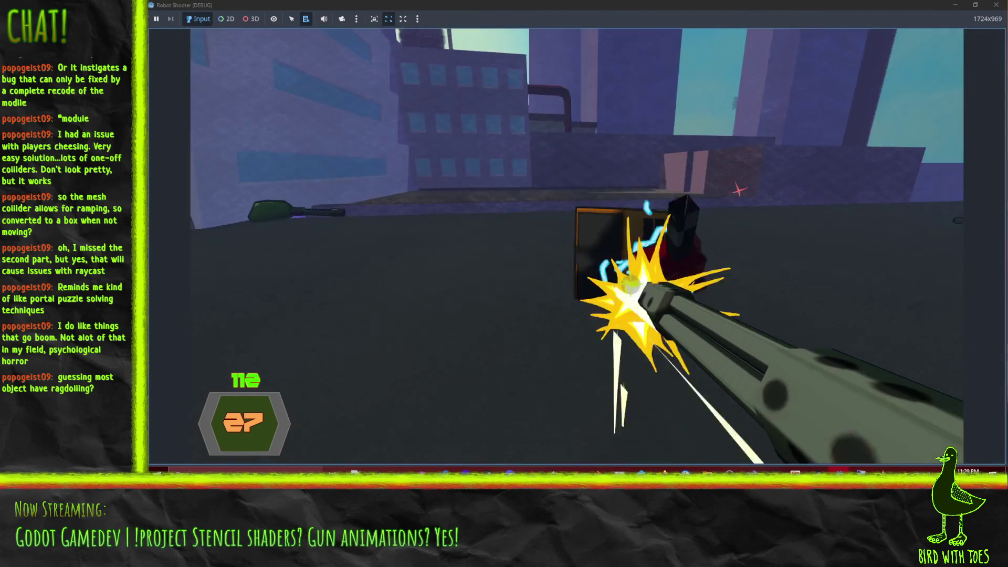
click(617, 274)
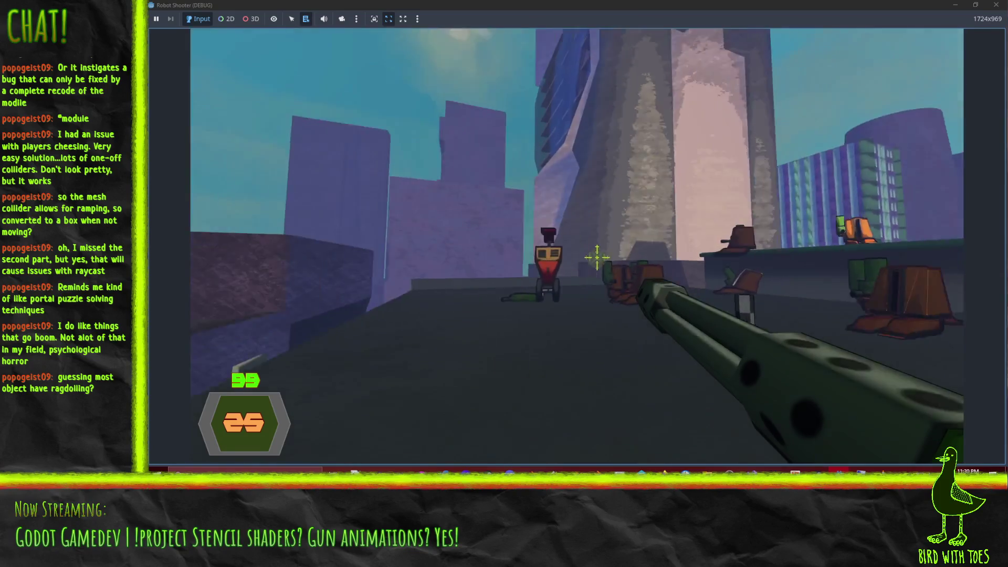
- Destroy the next wheeled robots near the building with the new gun
click(598, 262)
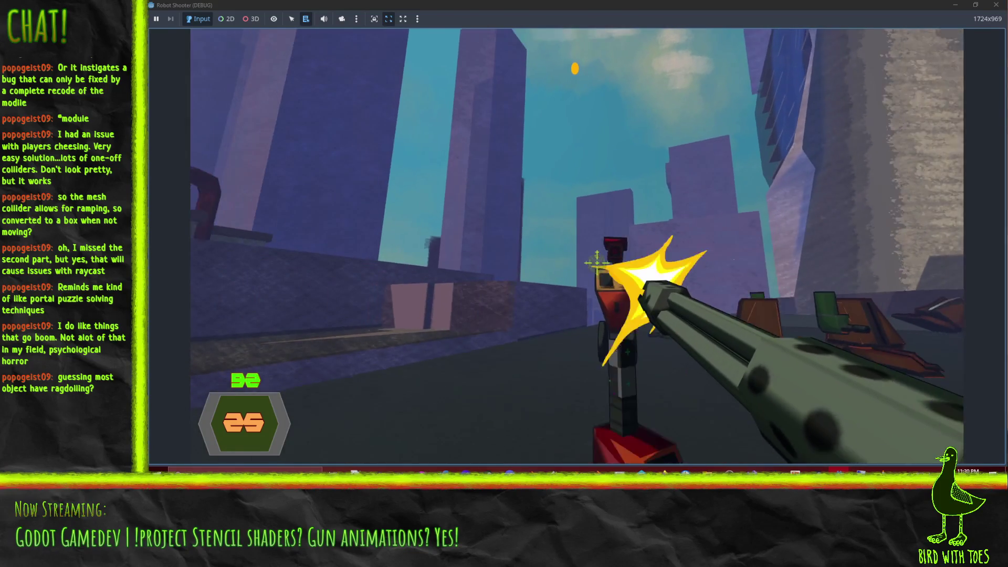
click(597, 262)
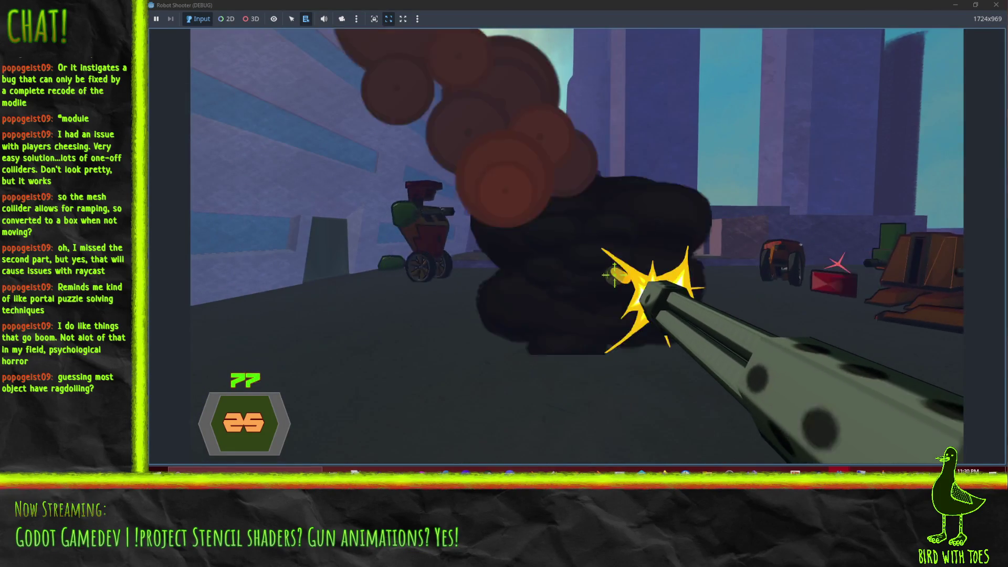
click(614, 274)
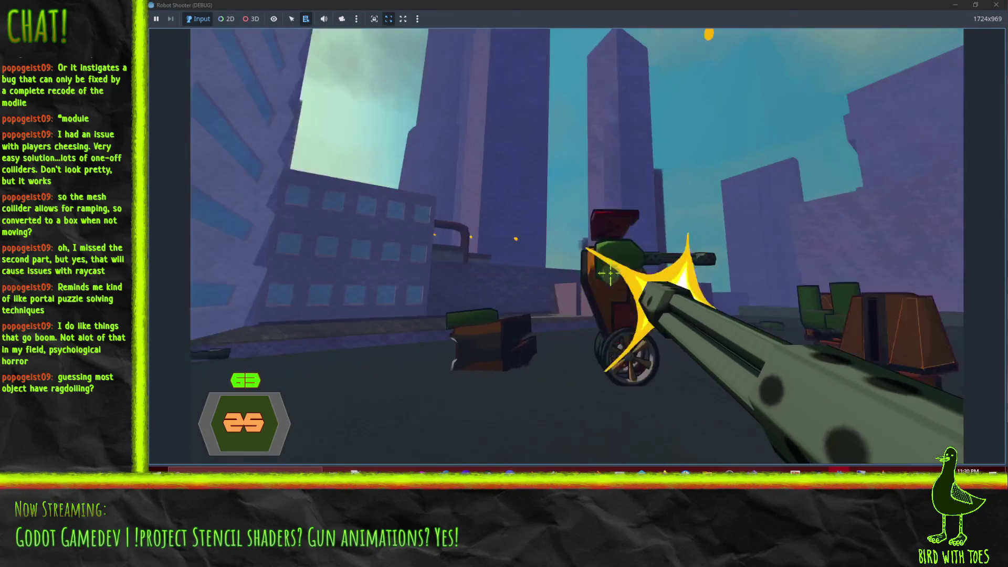
click(611, 273)
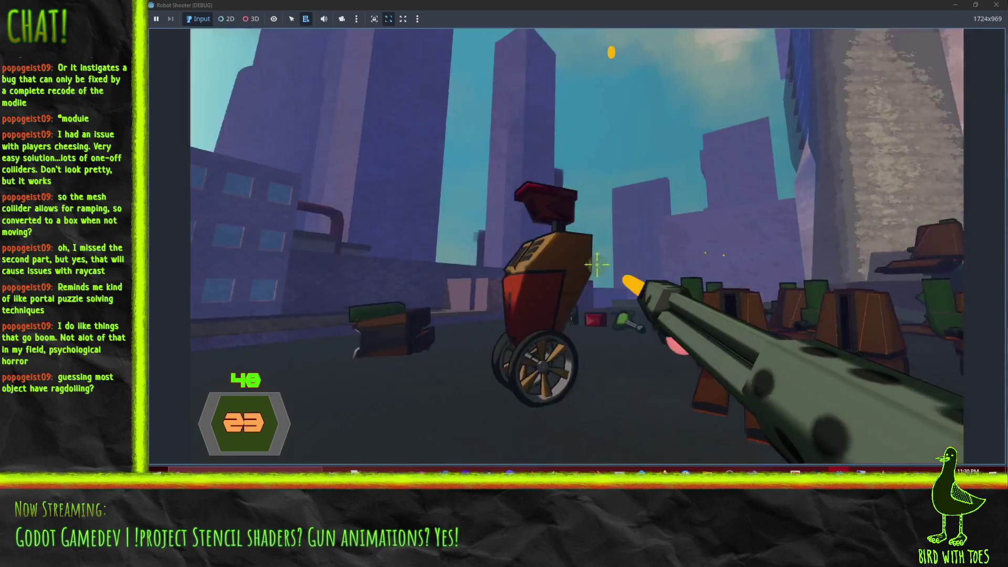
click(597, 264)
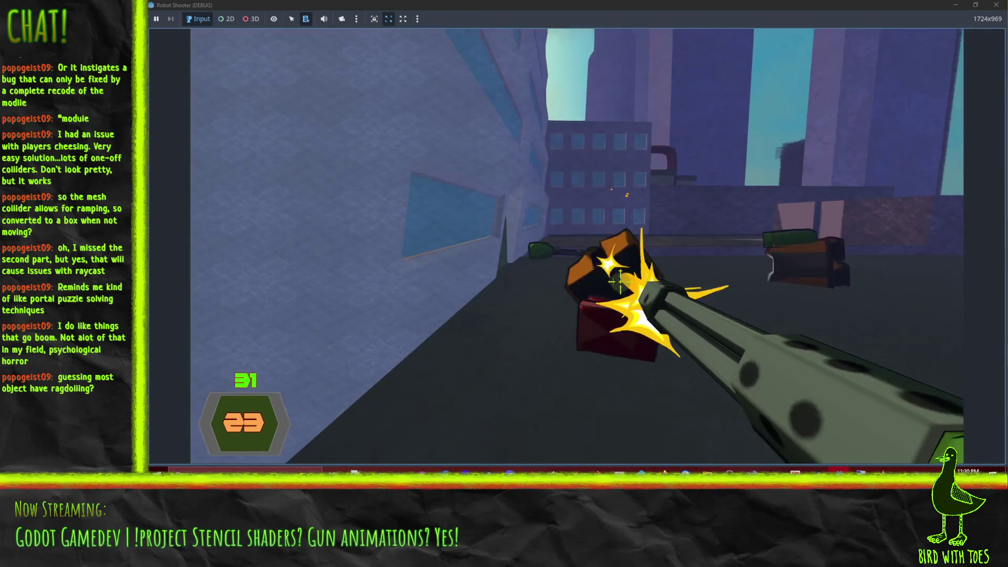
click(620, 282)
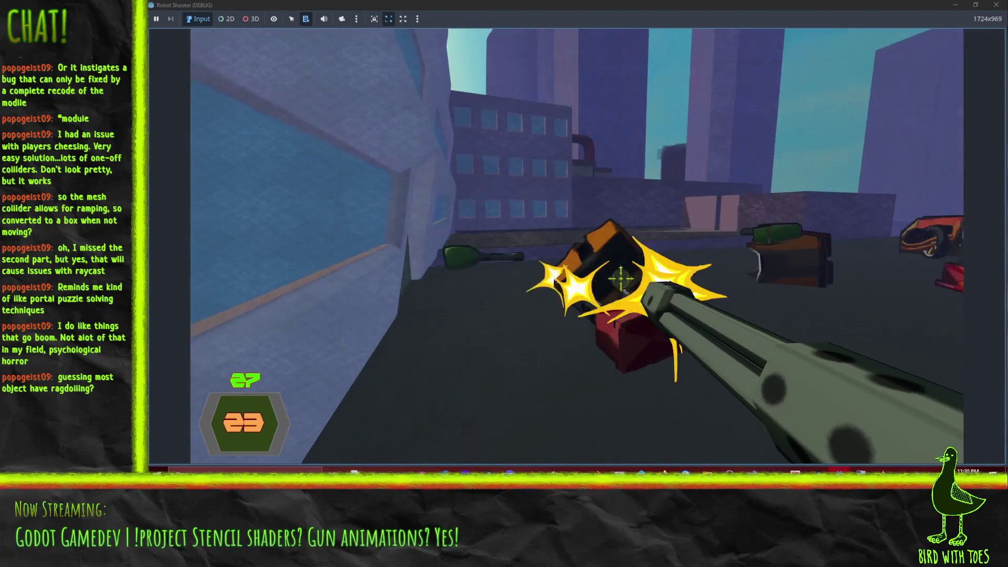
click(608, 270)
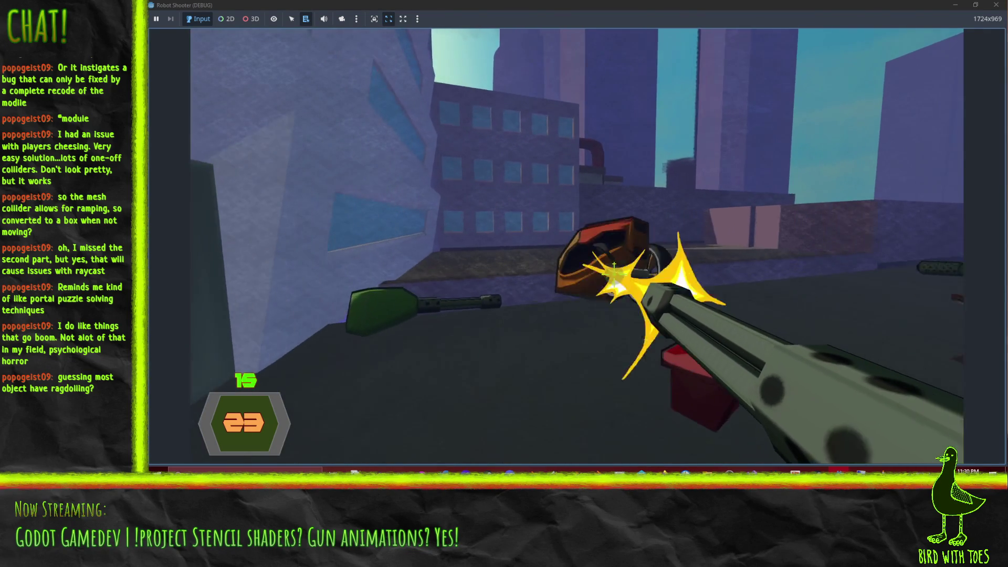
- Take the dropped machine gun, fire it, and throw a grenade at the robots by the buildings
key(e)
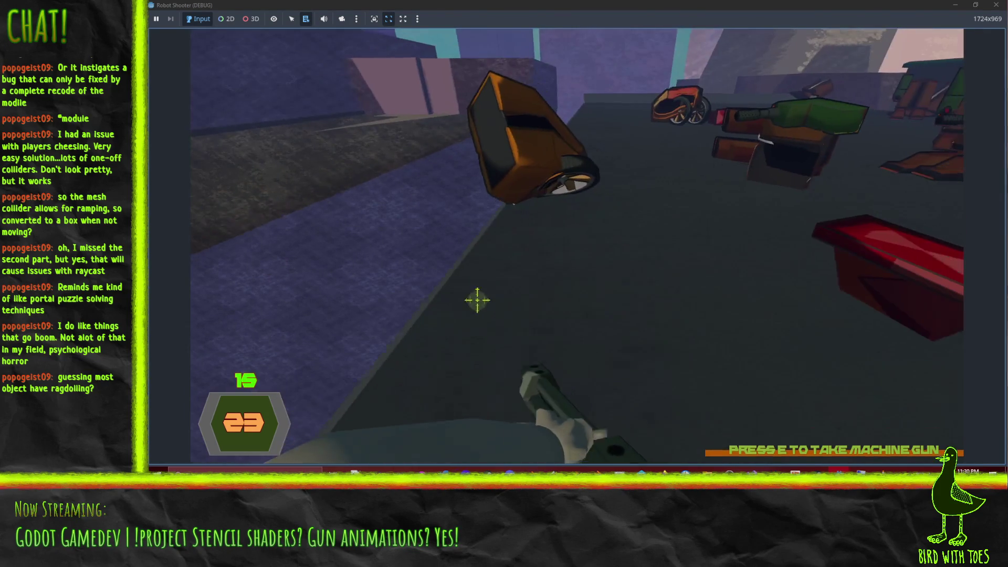
click(569, 243)
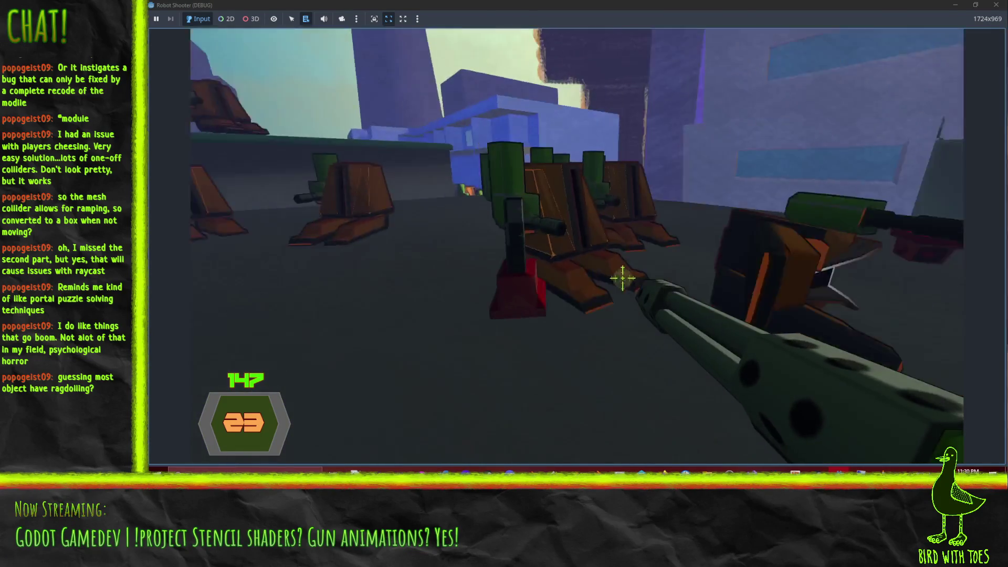
key(g)
key(g)
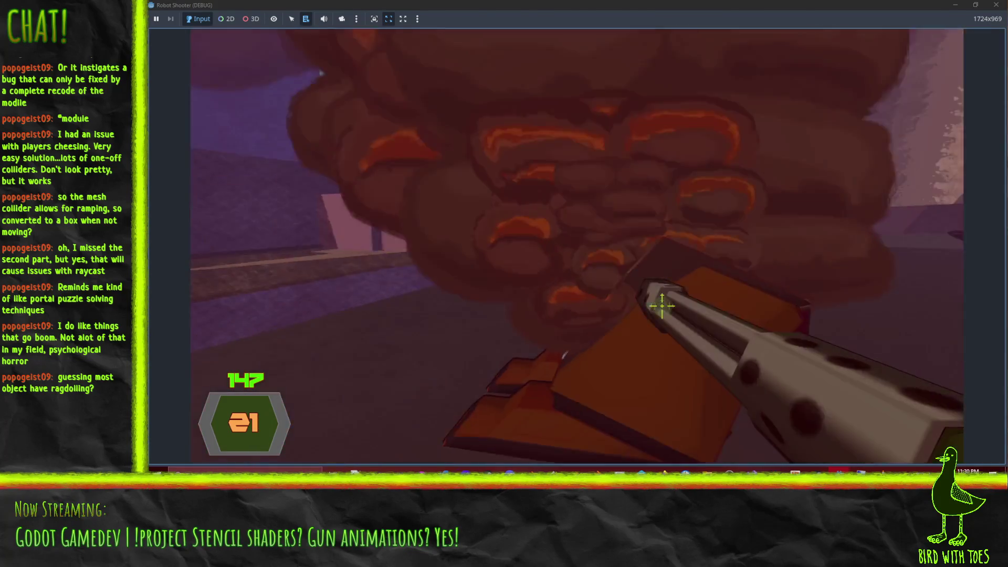
click(662, 306)
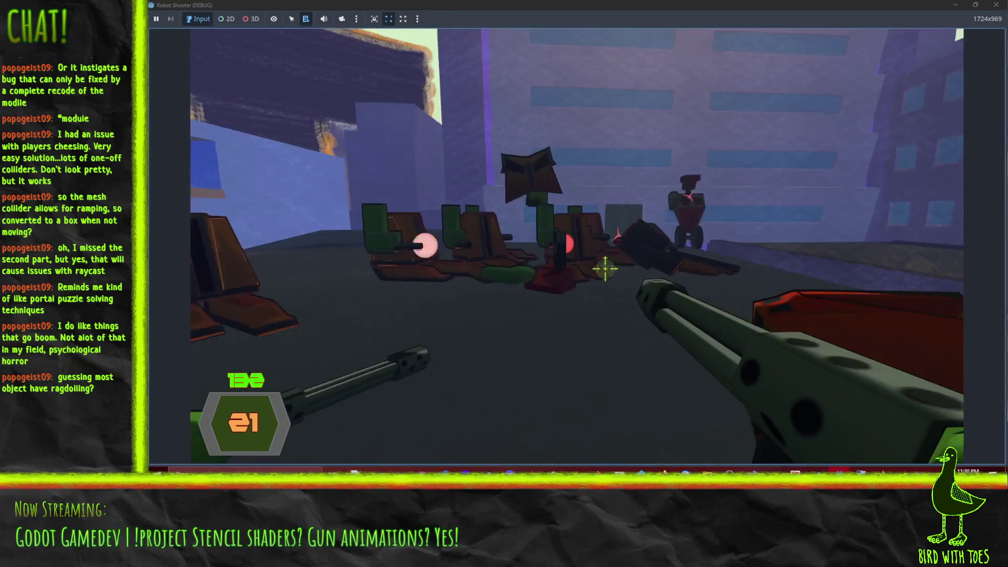
click(608, 268)
click(608, 269)
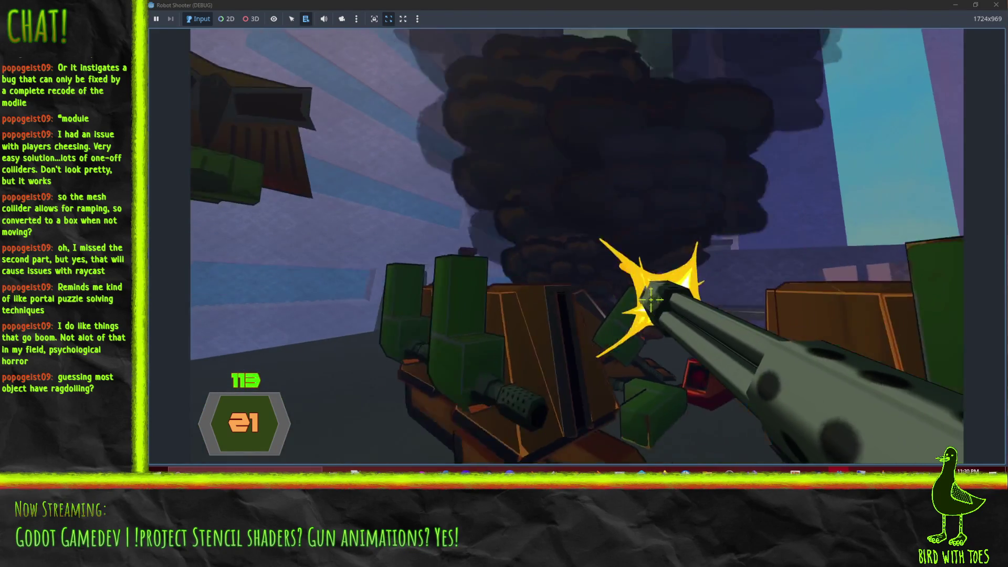
- Keep shooting the robot group near the building until another robot explodes
click(651, 299)
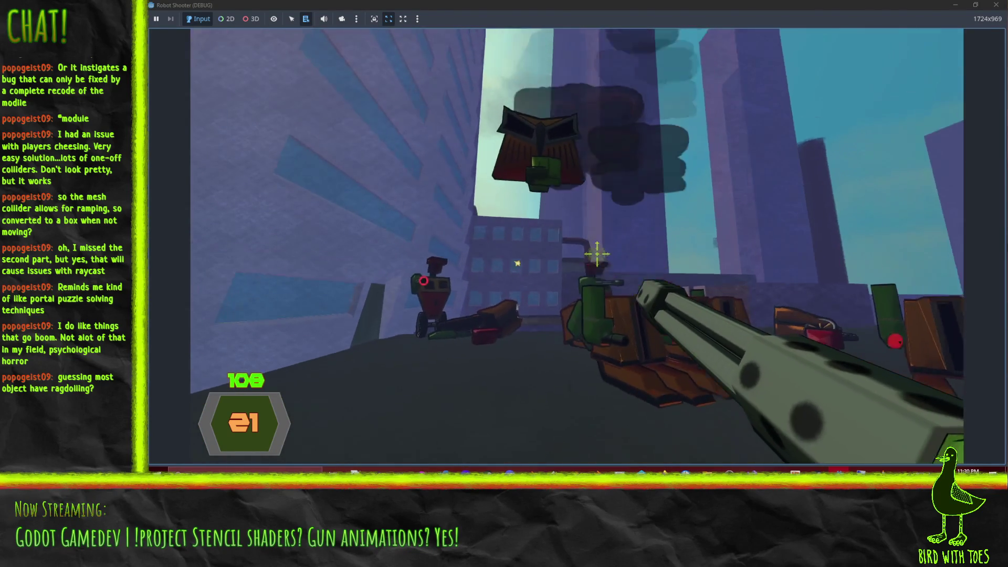
click(598, 262)
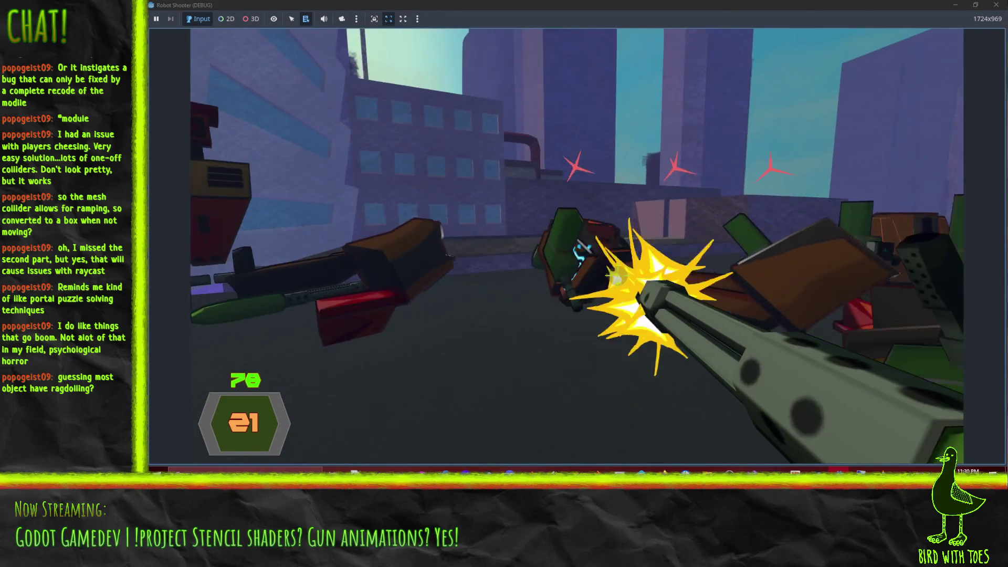
click(615, 276)
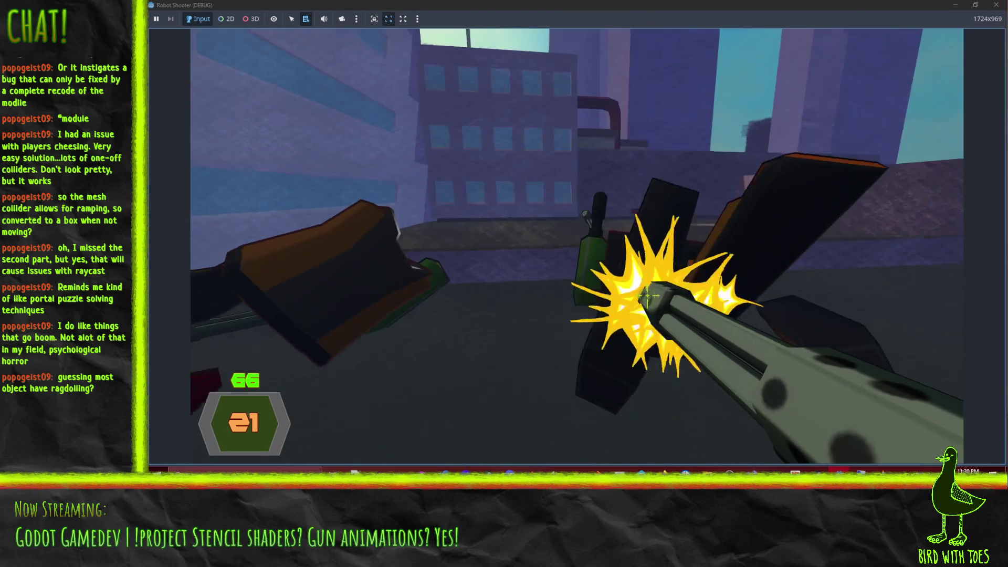
click(651, 294)
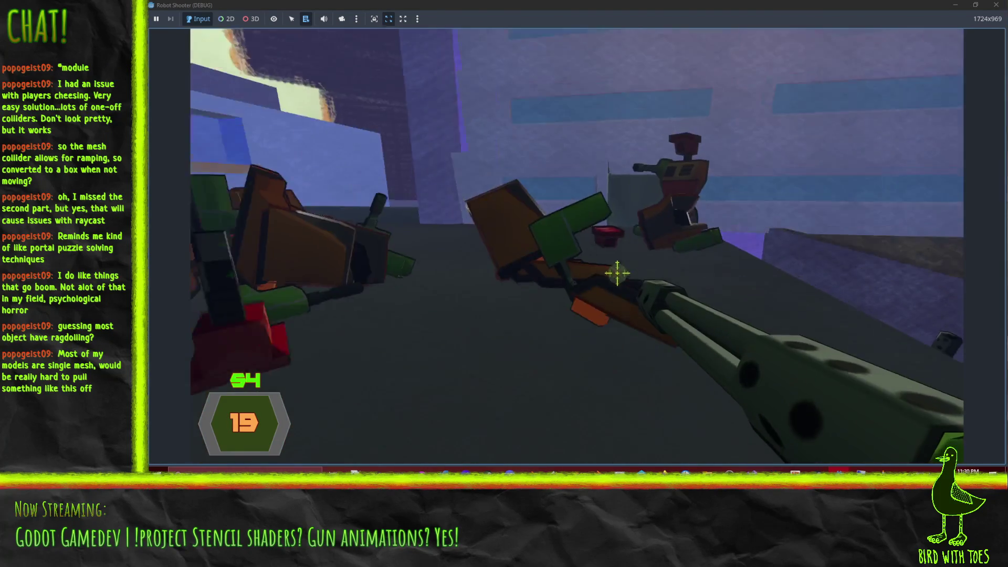
click(608, 273)
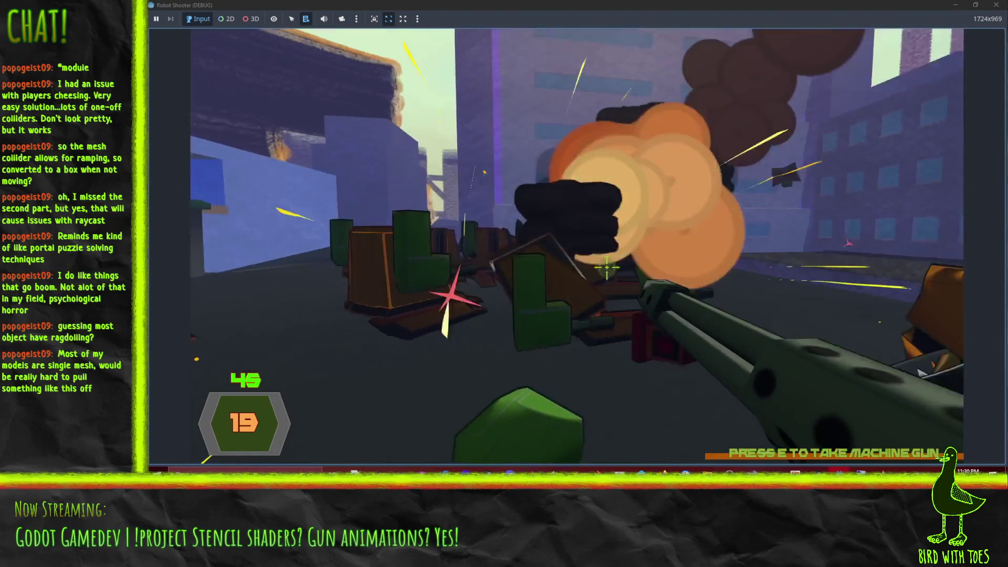
click(600, 264)
click(600, 264)
- Grab the nearby weapon and fire at the newly appearing robot
key(e)
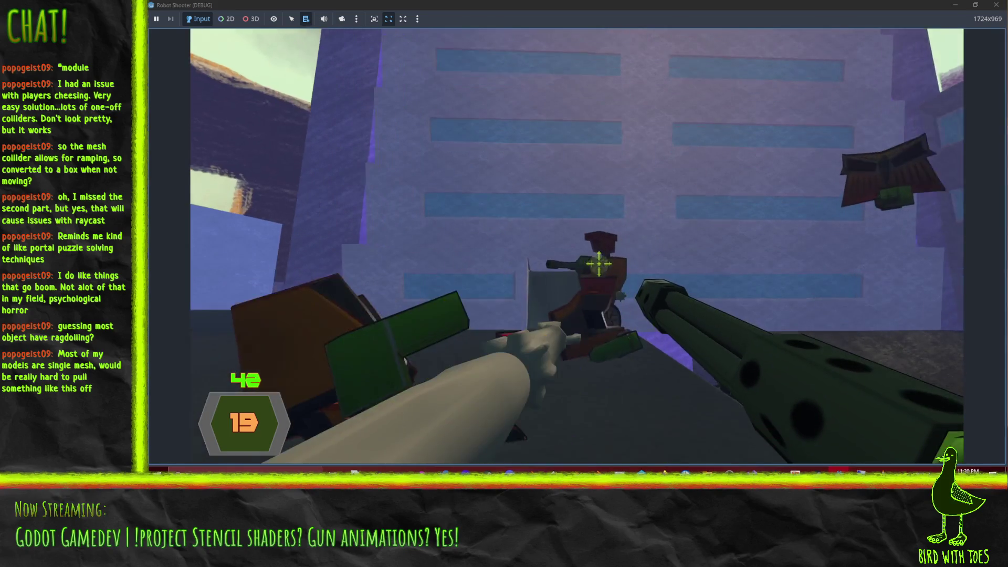
click(599, 264)
click(603, 268)
click(609, 271)
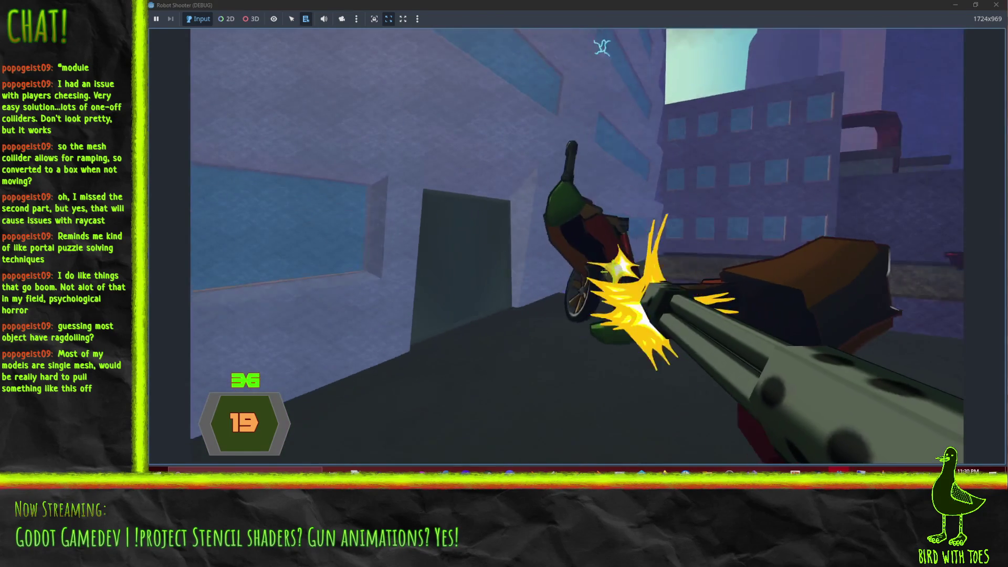
click(613, 273)
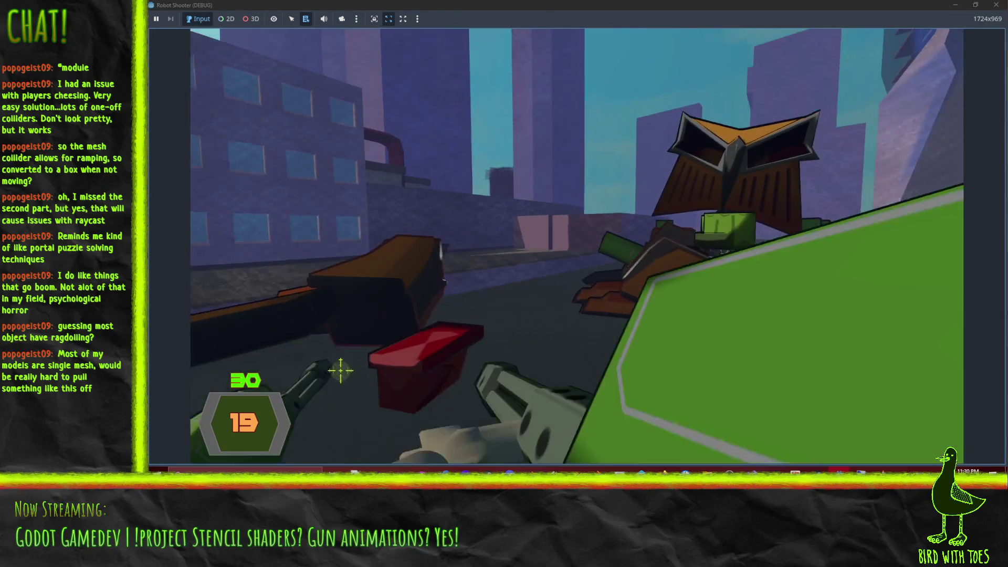
- Spray the remaining machine-gun ammo across the robots, exploding one
mouse_move(337, 367)
mouse_down()
mouse_move(577, 315)
mouse_move(630, 292)
mouse_up()
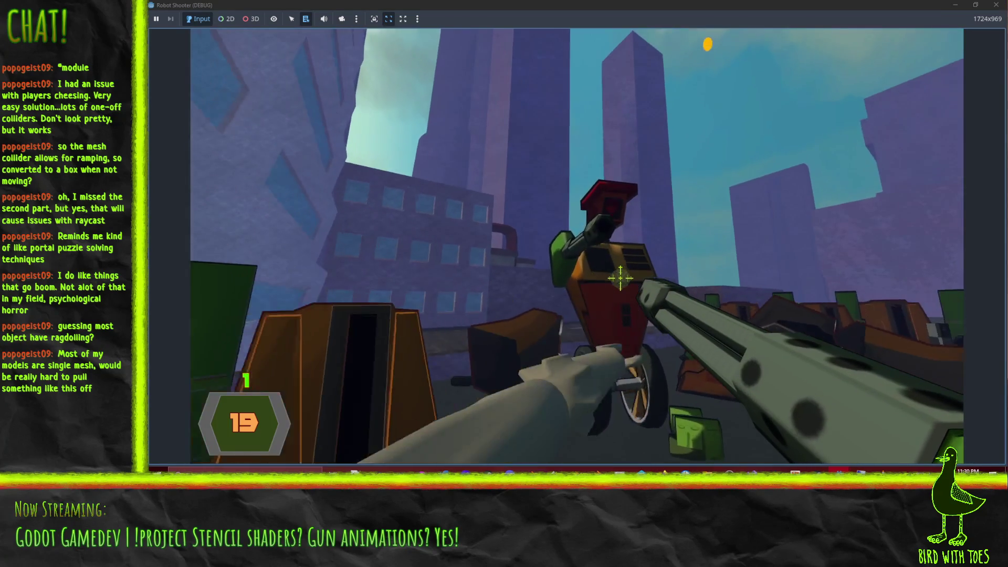
click(598, 263)
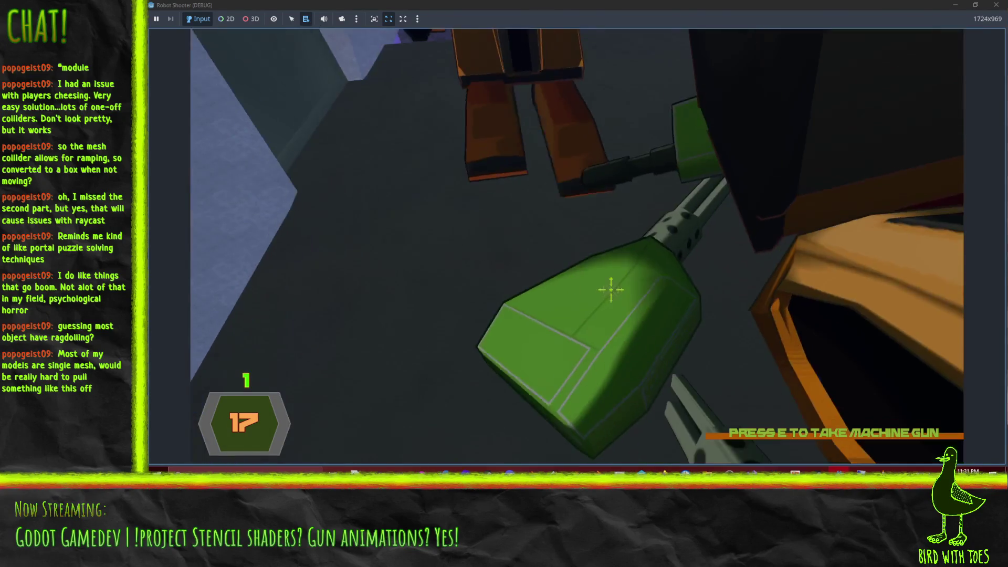
click(612, 290)
- Take a fresh machine gun from the wreckage and sweep continuous fire over the robots
click(612, 287)
key(e)
mouse_move(609, 276)
mouse_down()
mouse_move(597, 261)
mouse_move(605, 275)
mouse_up()
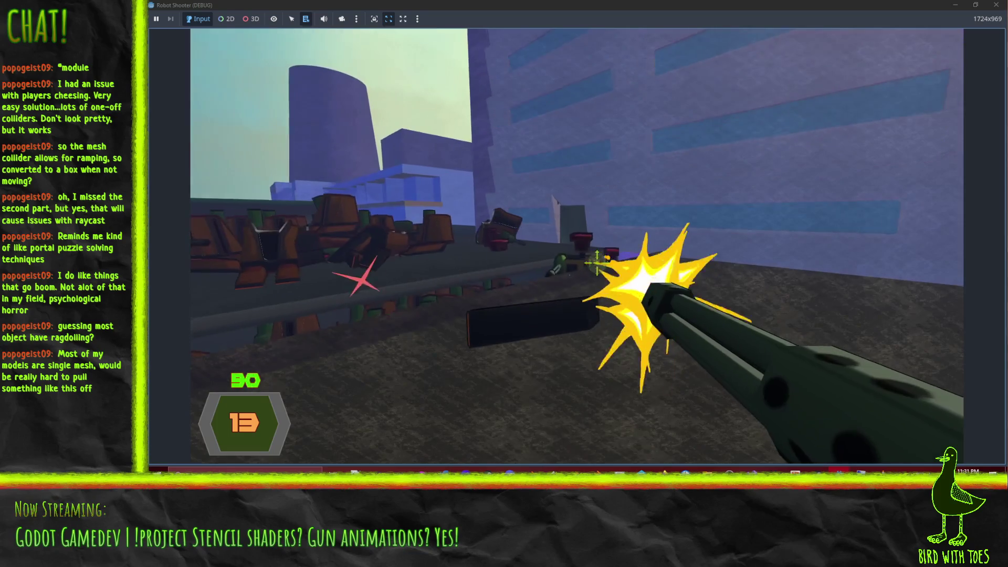
- Fire repeatedly at the robot pile and the wheeled robot until one explodes
click(597, 261)
click(597, 260)
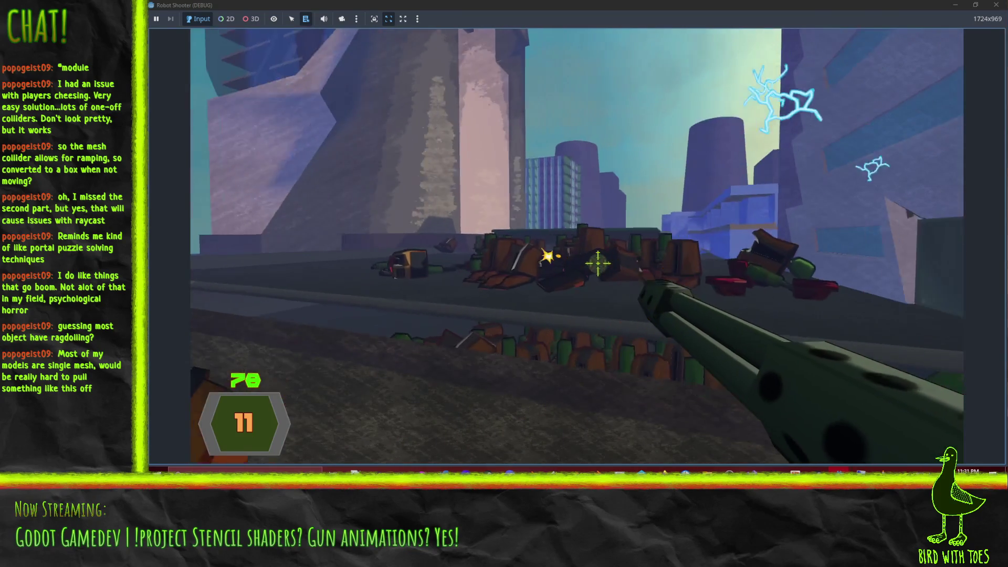
click(597, 261)
click(596, 261)
click(597, 261)
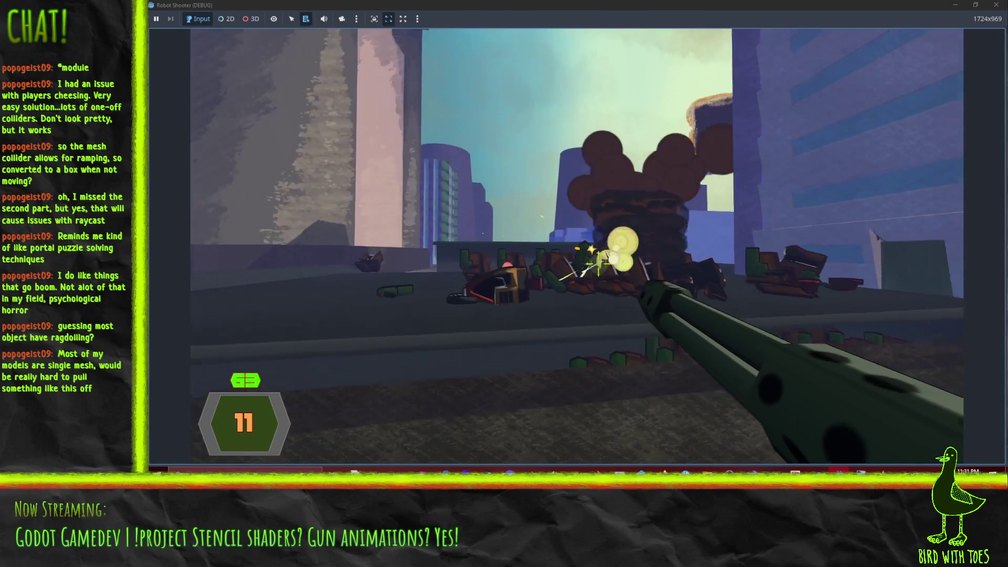
click(597, 261)
click(597, 261)
click(597, 261)
click(597, 261)
click(597, 261)
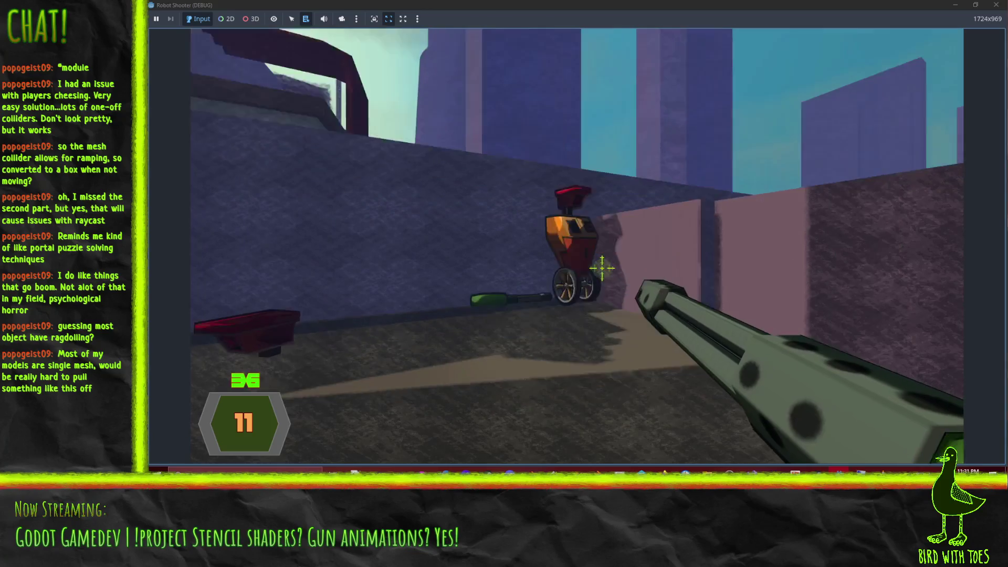
- Finish off the robot and empty the last rounds near the dropped gun
click(602, 269)
click(603, 273)
click(599, 262)
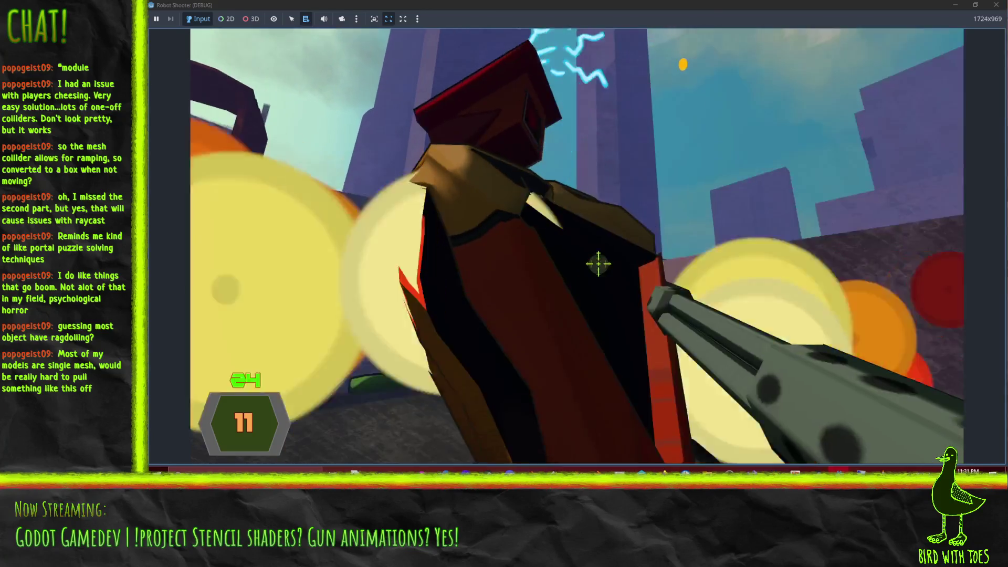
click(654, 308)
click(642, 297)
click(630, 286)
click(617, 274)
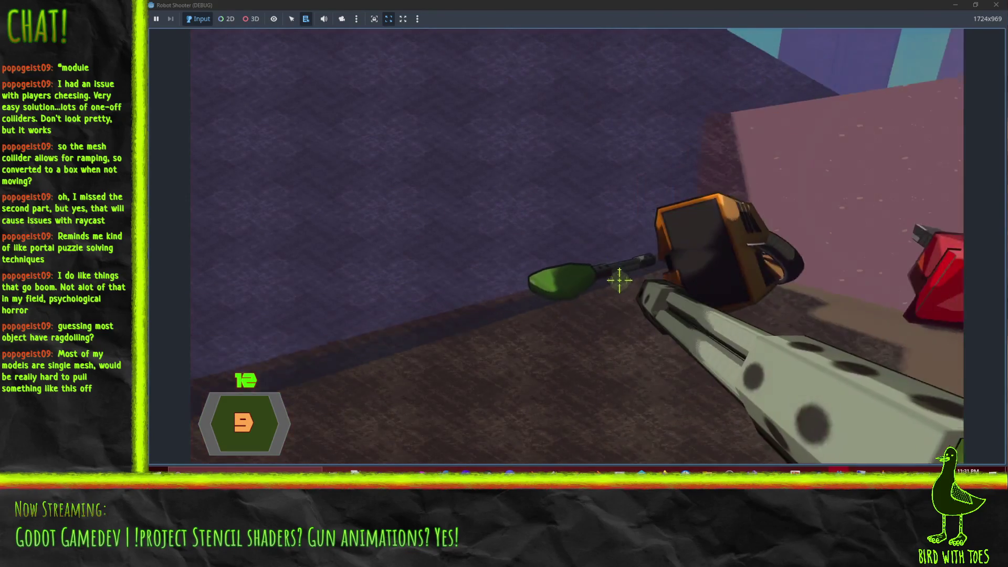
- Pick up the dropped machine gun, sweep fire over the wreckage, and shoot the approaching robot
key(e)
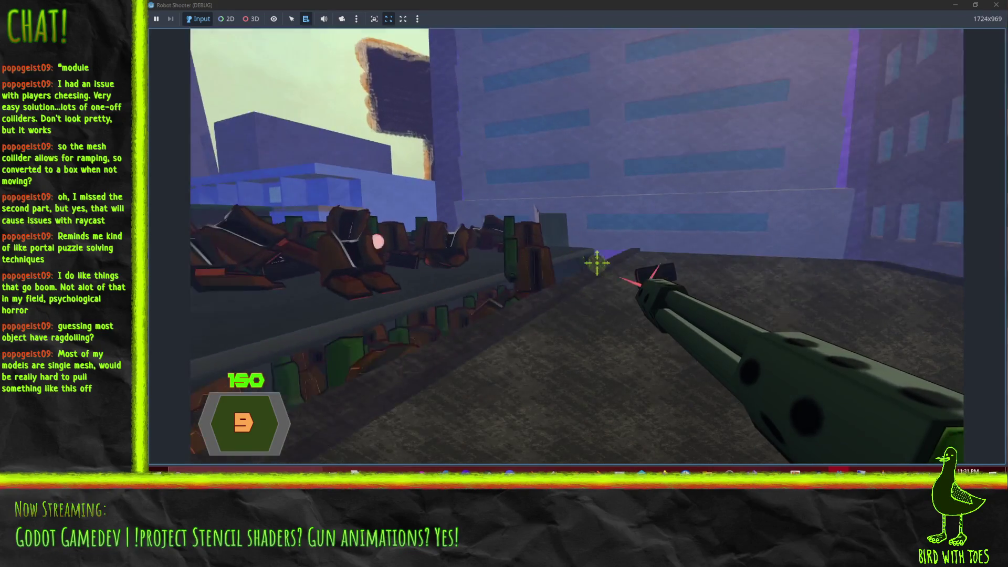
drag(600, 263, 618, 276)
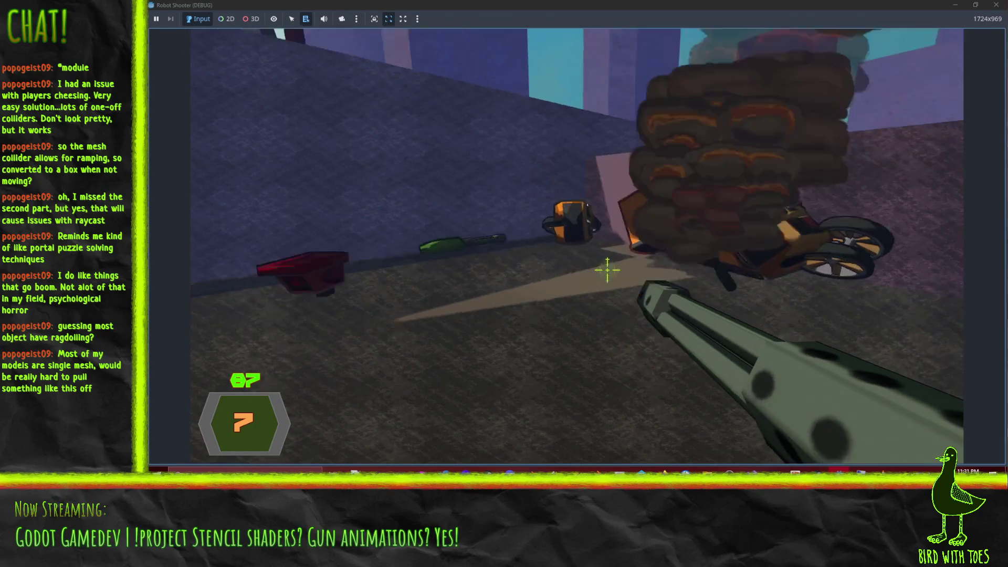
key(q)
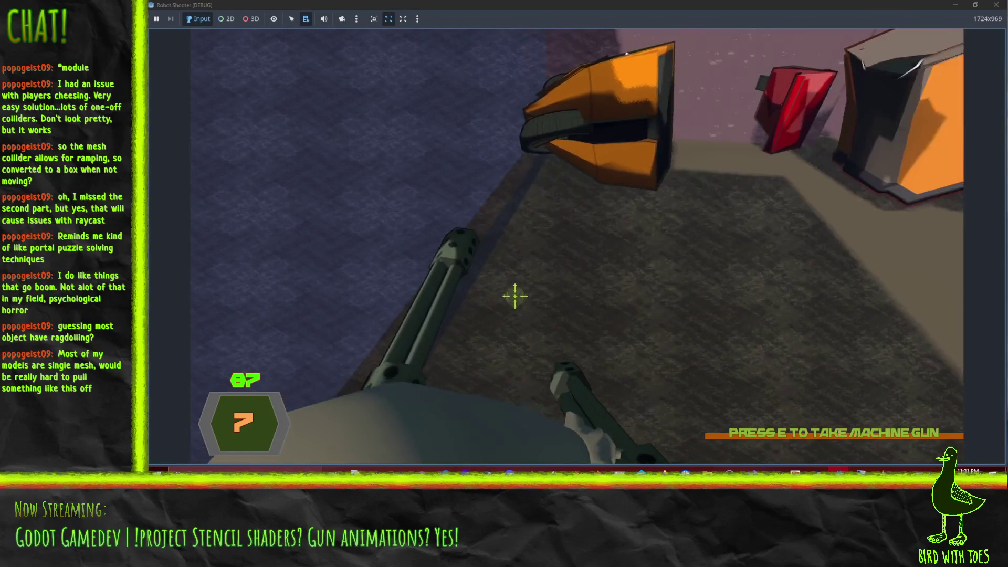
key(q)
click(637, 289)
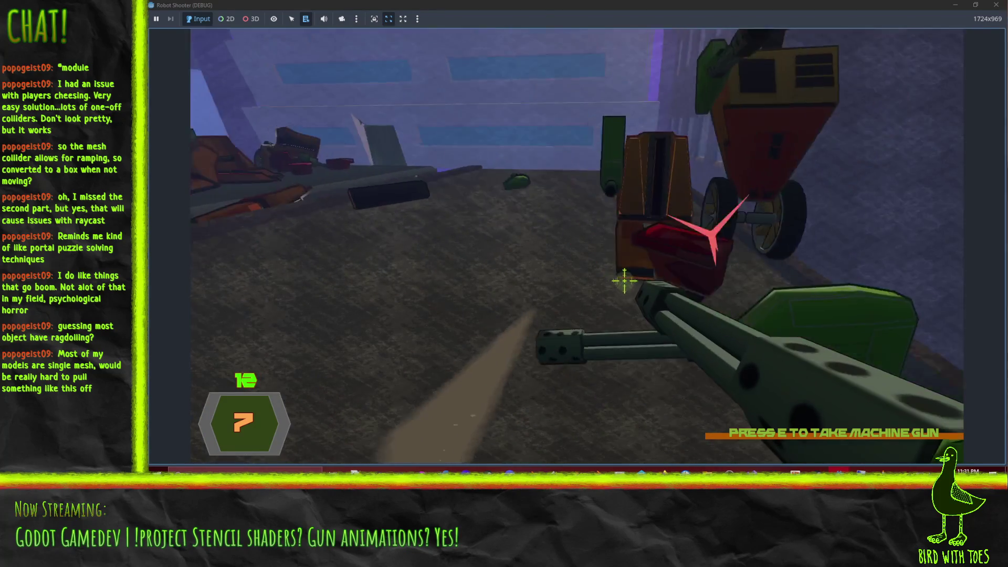
click(614, 273)
click(622, 278)
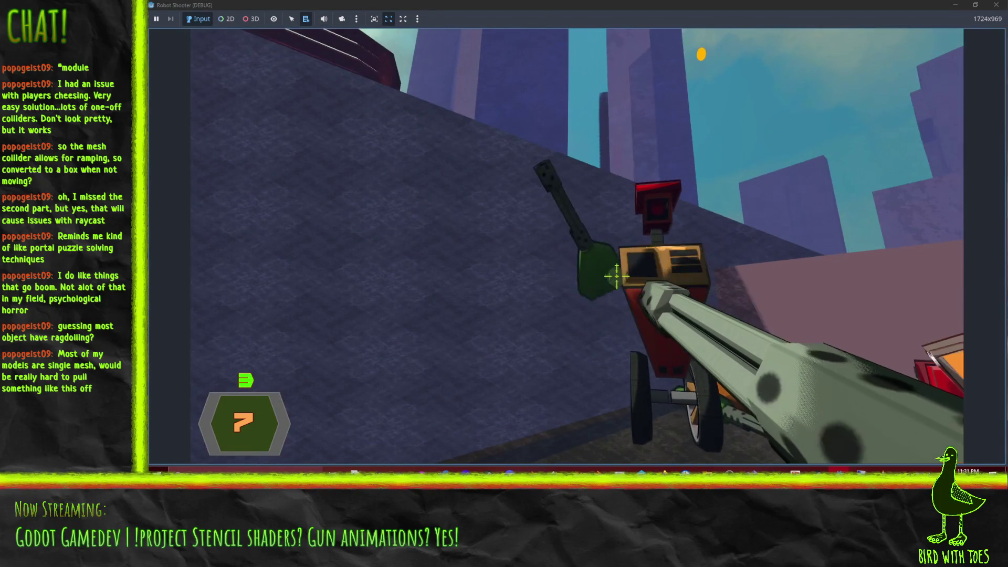
- Take another fresh machine gun and shoot the attacking robots as health runs out
key(q)
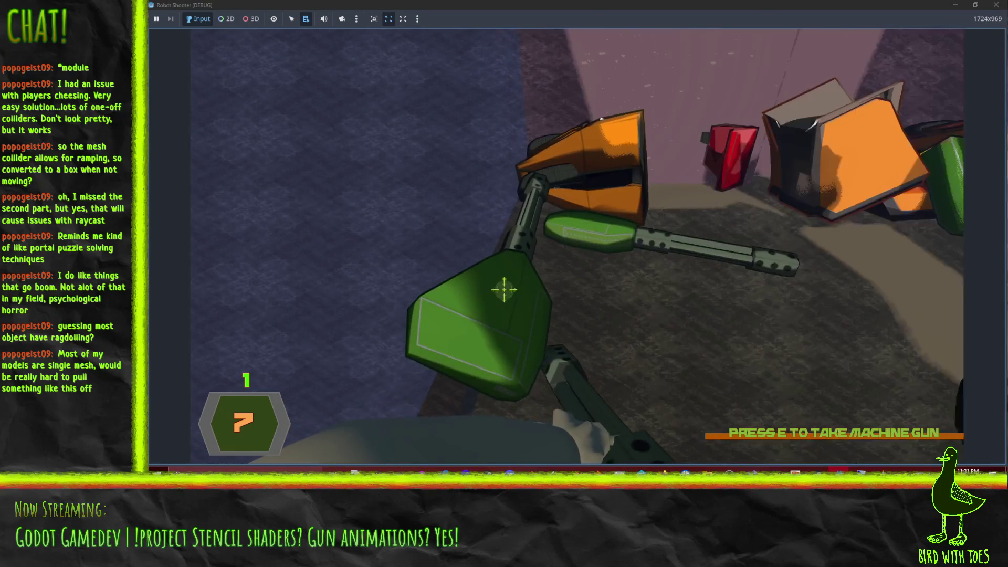
key(e)
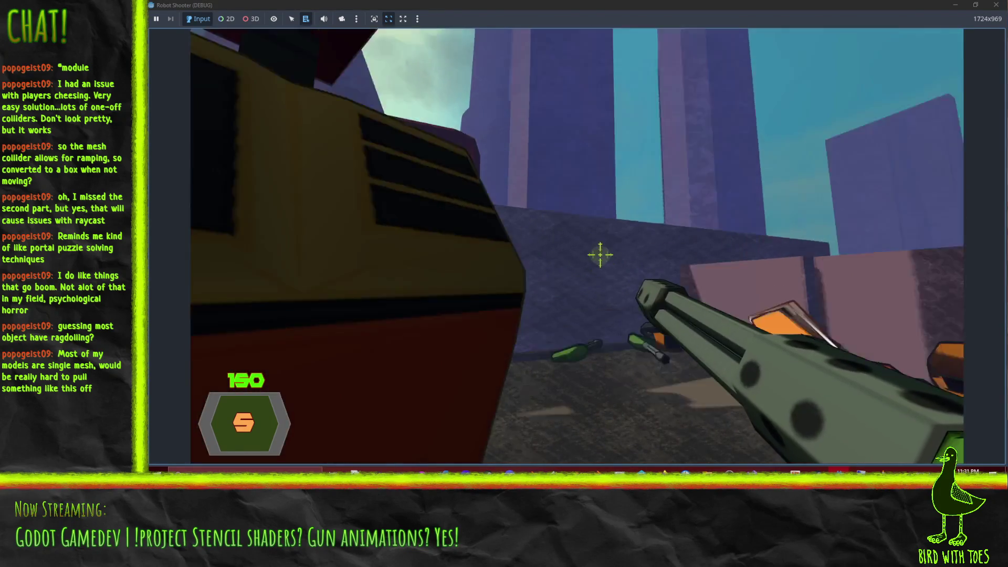
click(598, 265)
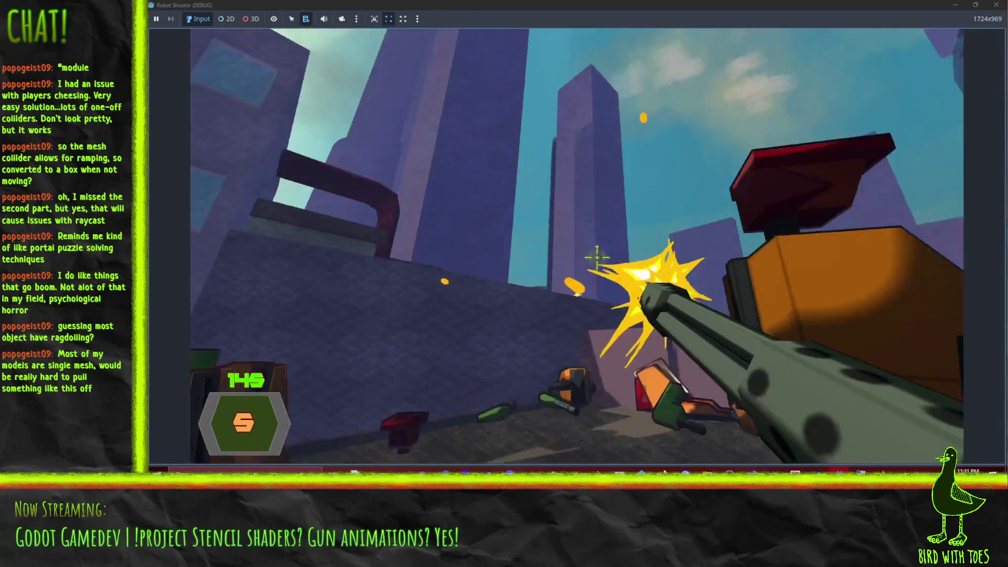
click(597, 264)
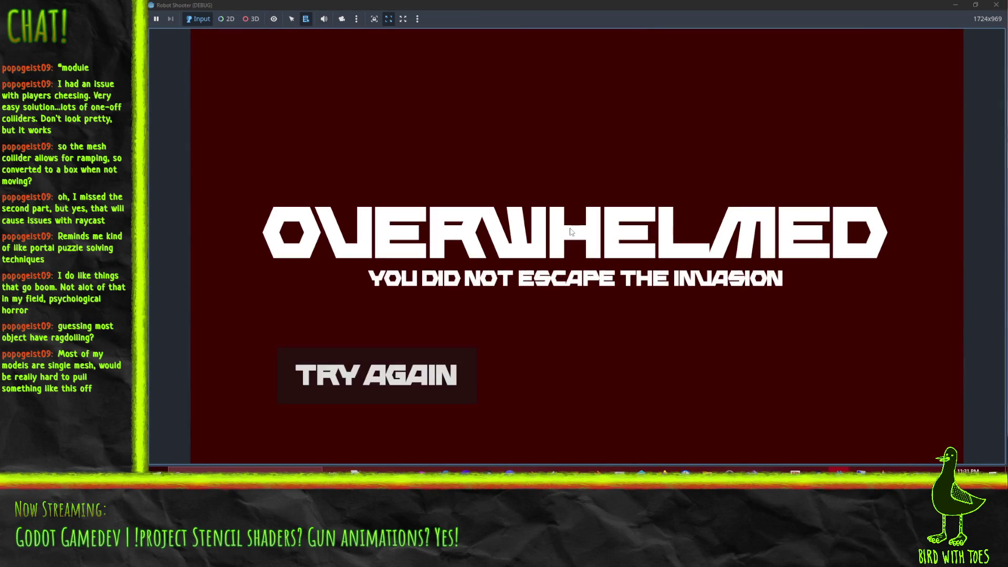
- Close the running game at the Overwhelmed screen to return to the Godot editor
click(996, 4)
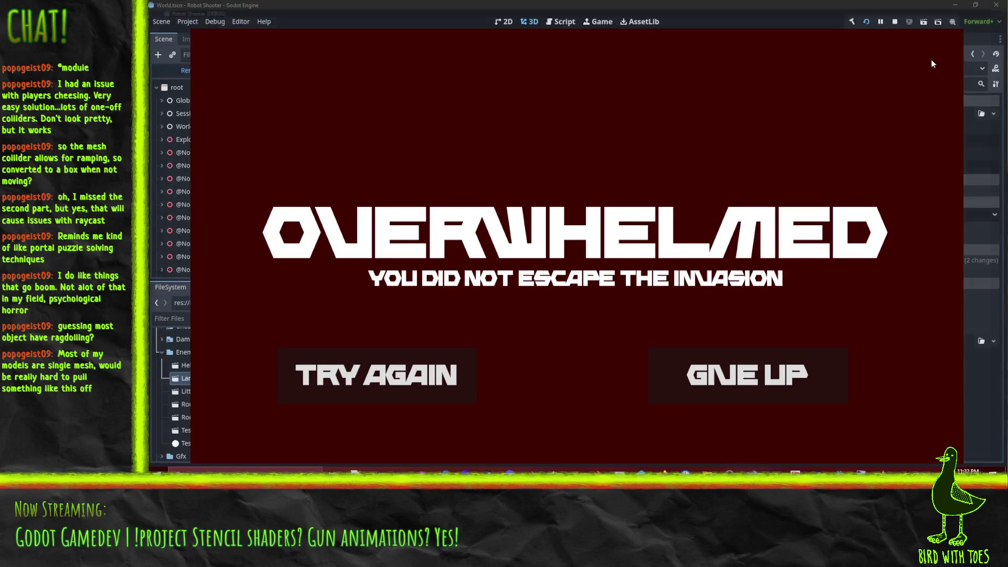
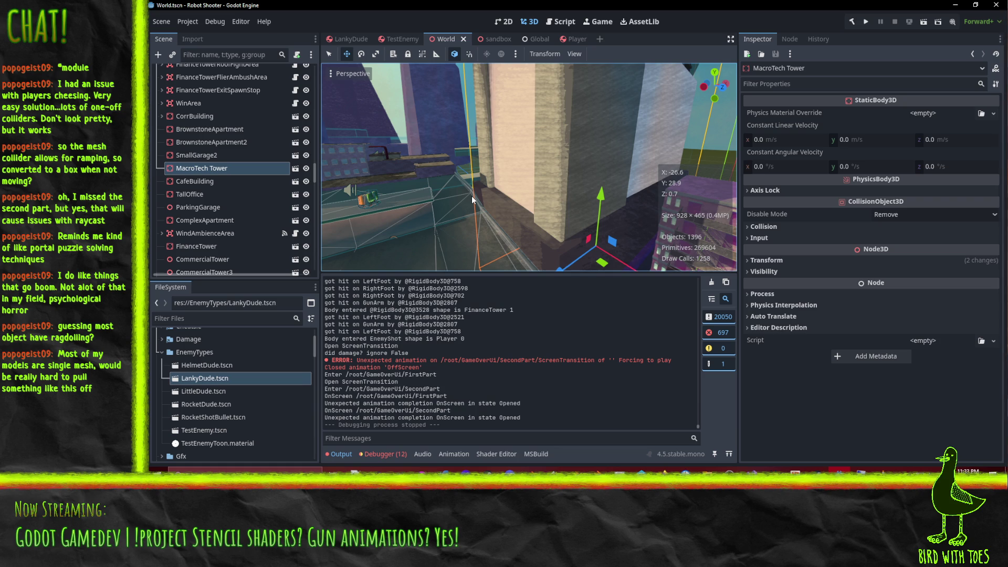
- Orbit and zoom the 3D view around the city and MacroTech Tower
scroll(477, 216, up, 2)
scroll(509, 158, up, 5)
mouse_move(640, 196)
mouse_down()
mouse_move(726, 216)
mouse_move(629, 203)
mouse_move(575, 216)
mouse_up()
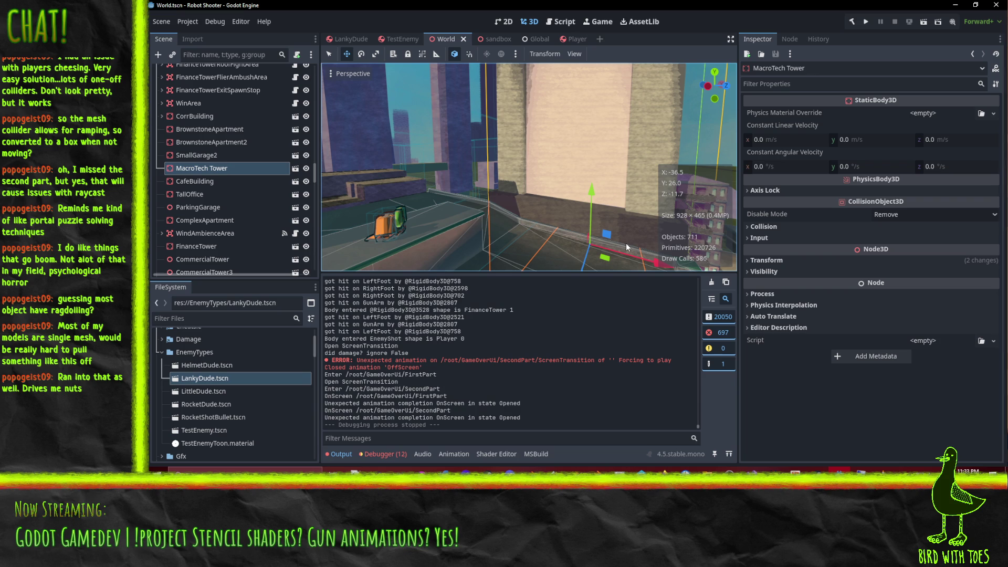
mouse_move(518, 153)
mouse_down()
mouse_move(578, 175)
mouse_move(646, 170)
mouse_move(586, 175)
mouse_move(454, 150)
mouse_move(537, 181)
mouse_move(506, 190)
mouse_move(537, 206)
mouse_up()
scroll(503, 176, up, 2)
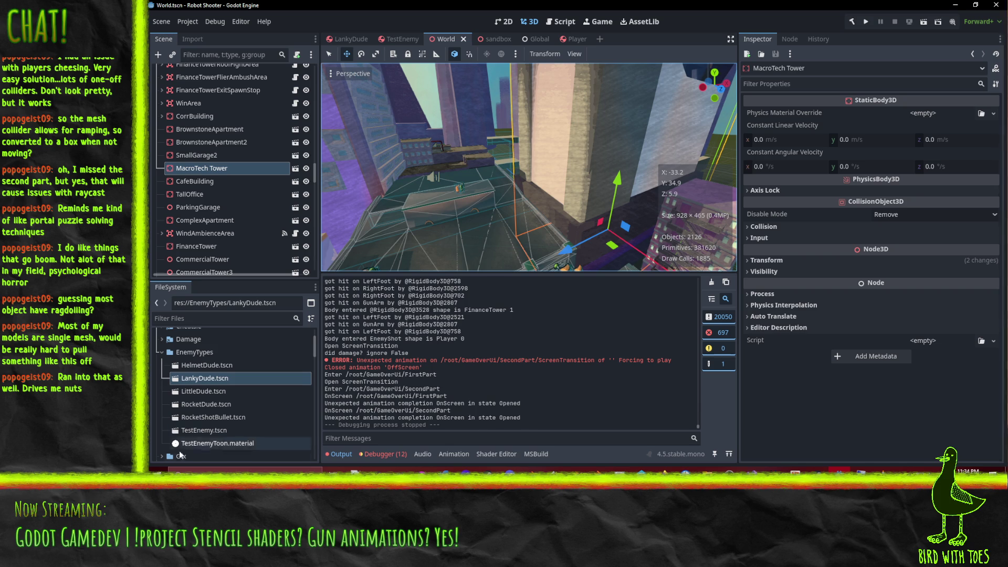
scroll(248, 409, down, 5)
scroll(248, 404, up, 3)
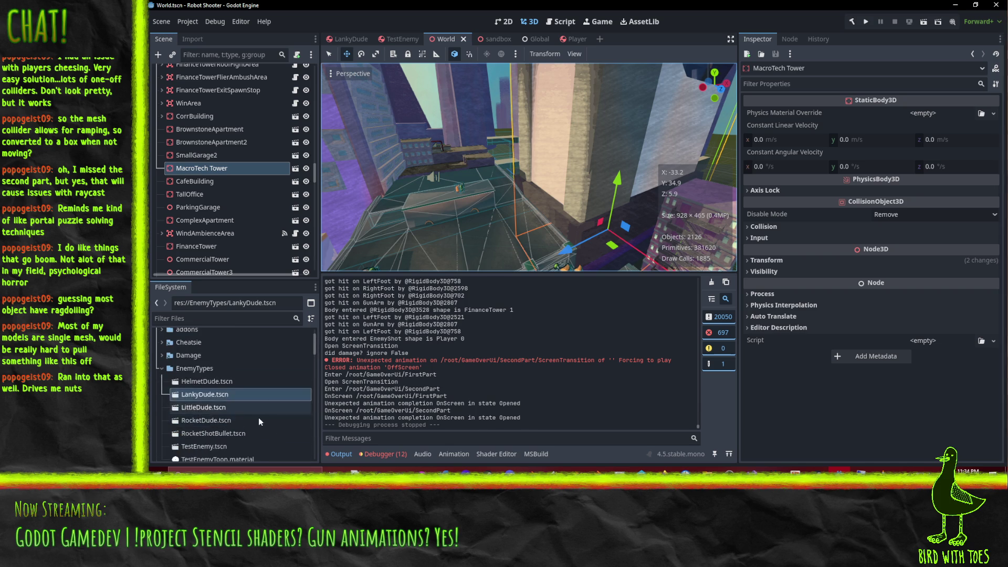
mouse_move(521, 172)
mouse_down()
mouse_move(484, 160)
mouse_move(537, 246)
mouse_up()
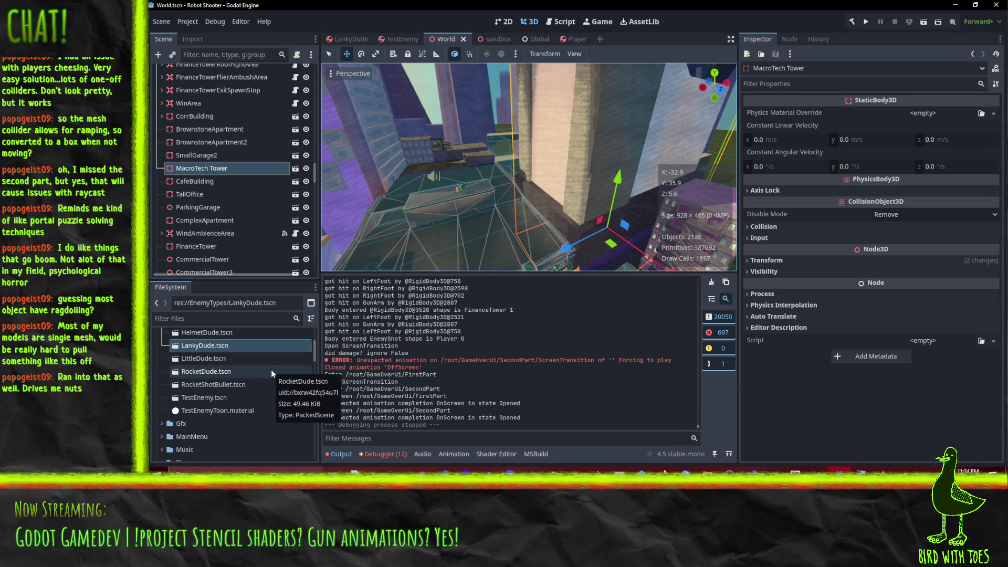
scroll(271, 370, down, 5)
scroll(268, 383, down, 1)
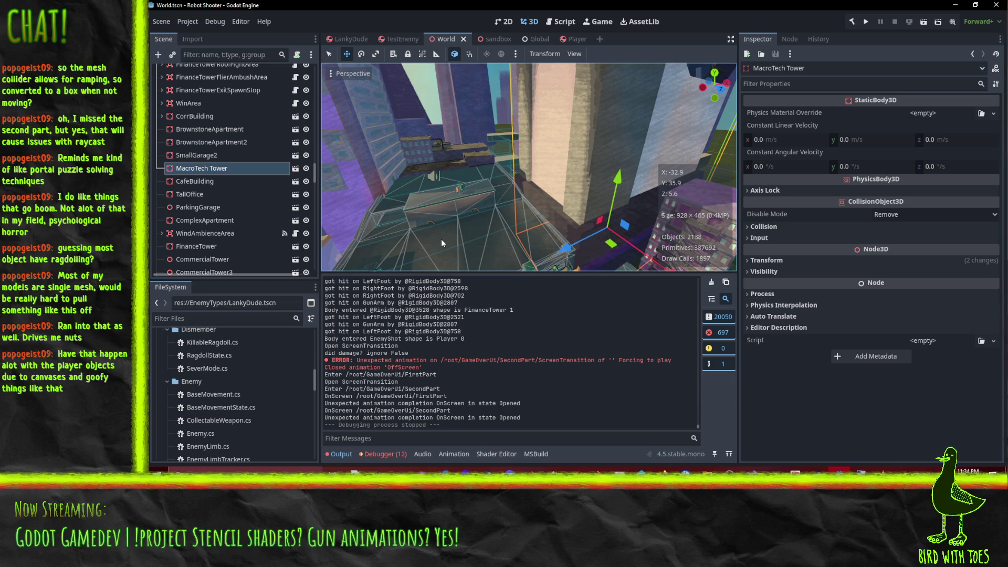
drag(588, 237, 589, 234)
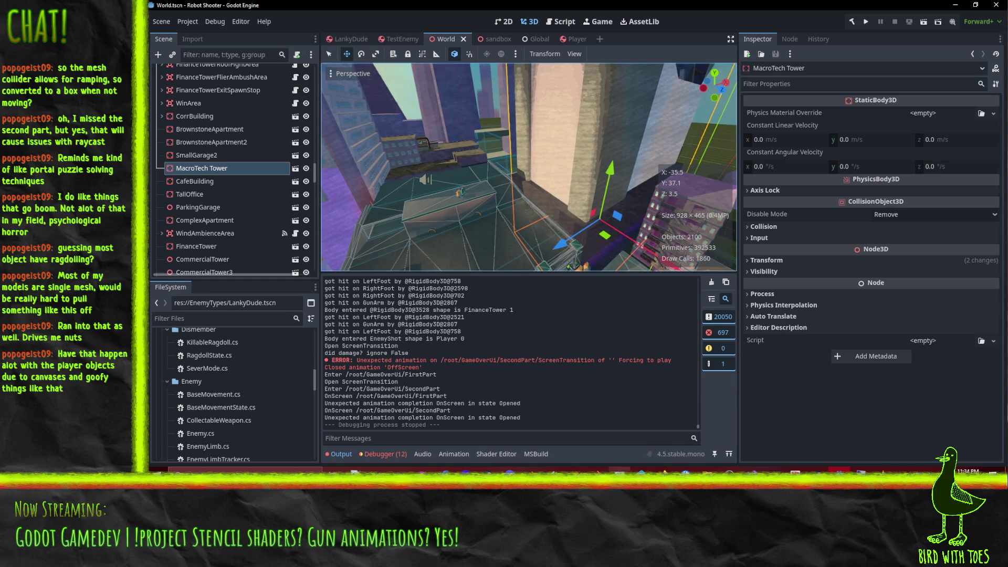
- In P4V, compare TestEnemy.tscn against the depot version, then revert it
click(641, 470)
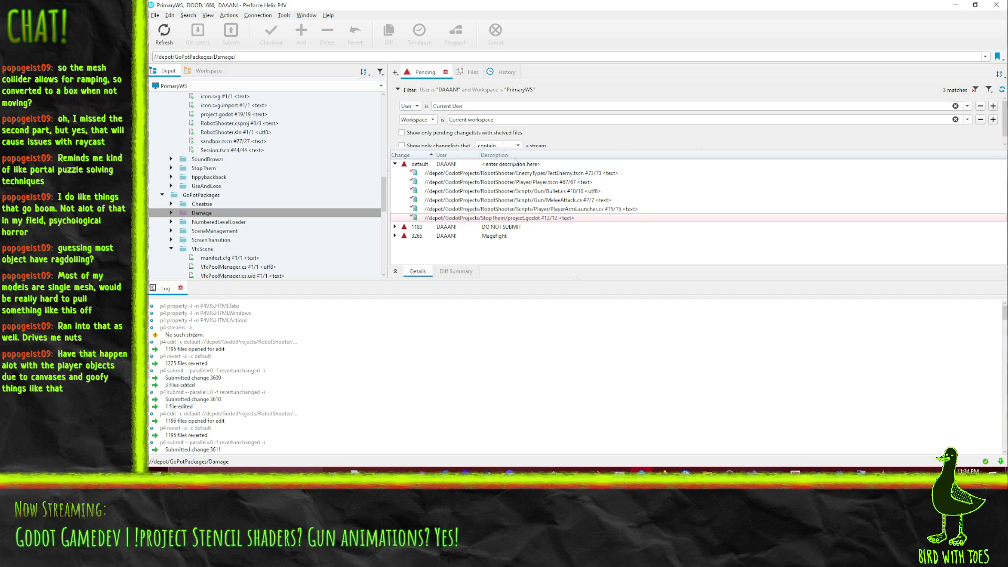
click(588, 209)
drag(591, 209, 586, 175)
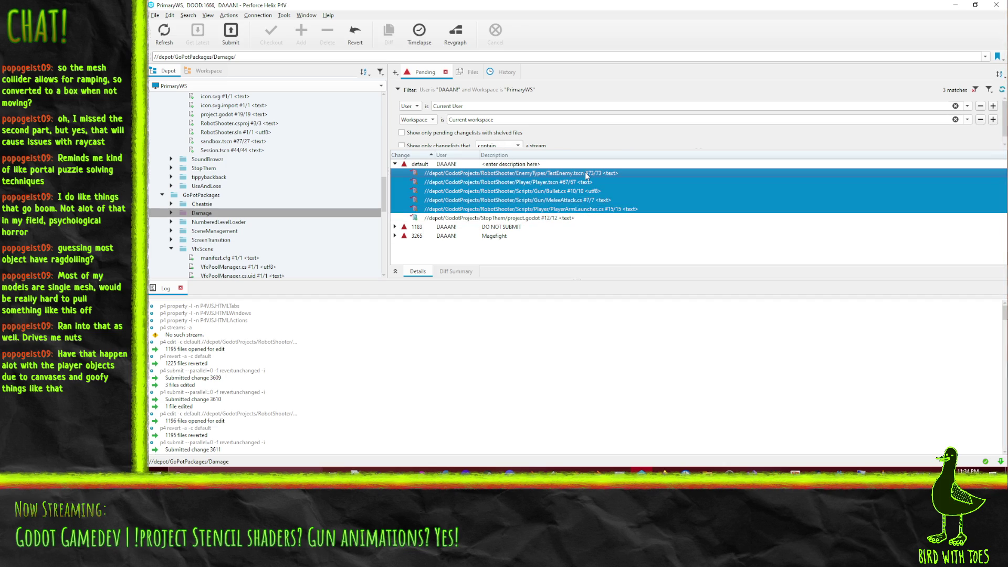
right_click(586, 175)
click(619, 295)
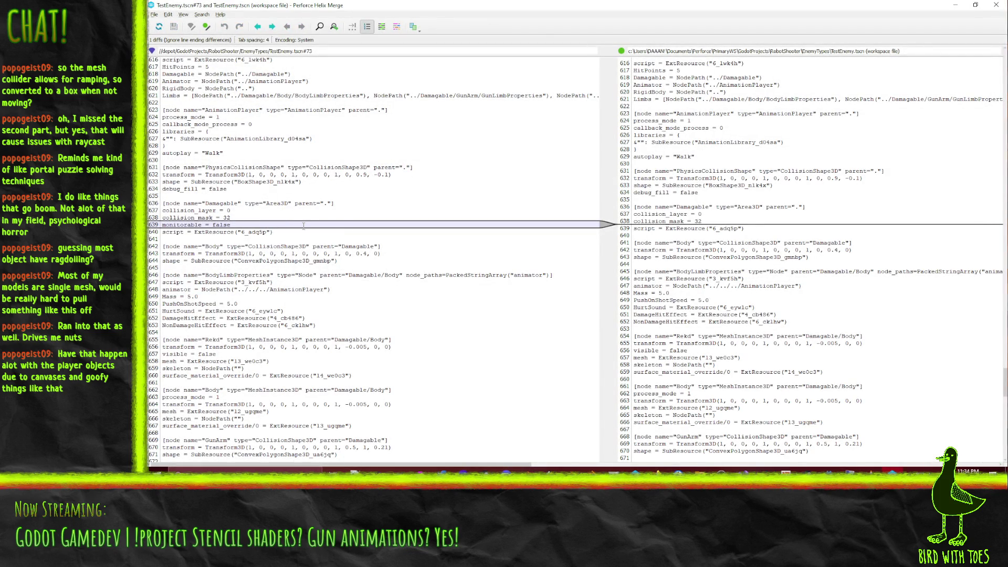
click(989, 8)
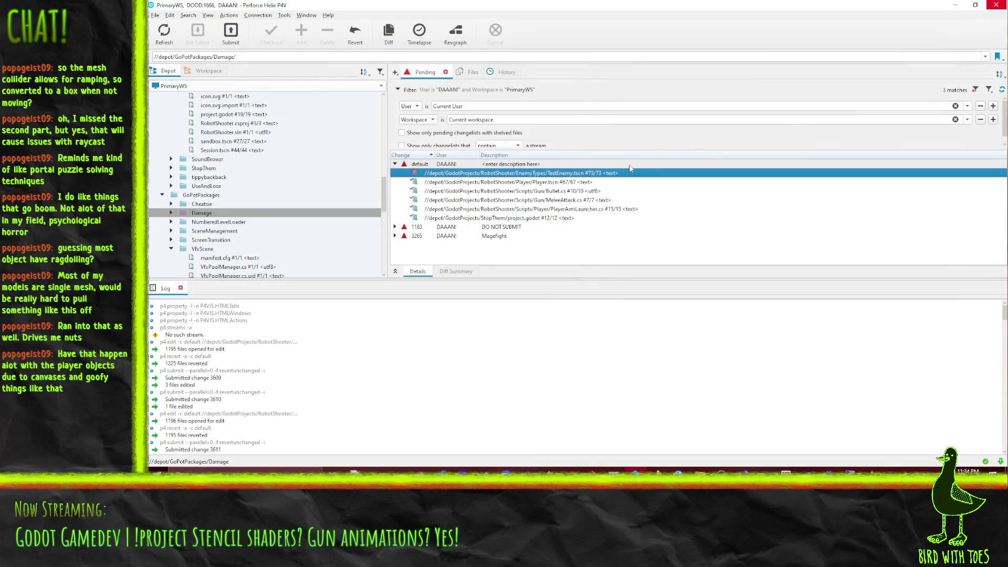
right_click(535, 174)
click(572, 217)
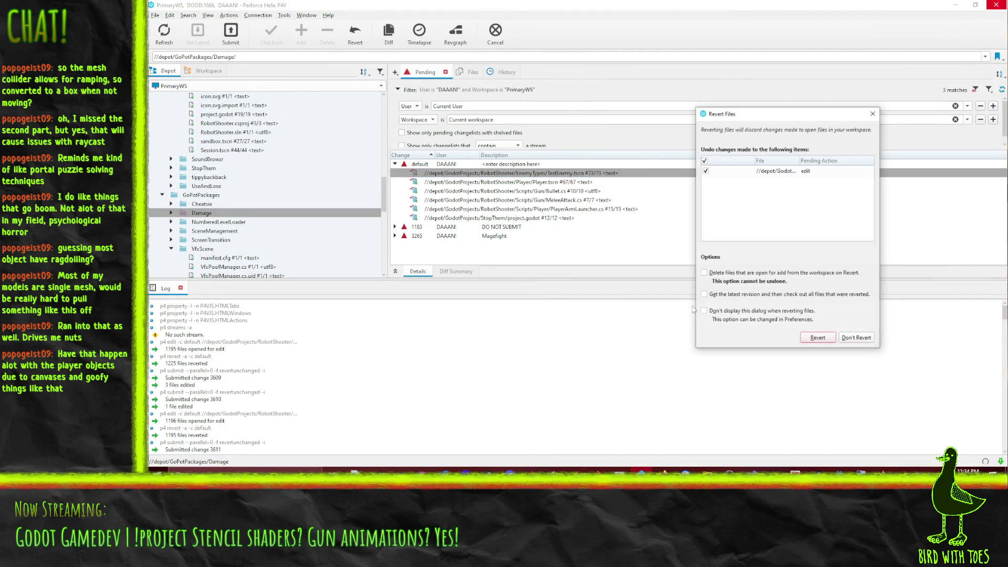
click(819, 341)
- Diff Player.tscn against its last synced revision
click(573, 200)
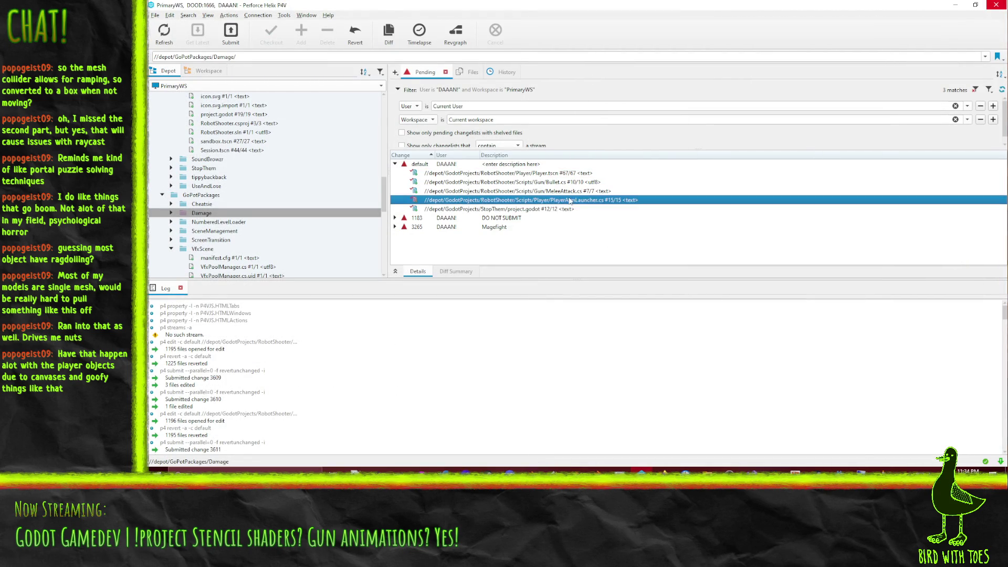
shift+click(554, 177)
right_click(554, 177)
click(572, 179)
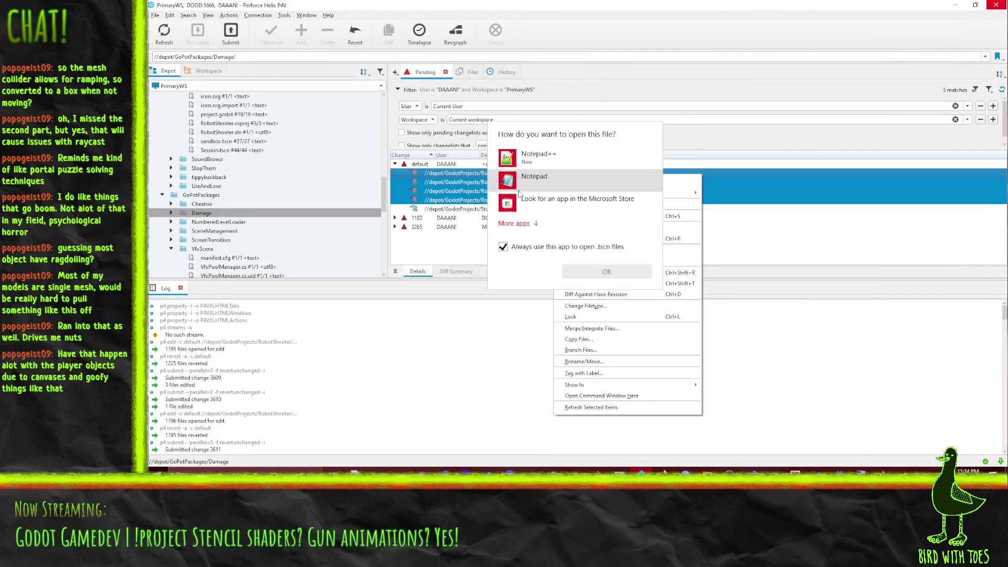
click(606, 272)
click(566, 174)
right_click(565, 173)
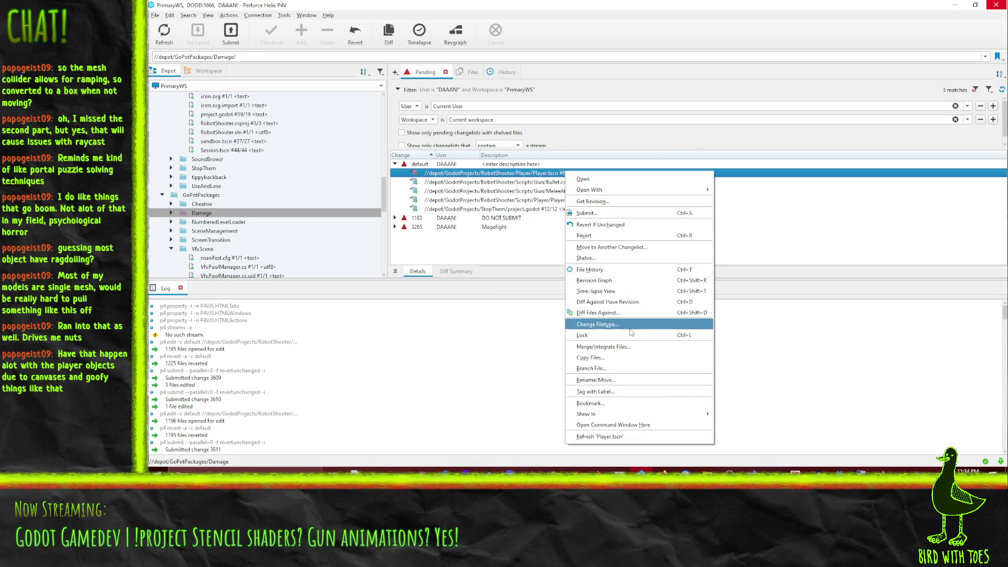
click(634, 303)
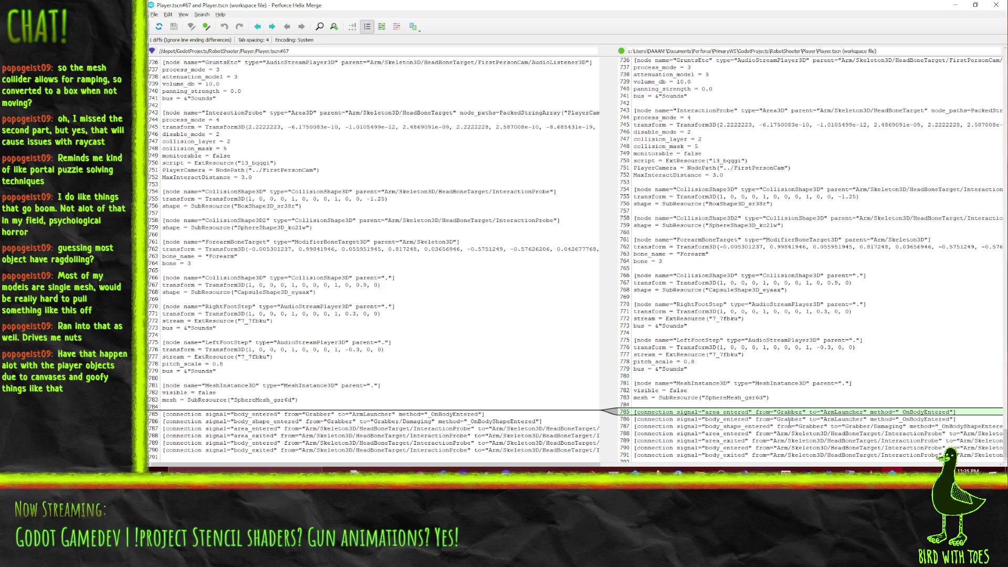
key(alt+F4)
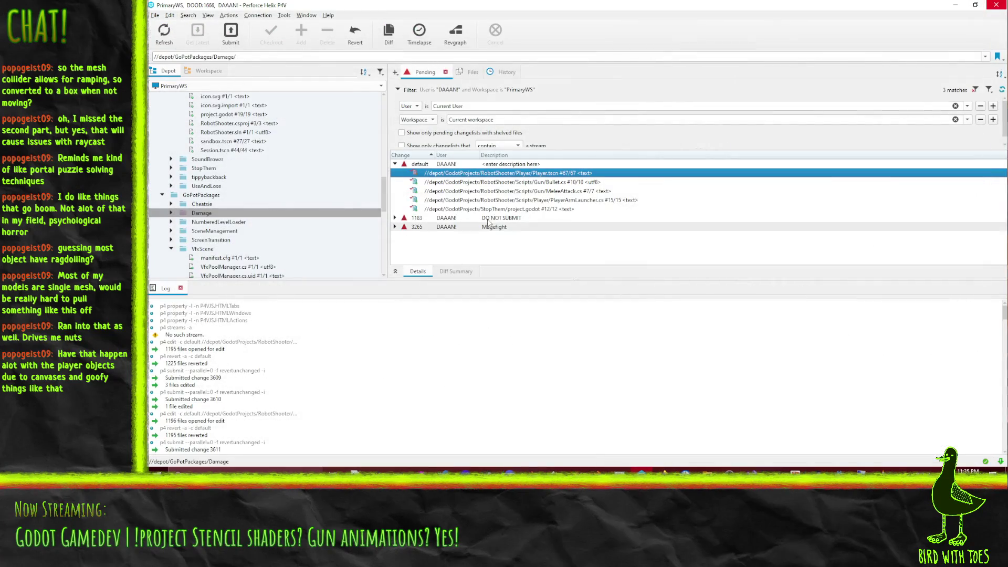
- Start submitting Bullet.cs, MeleeAttack.cs, Player.tscn and PlayerArmLauncher.cs
shift+click(483, 200)
right_click(480, 198)
click(499, 236)
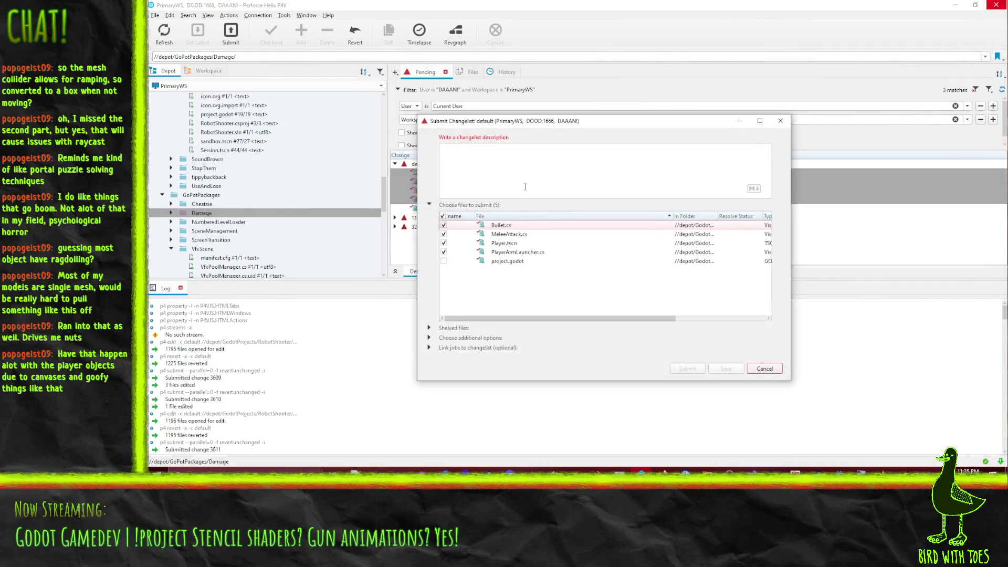
- Submit the changelist with a description about the Damage breaking change and arm retract fix
text(Robot SHo)
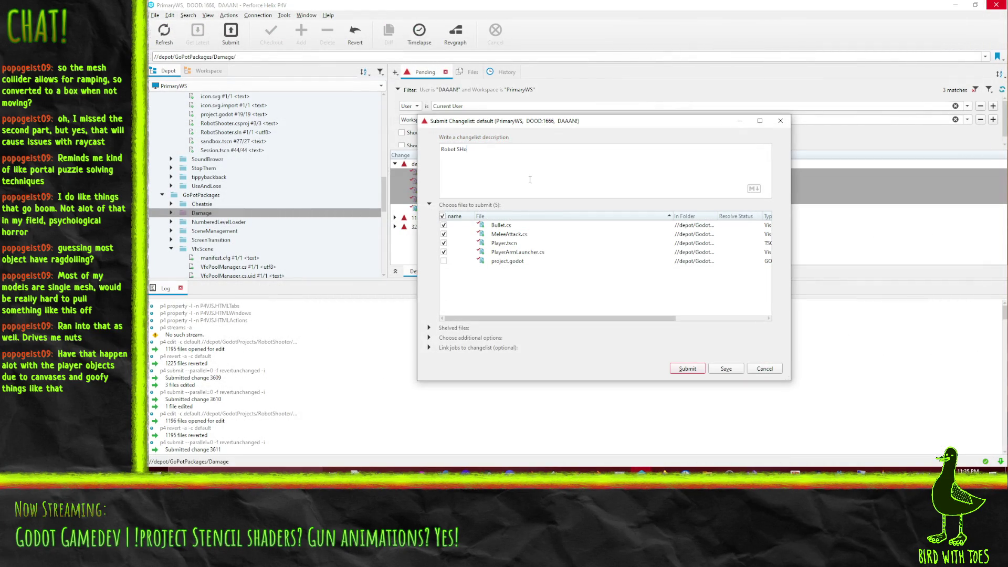
text(oter - Update f)
text(support breaking change to Damage an)
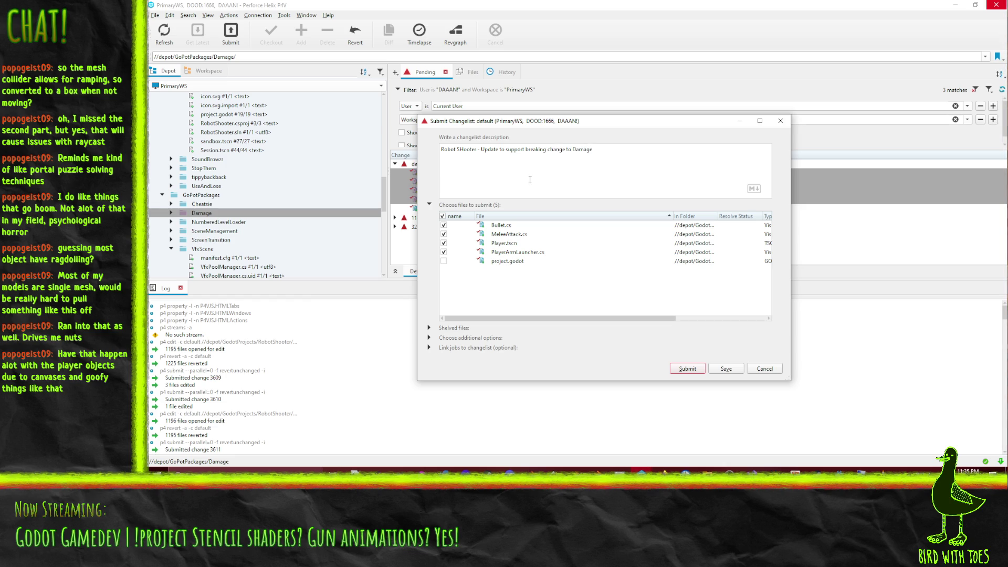
text(d)
text(attempt to fi)
key(BackSpace)
key(BackSpace)
key(BackSpace)
text(kinda crap fix a)
text(t retract not f)
text(iring )
text(on arm when it shou)
text(ld)
click(691, 370)
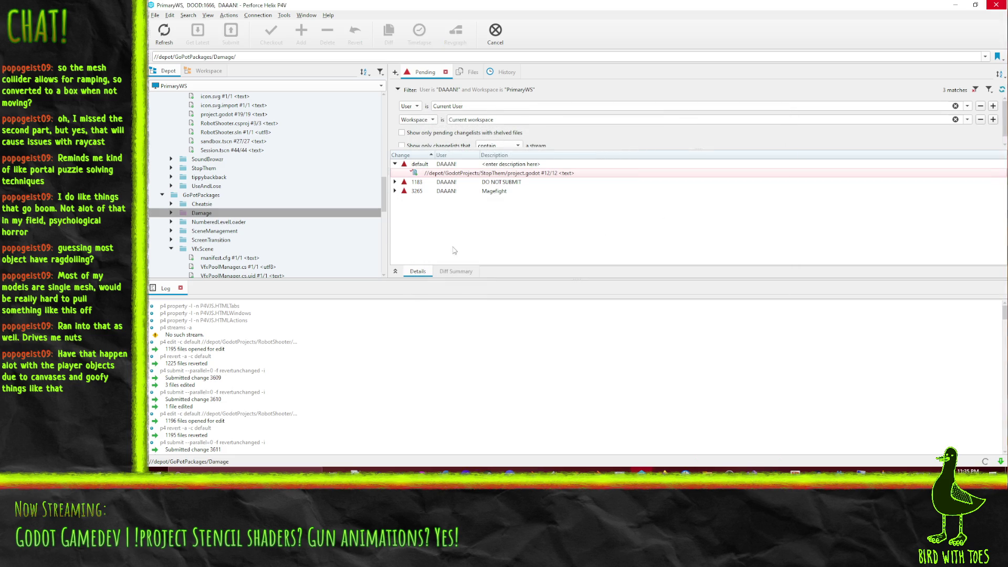
- Select the RobotShooter depot folder, then reload TestEnemy.tscn from disk in Godot
scroll(200, 176, up, 15)
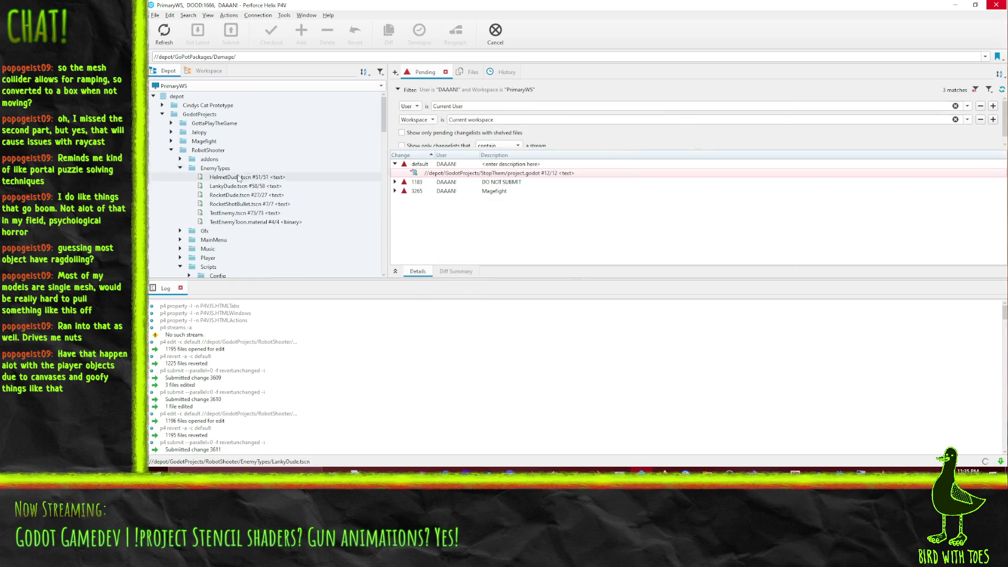
click(208, 151)
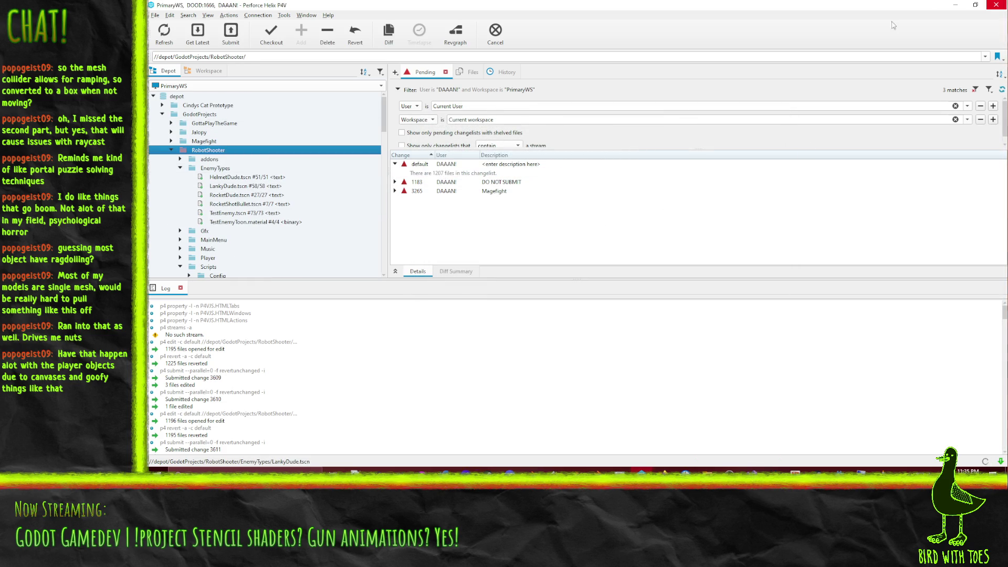
click(954, 5)
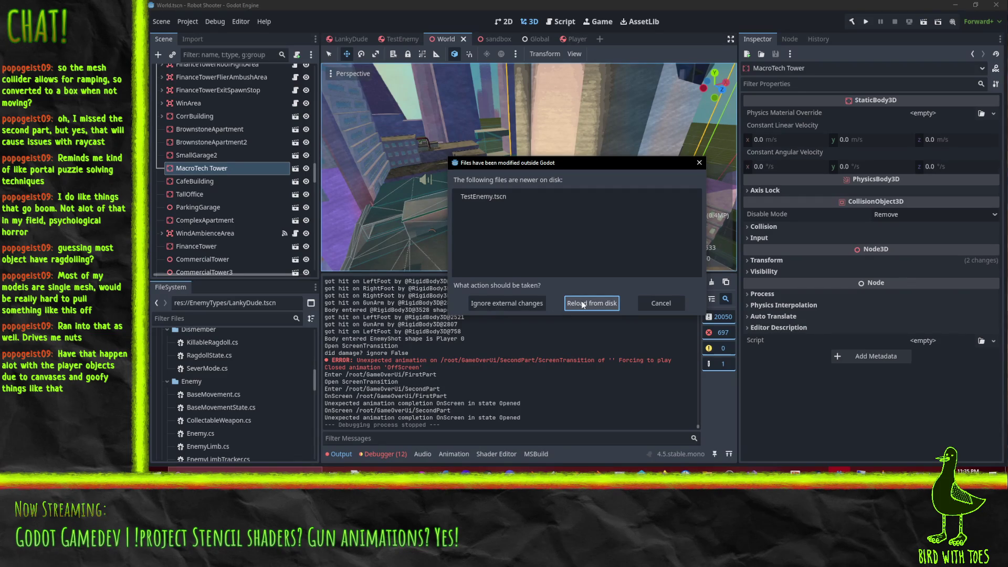
click(581, 303)
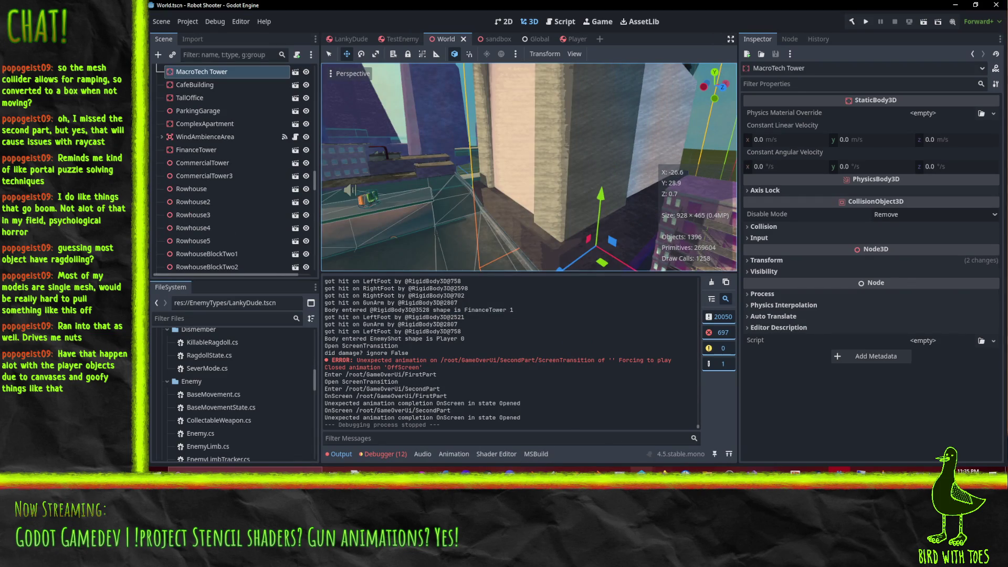
click(620, 470)
click(614, 438)
- Move tickets #692 and #694 to Done and #709 to Ongoing on the Kanban board
mouse_move(550, 201)
mouse_down()
mouse_move(589, 181)
mouse_move(679, 175)
mouse_up()
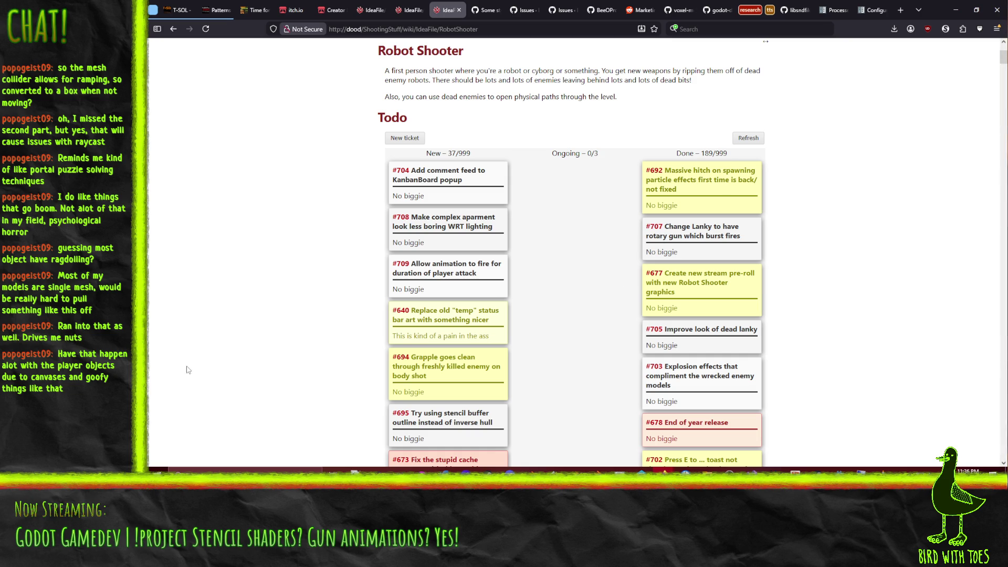
mouse_move(412, 382)
mouse_down()
mouse_move(651, 220)
mouse_move(683, 176)
mouse_up()
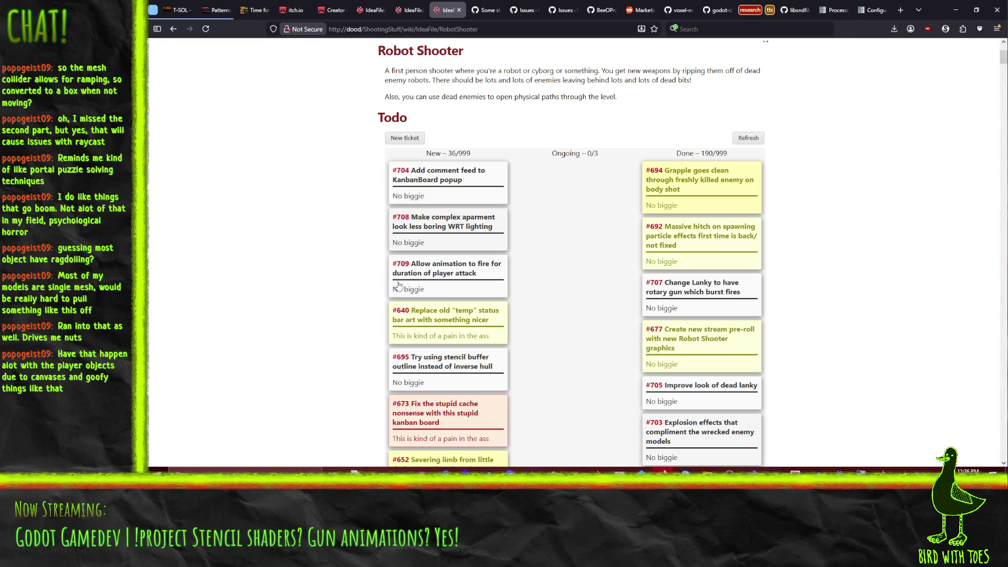
mouse_move(429, 286)
mouse_down()
mouse_move(572, 216)
mouse_move(603, 231)
mouse_up()
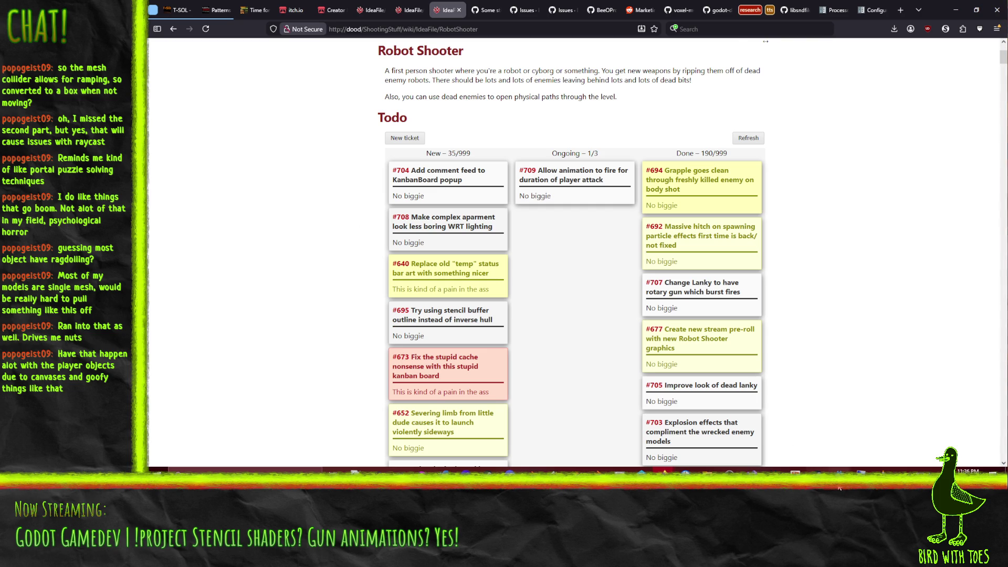
click(839, 471)
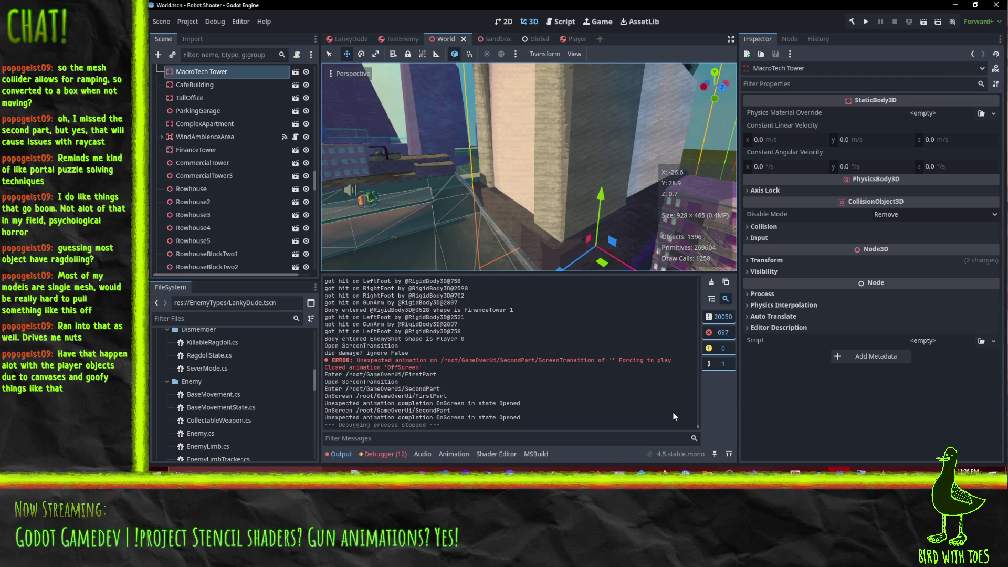
click(767, 471)
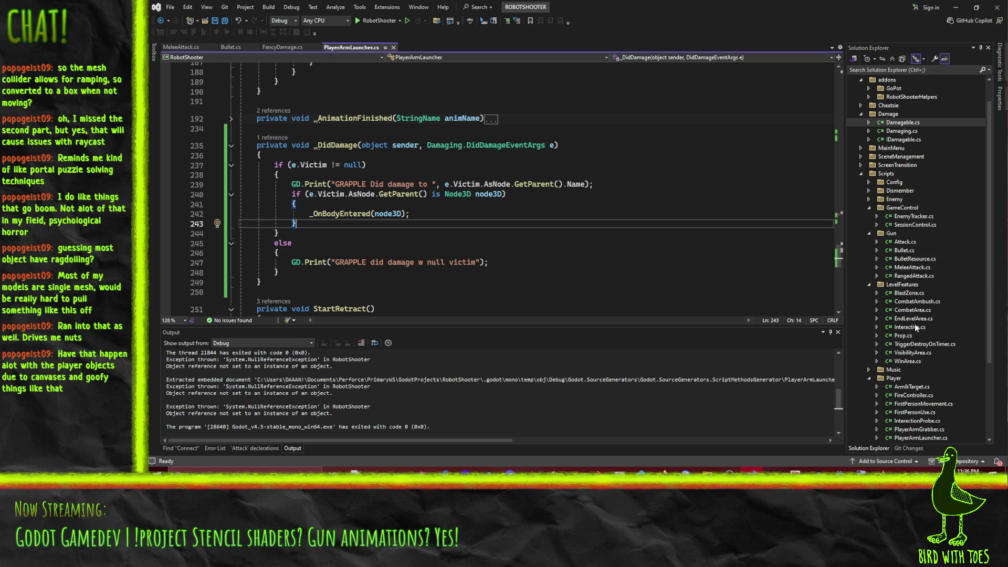
- Open WeaponChanger.cs, then expand the Enemy scripts folder and open CollectableWeapon.cs
scroll(920, 334, down, 2)
scroll(920, 336, down, 2)
double_click(921, 353)
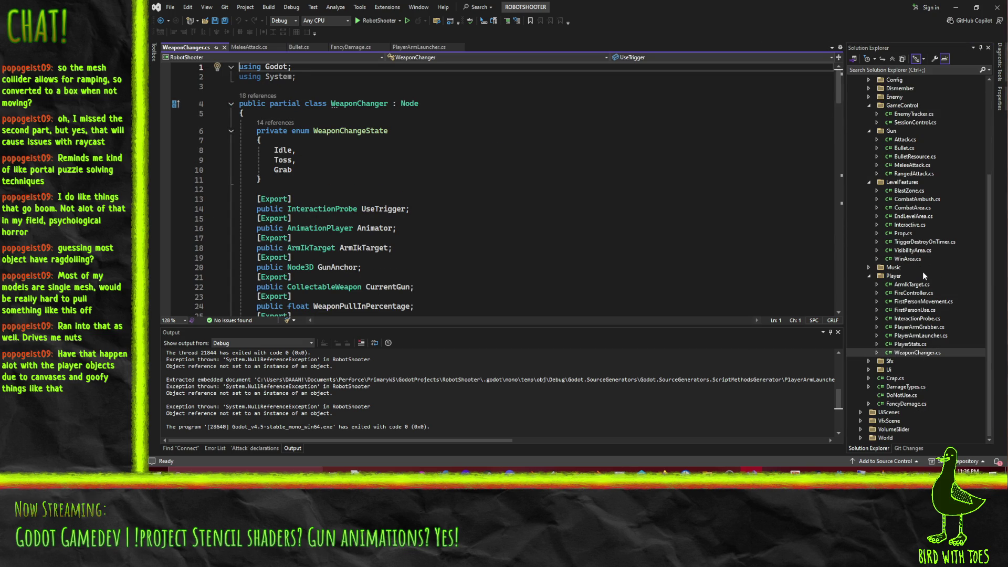
scroll(887, 184, up, 1)
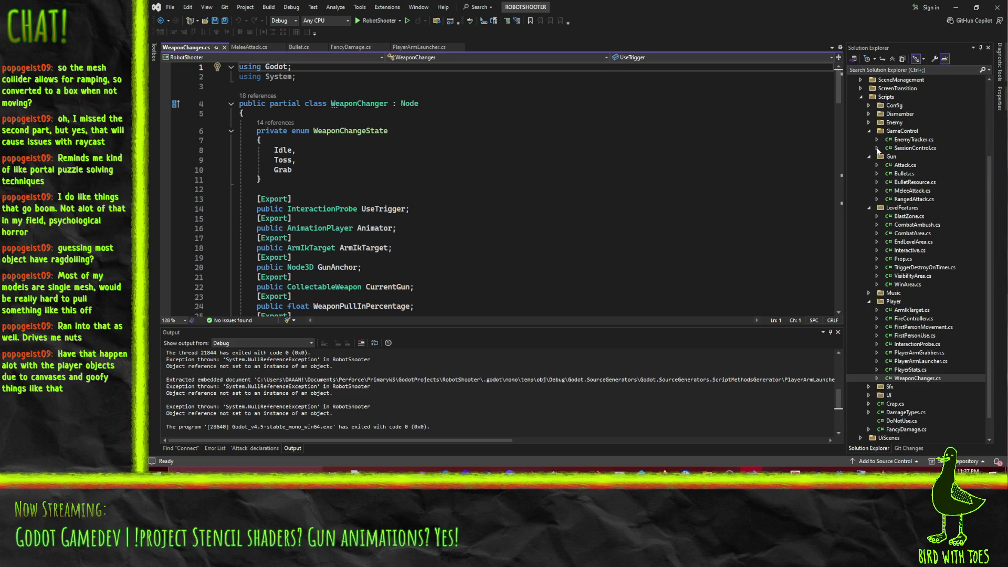
click(869, 123)
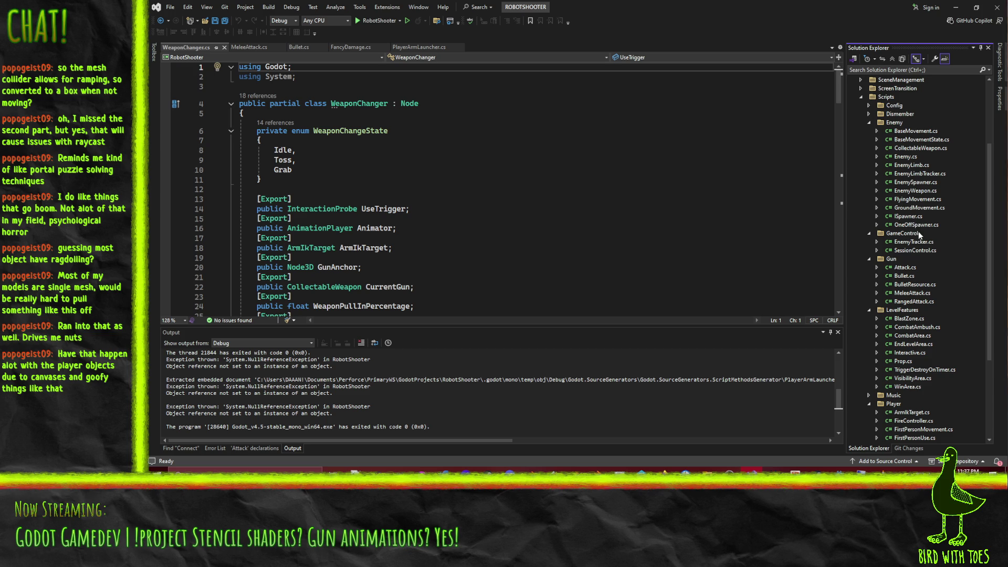
double_click(915, 148)
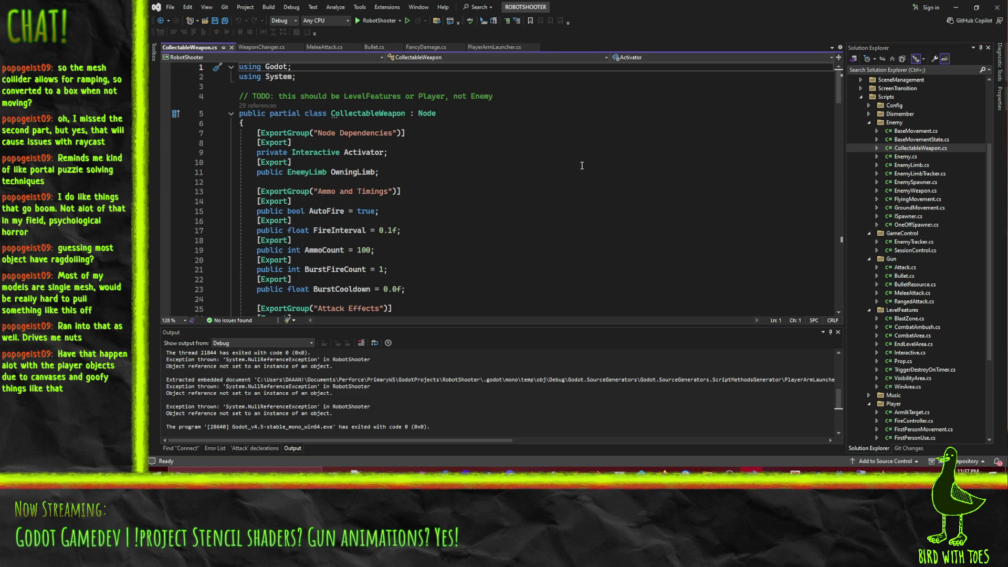
- Scroll through CollectableWeapon.cs's fields and methods, then open a new line below OwningLimb
click(469, 189)
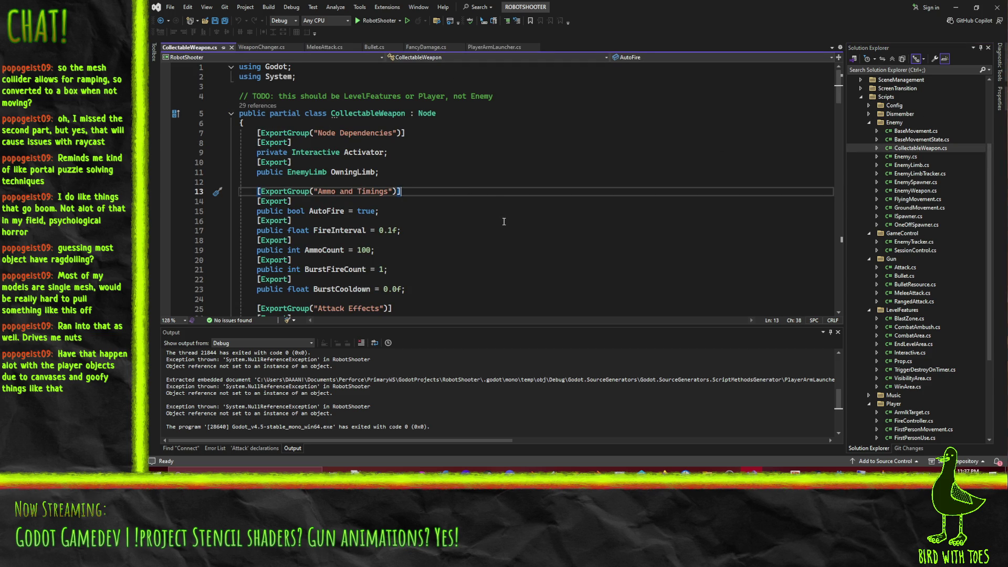
scroll(503, 221, down, 3)
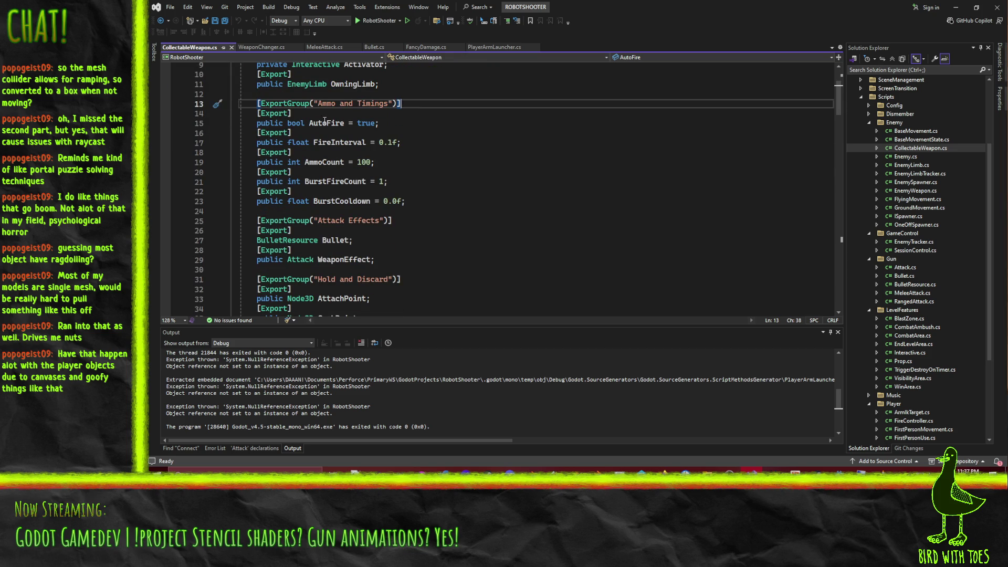
scroll(366, 156, up, 2)
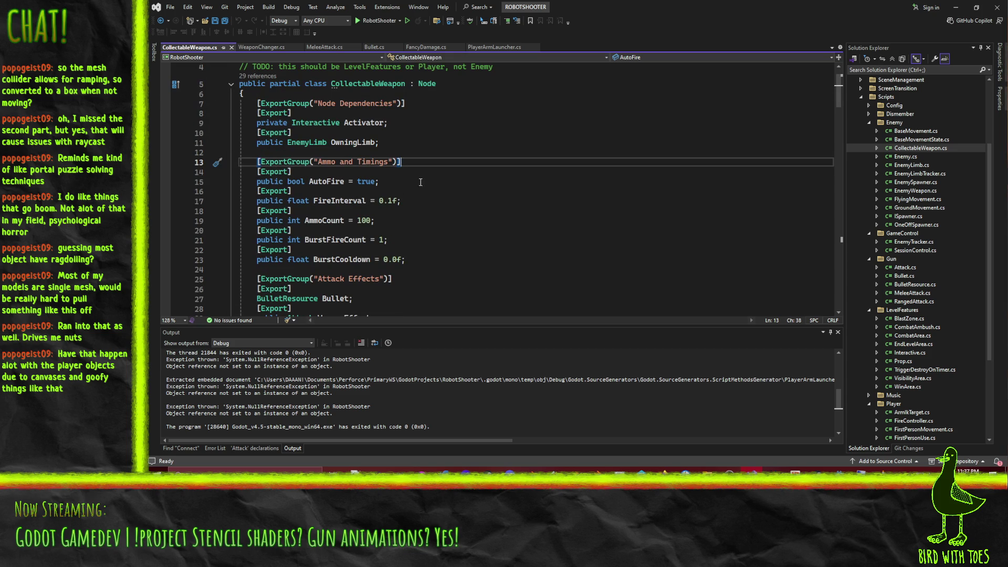
scroll(435, 158, down, 10)
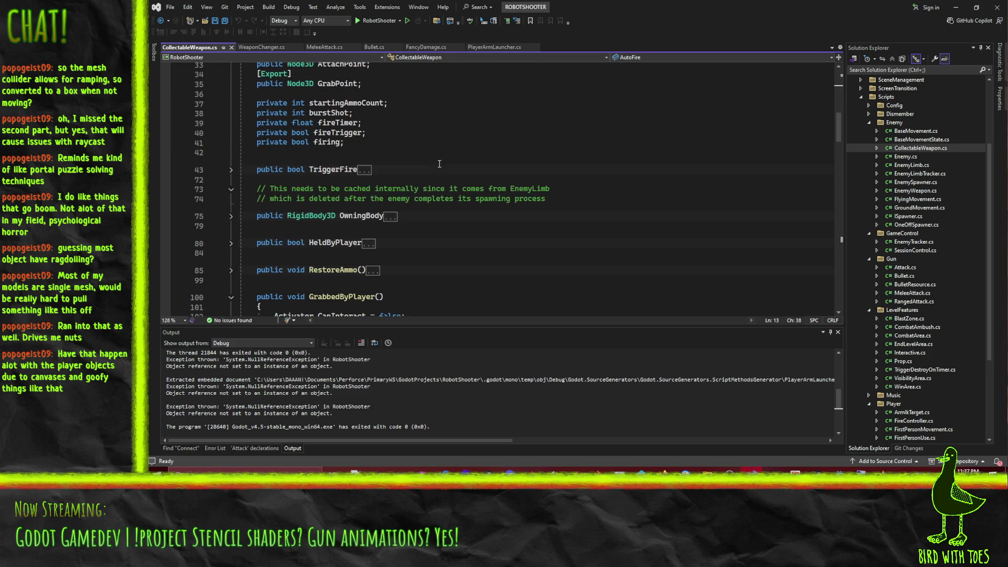
scroll(439, 164, up, 5)
scroll(440, 165, down, 10)
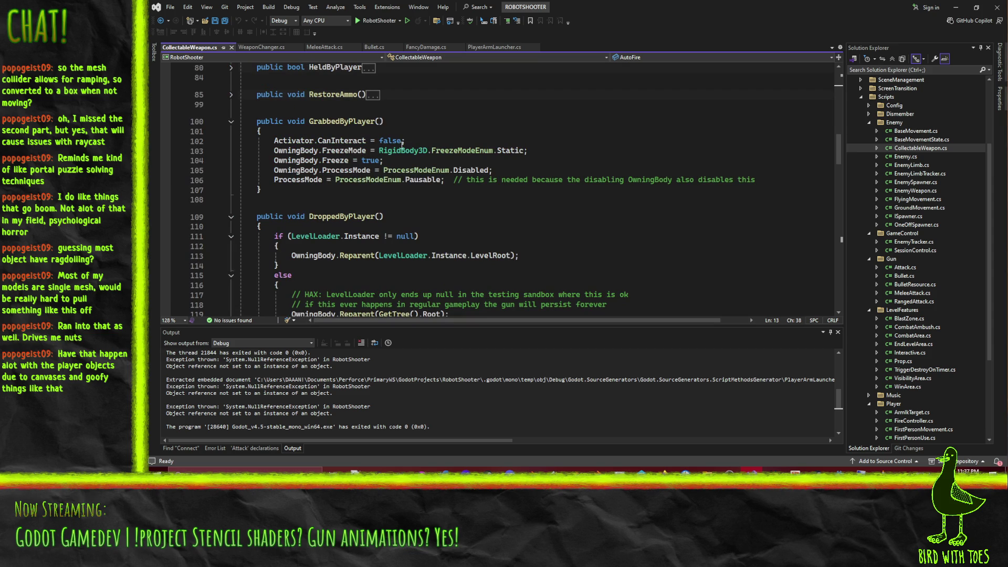
scroll(402, 146, down, 10)
scroll(465, 131, up, 3)
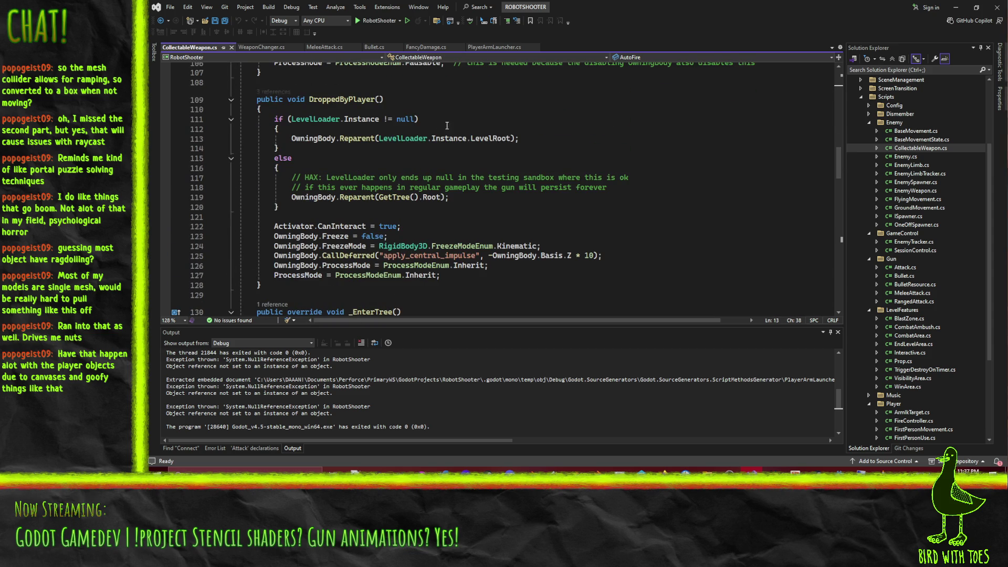
scroll(465, 130, down, 7)
scroll(440, 152, down, 10)
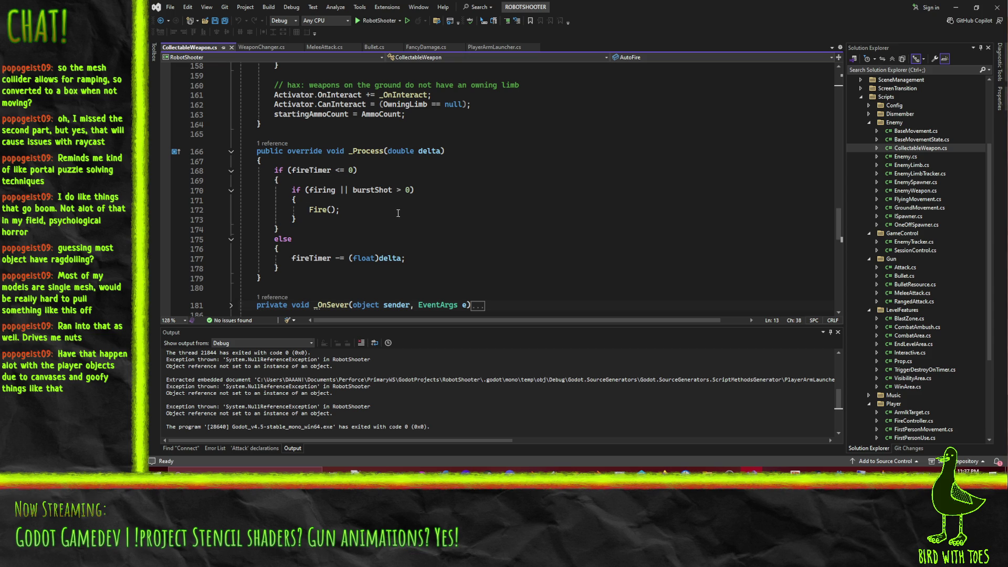
scroll(453, 215, up, 20)
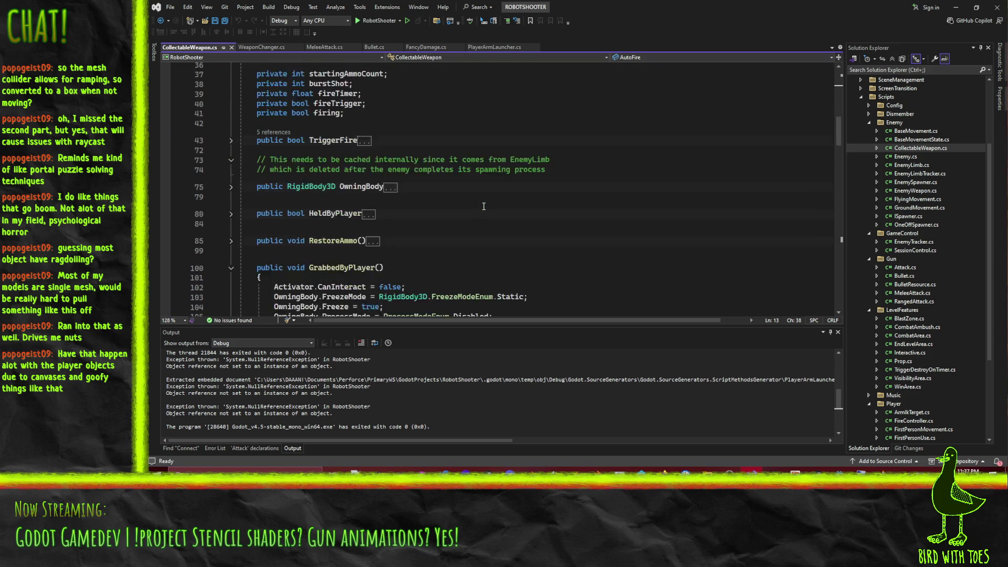
scroll(483, 206, up, 8)
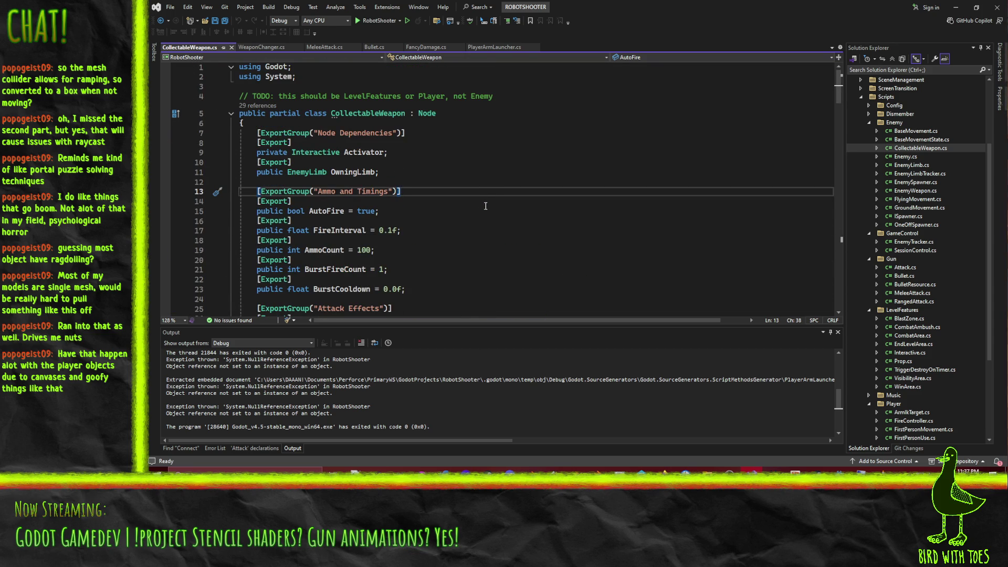
click(398, 172)
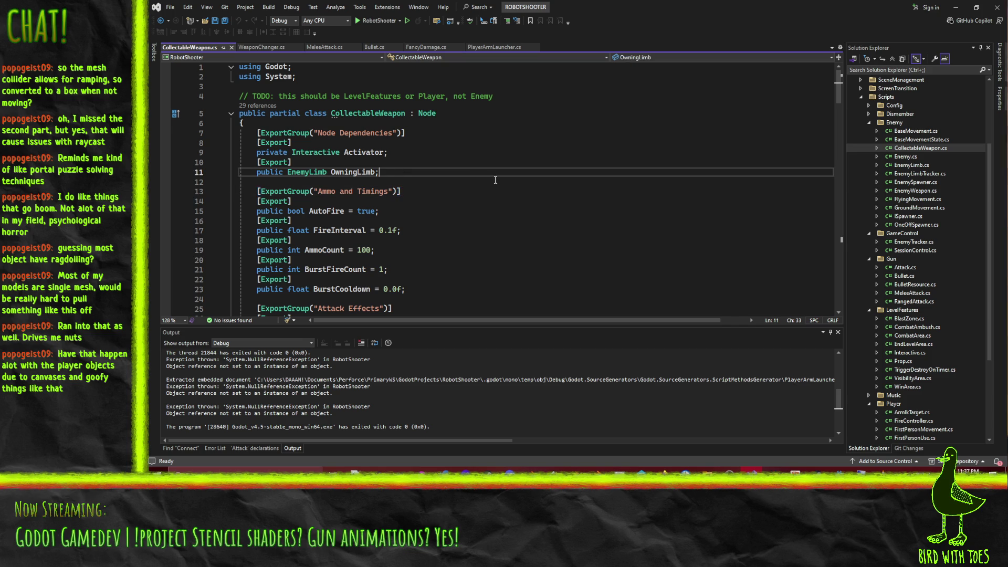
key(Return)
- Add an [Export] 'private AnimationPlayer Animator;' field below OwningLimb
text([Export)
key(End)
key(Return)
text(Ani)
key(BackSpace)
key(BackSpace)
key(BackSpace)
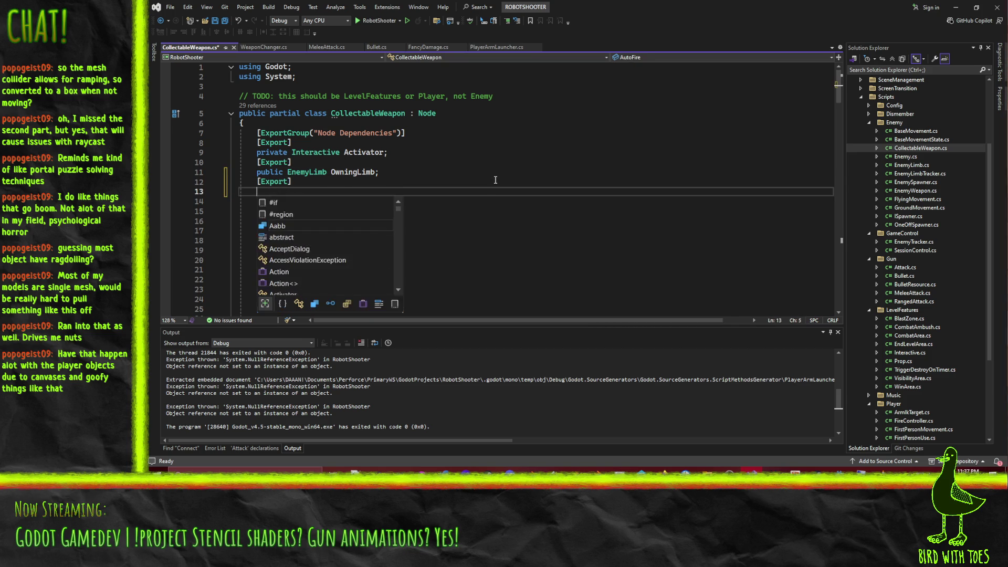
text(private AnimationPlayer An)
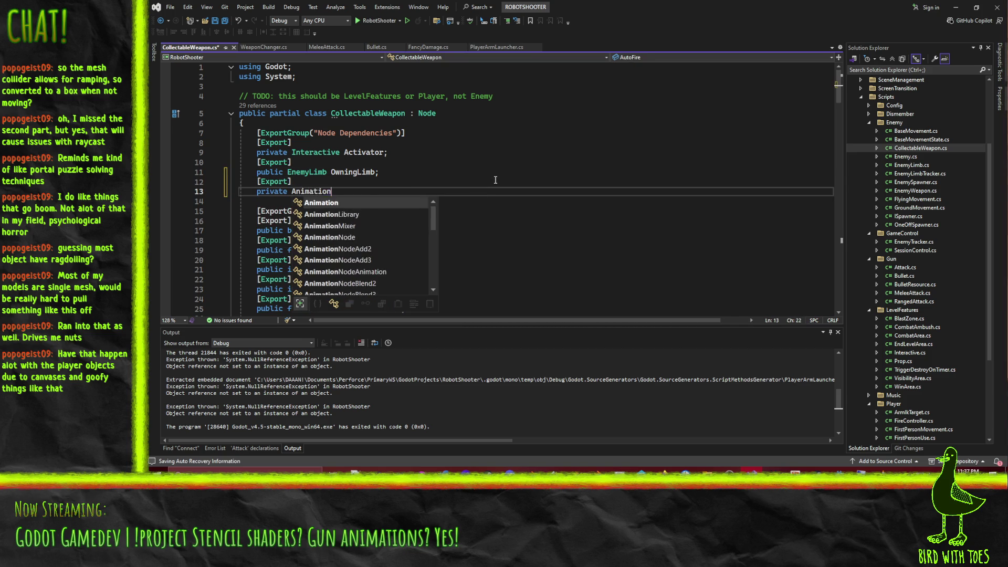
text(imator;)
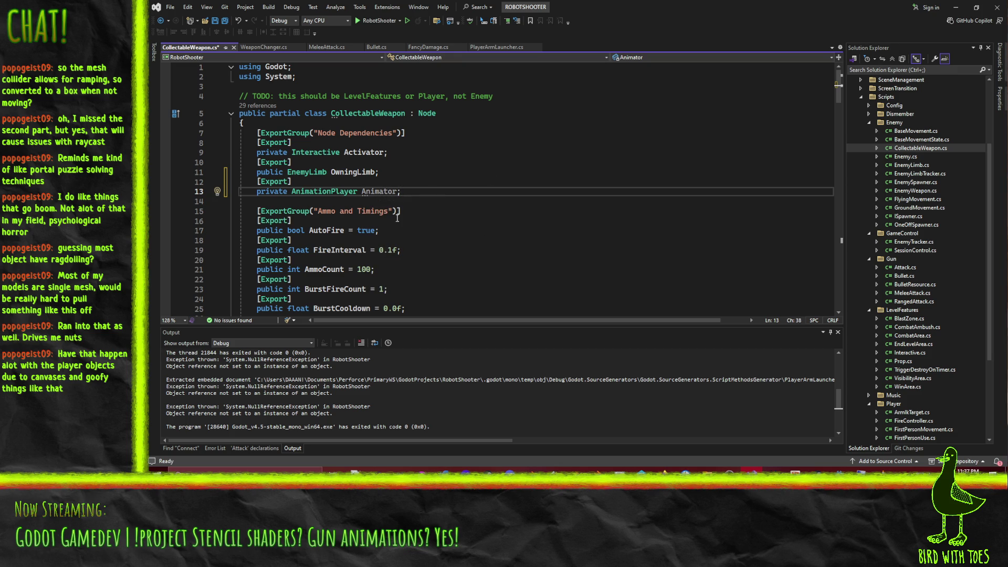
key(Left)
- Scroll down to the Fire() method and place the cursor at its start
scroll(469, 228, down, 10)
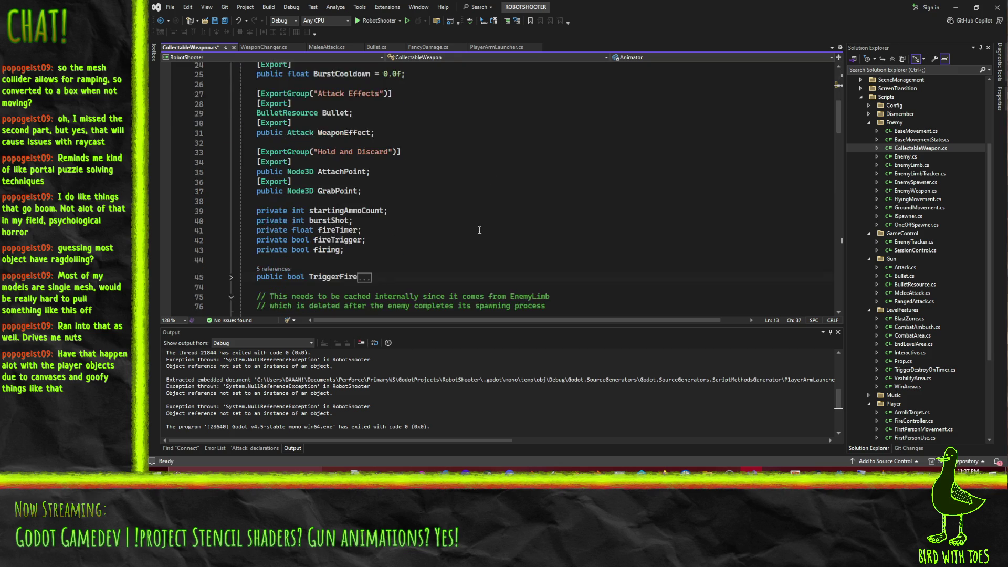
scroll(468, 227, down, 20)
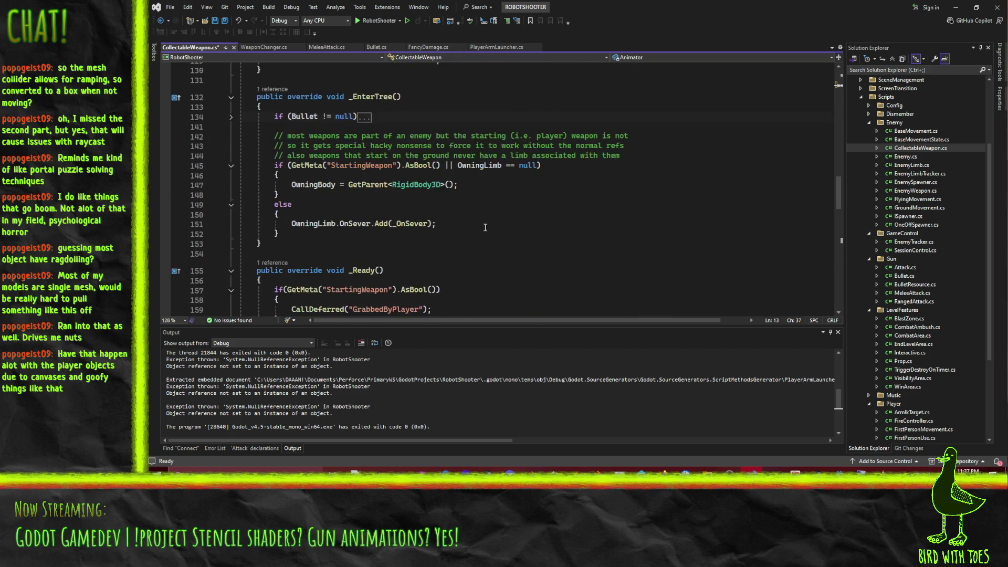
scroll(530, 216, down, 5)
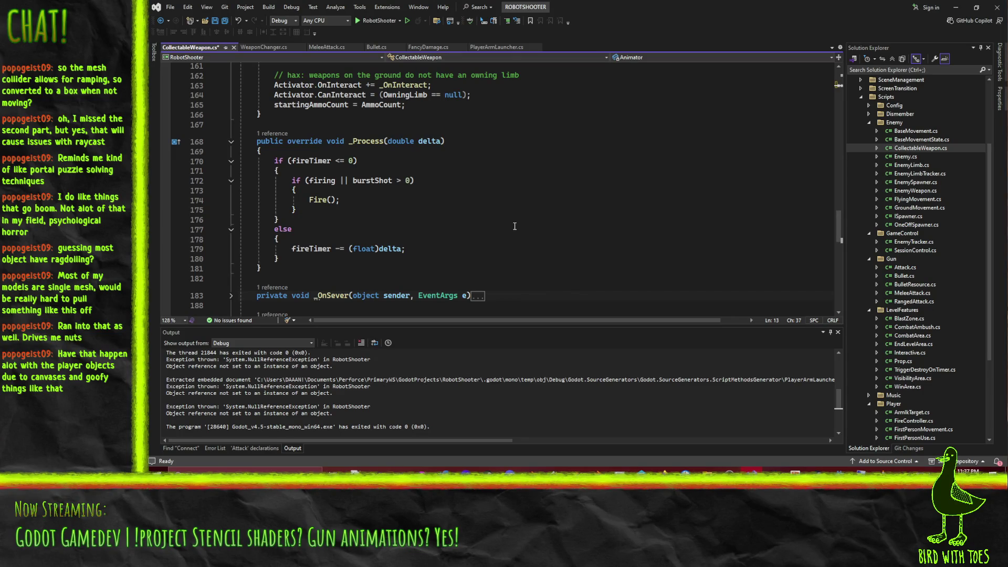
scroll(514, 225, down, 6)
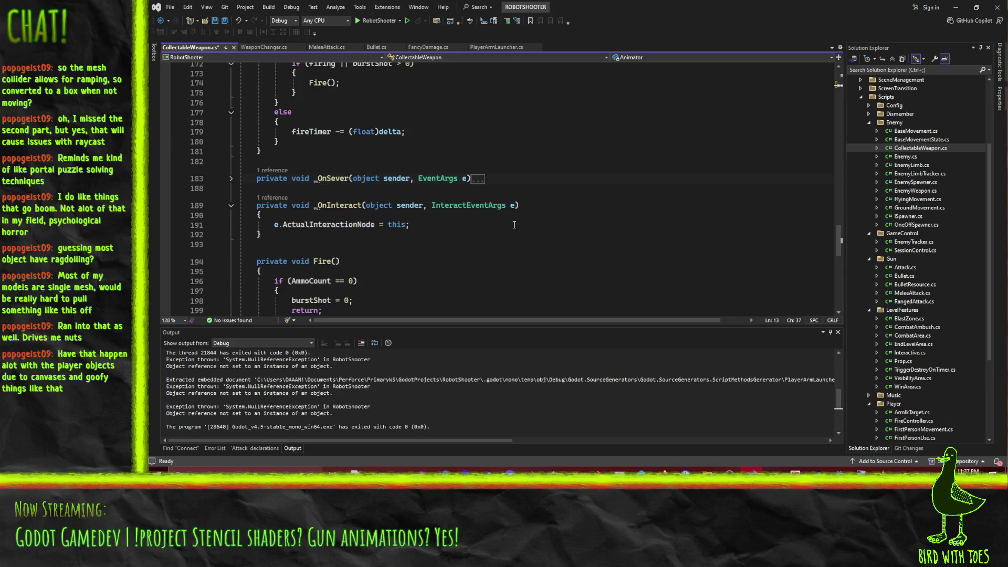
scroll(514, 224, up, 20)
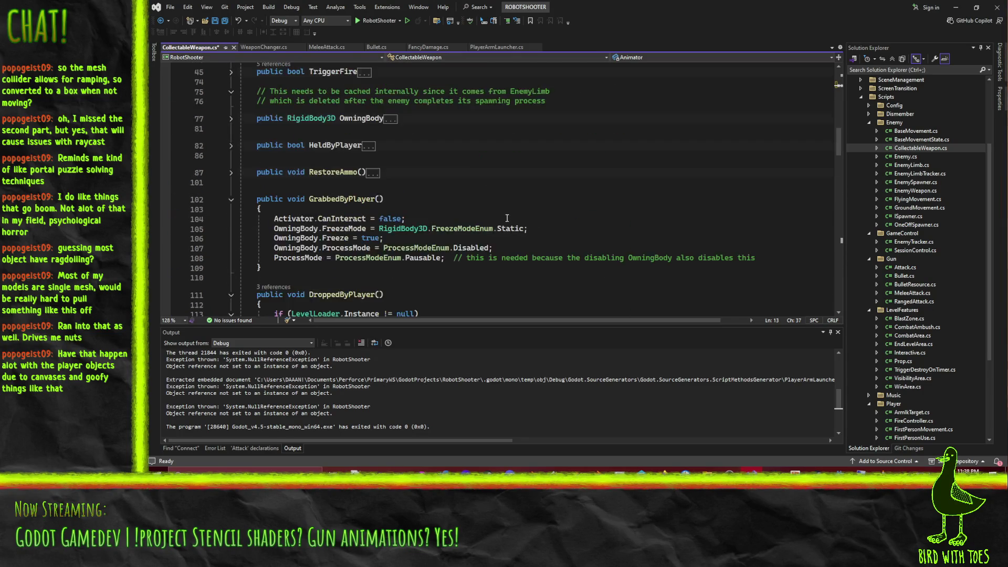
scroll(508, 216, down, 20)
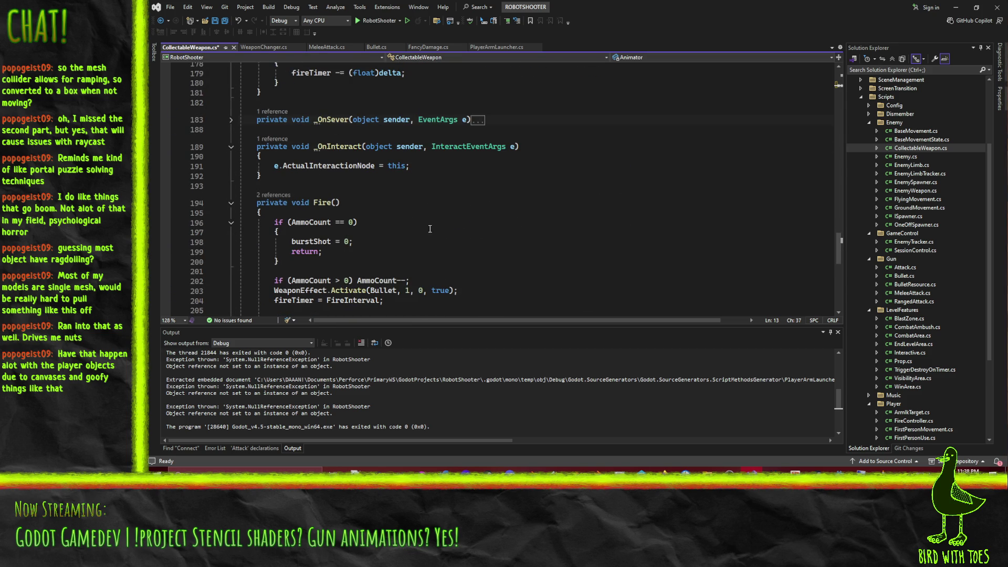
scroll(442, 225, down, 4)
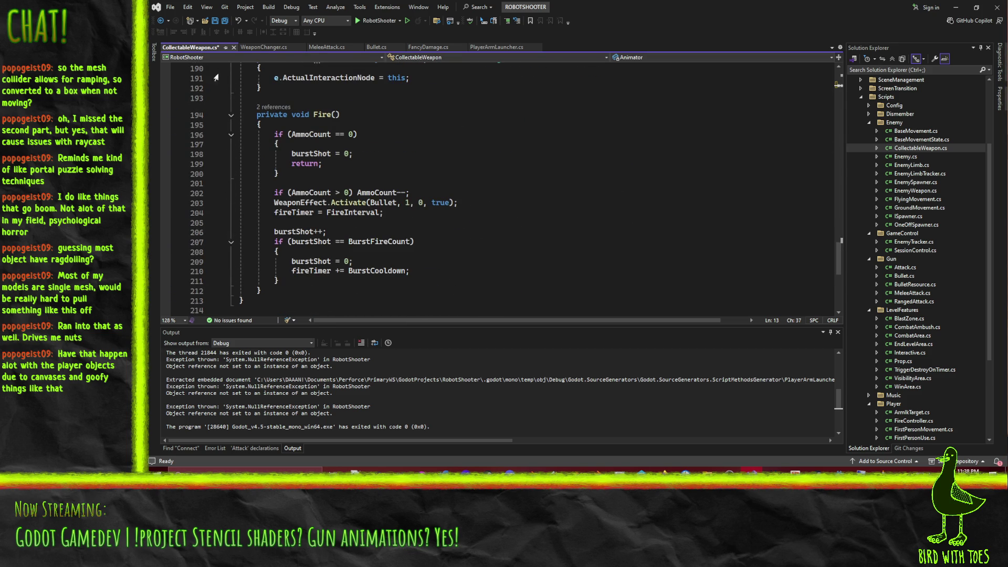
scroll(437, 189, up, 1)
click(315, 153)
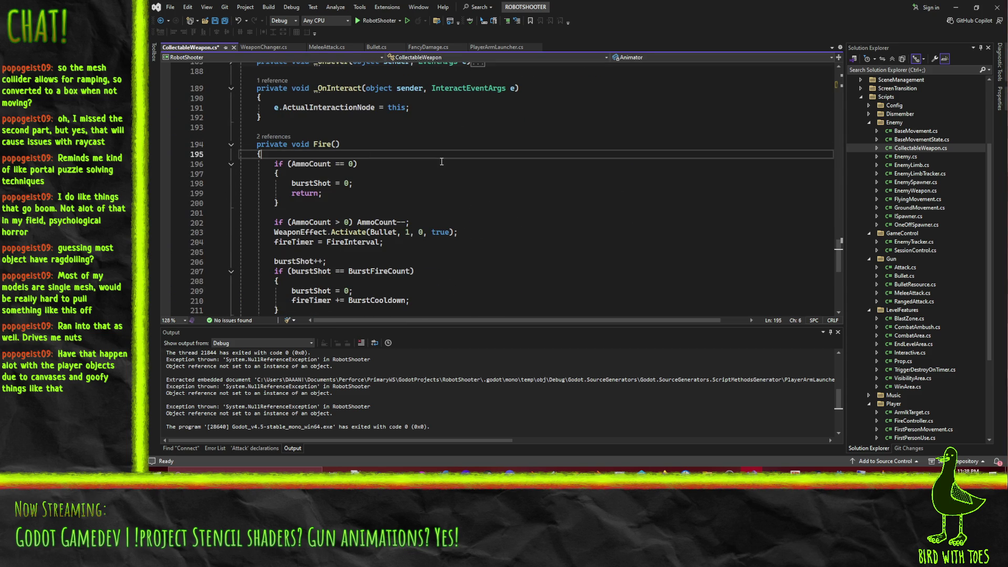
- At the top of Fire(), play "Firing" with 0.1 blend unless Animator already plays it
key(Return)
text(if()
text(Animator != nul)
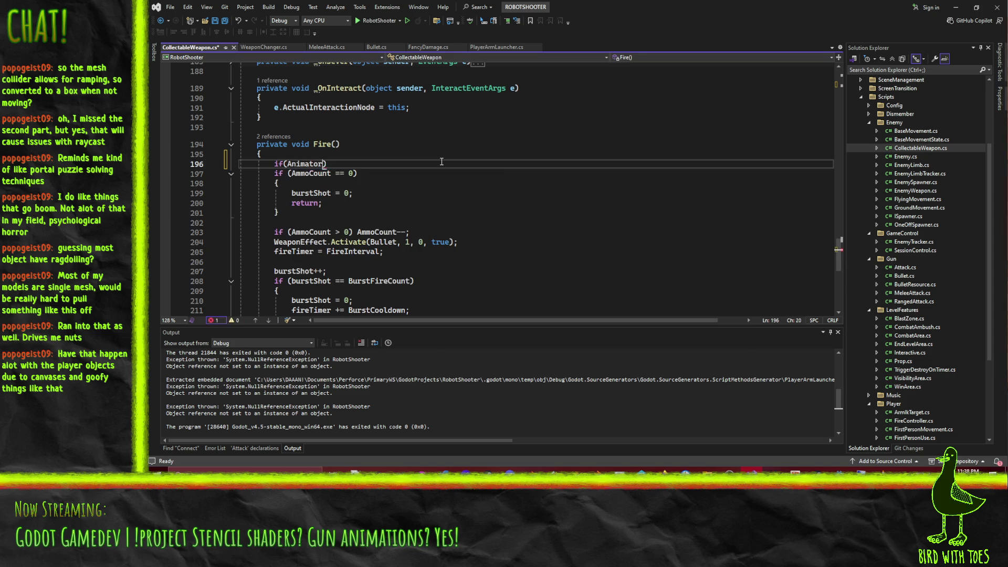
text(l && Animator.)
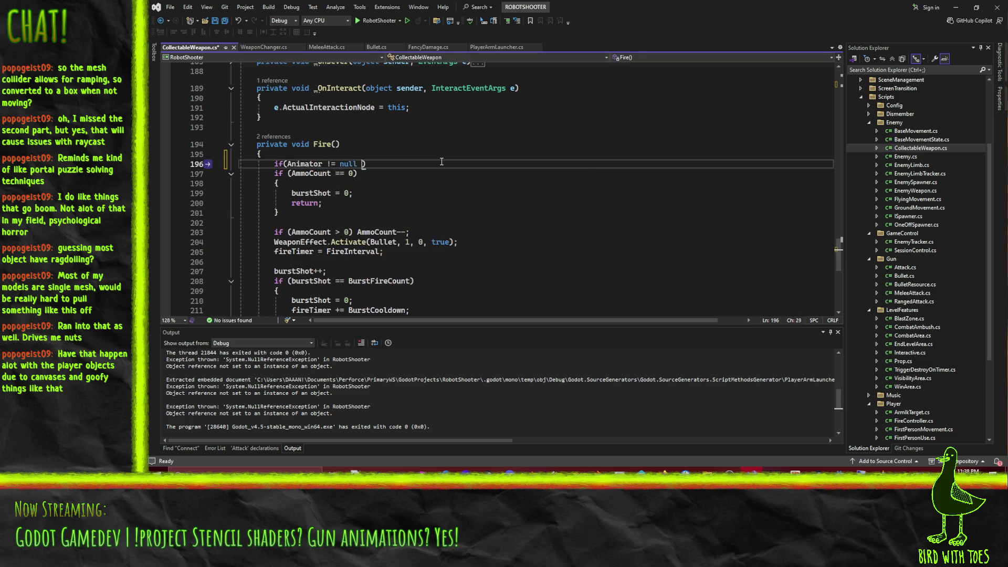
text(CurrentAnimation != ")
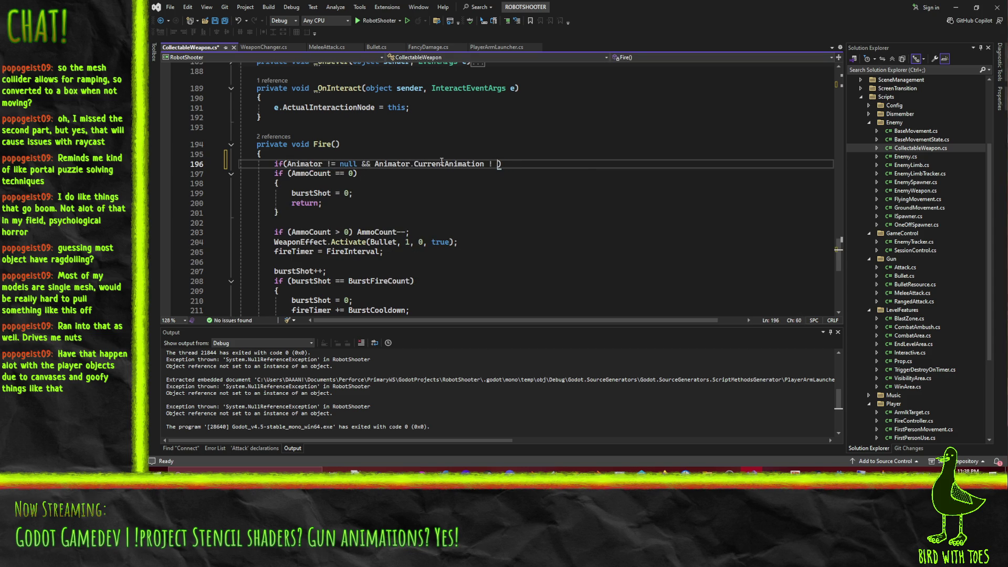
text(Firing)
key(Return)
text({)
key(Return)
text(AnimationPlayer.)
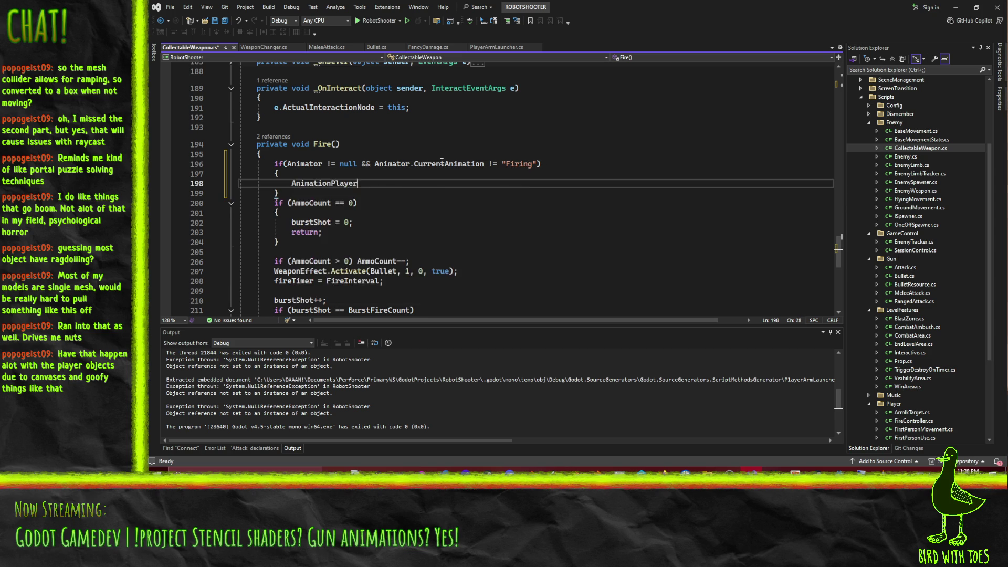
key(BackSpace)
key(ctrl+shift+Left)
text(Animator.)
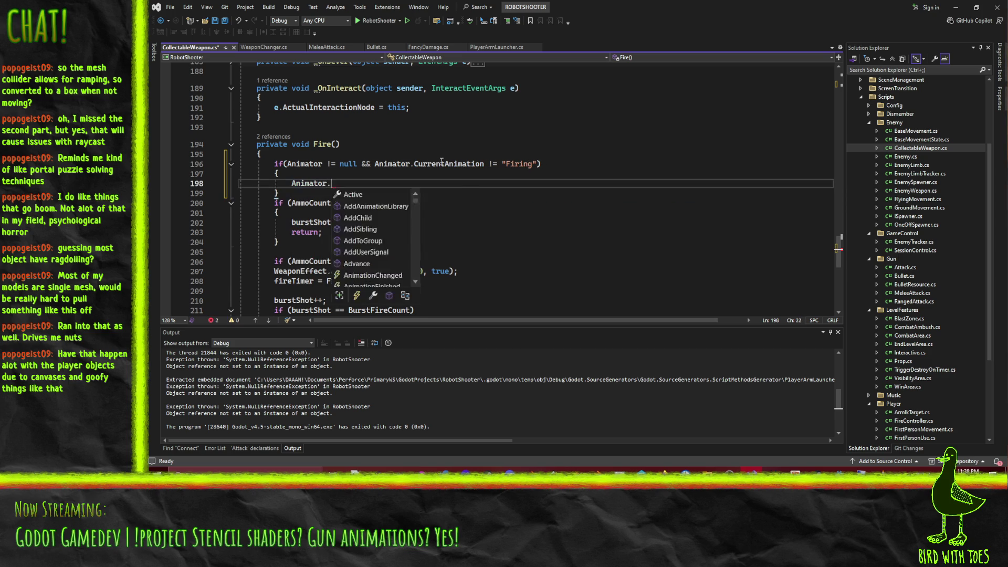
text(pl()
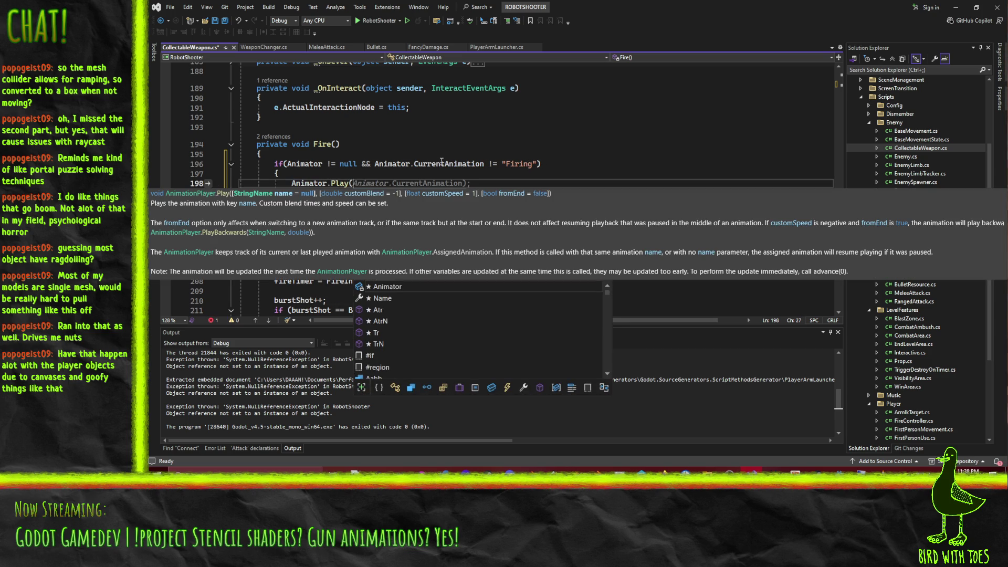
text("Firing)
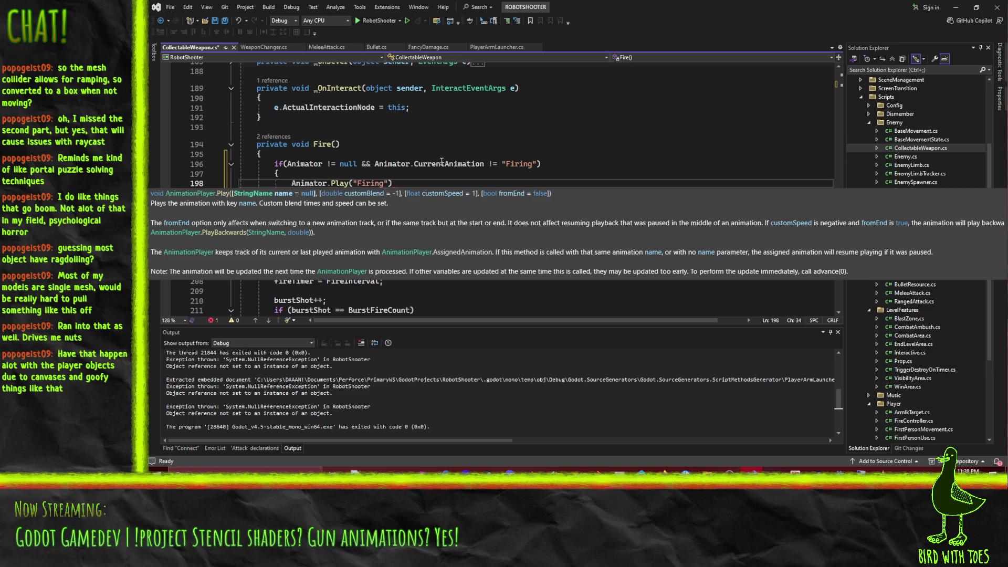
text(, )
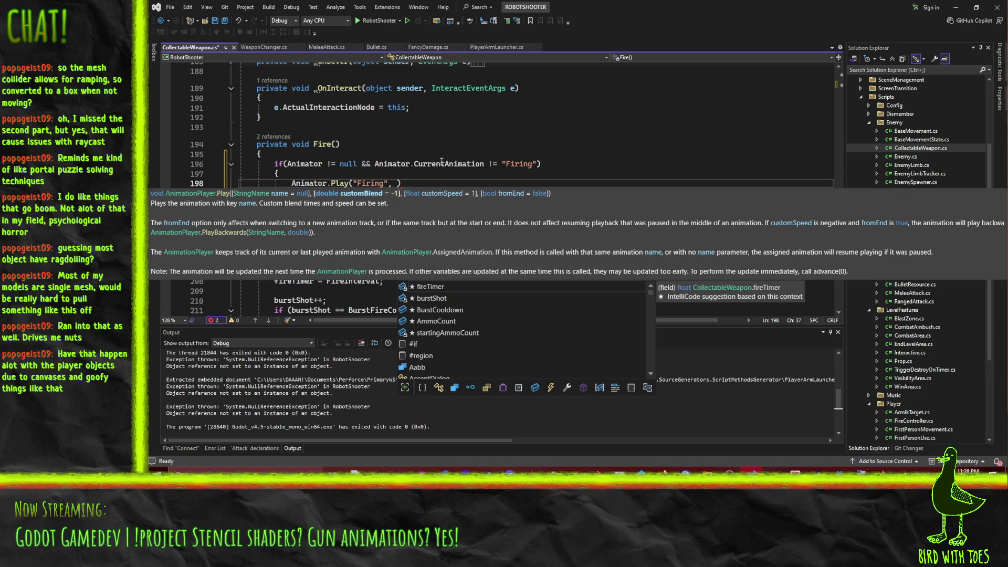
text(0.)
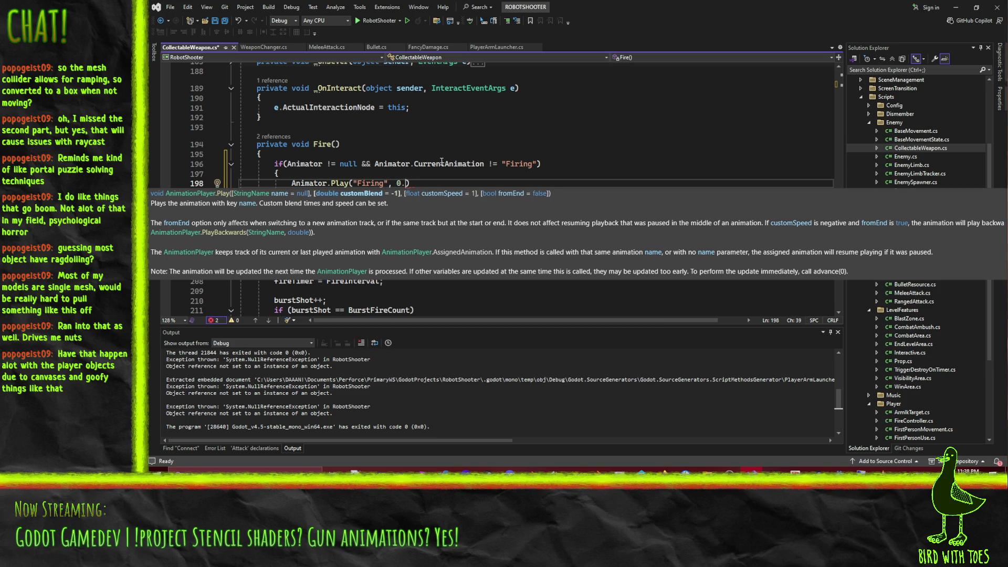
text(1);)
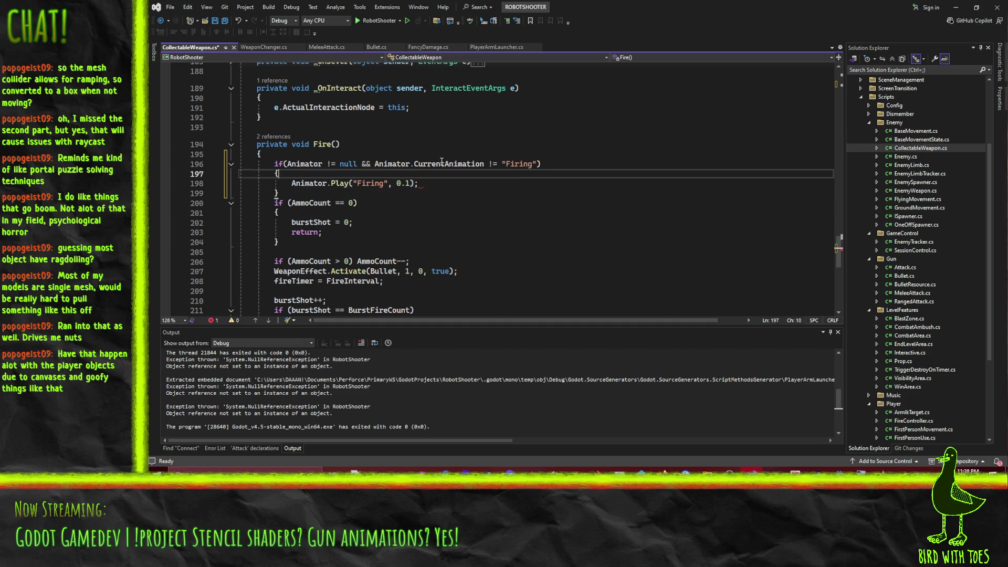
- Add a blank line after the new if block and select the whole block
key(Down)
key(Return)
key(Up)
key(Up)
key(Up)
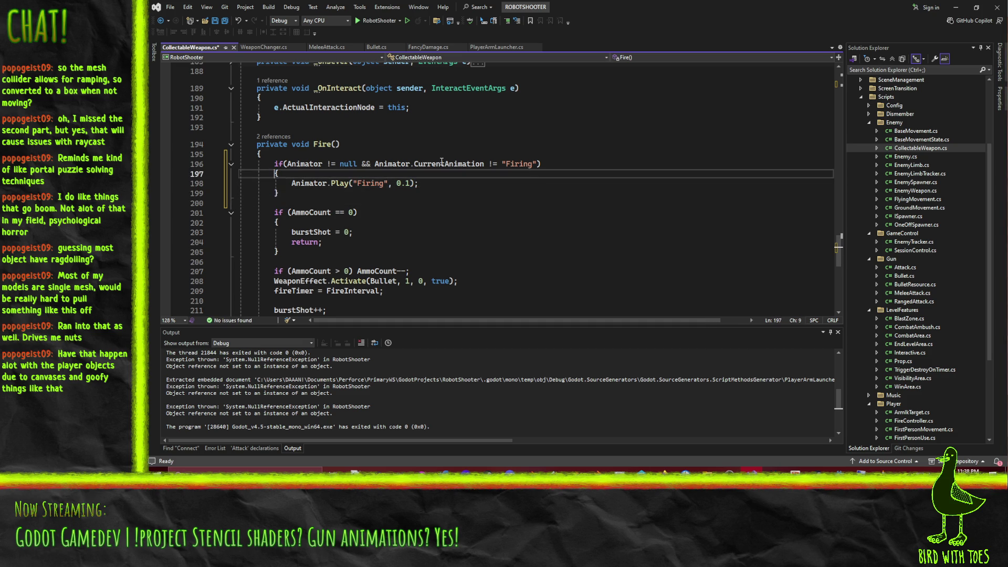
key(Up)
key(shift+Down)
key(shift+Down)
key(shift+Down)
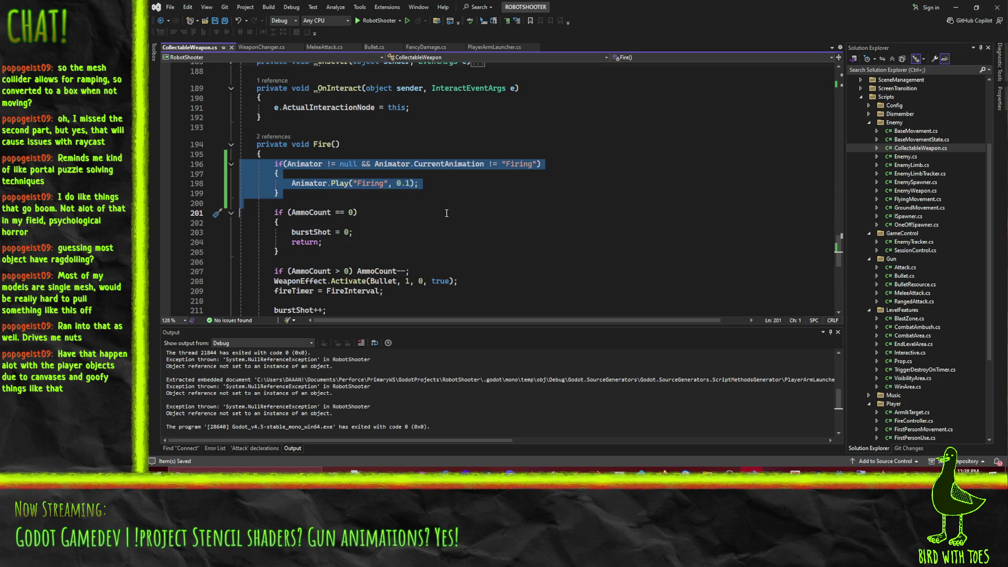
- Copy the firing-animation if block and save the script
key(End)
key(ctrl+s)
scroll(448, 214, down, 5)
scroll(516, 226, up, 11)
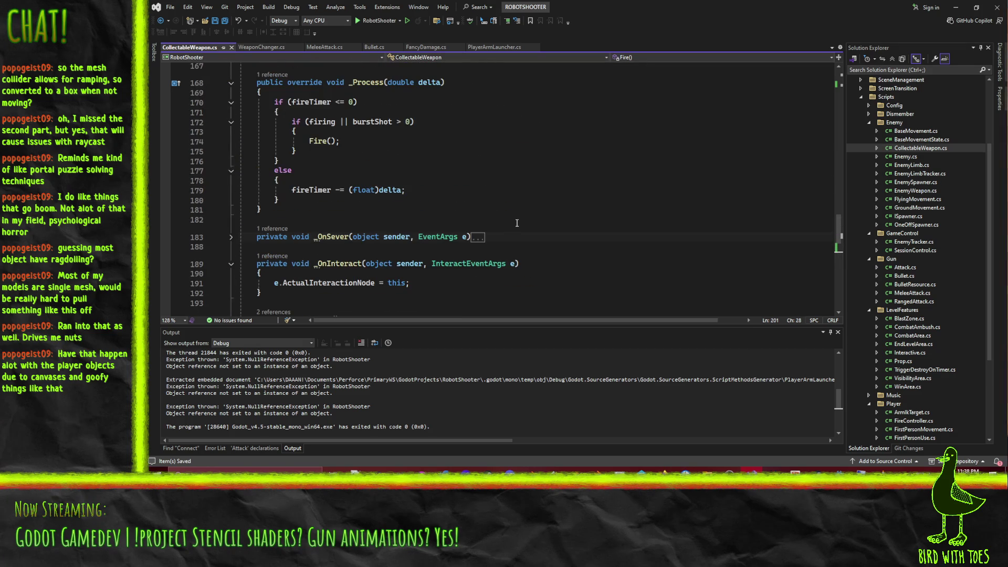
scroll(517, 215, up, 2)
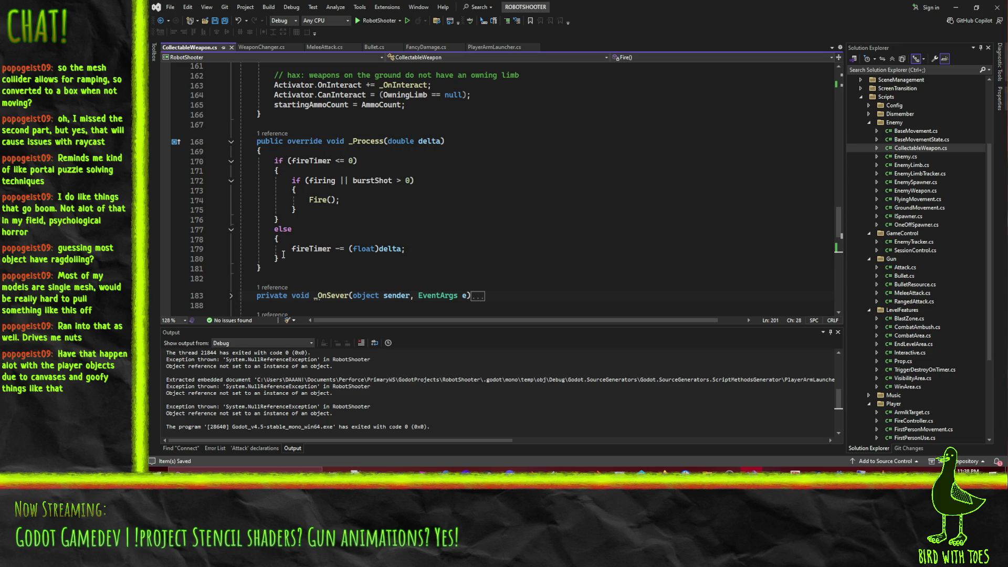
- Below the else block in _Process, add if(!firing && burstShot <= 0) with the copied animation check
click(411, 251)
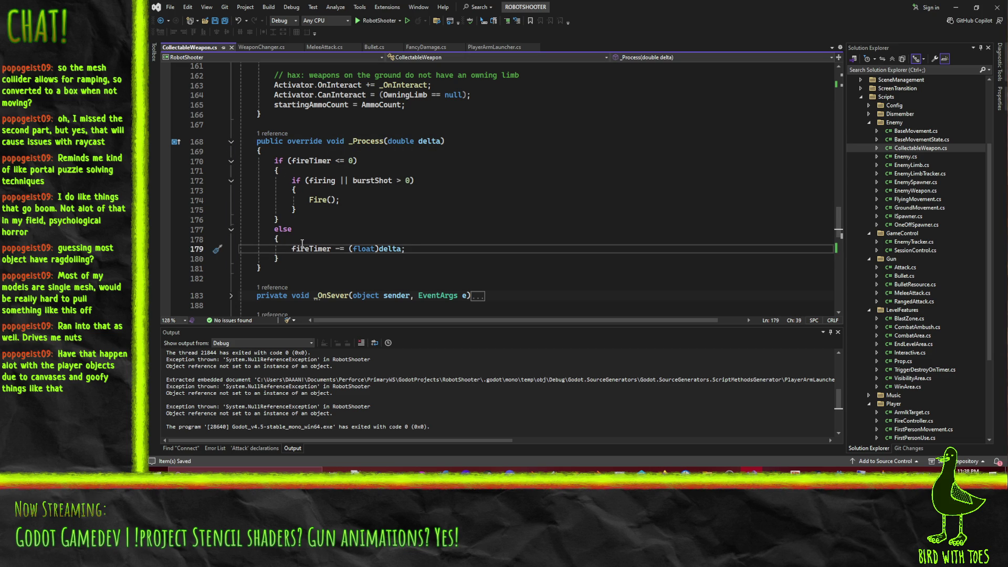
click(290, 258)
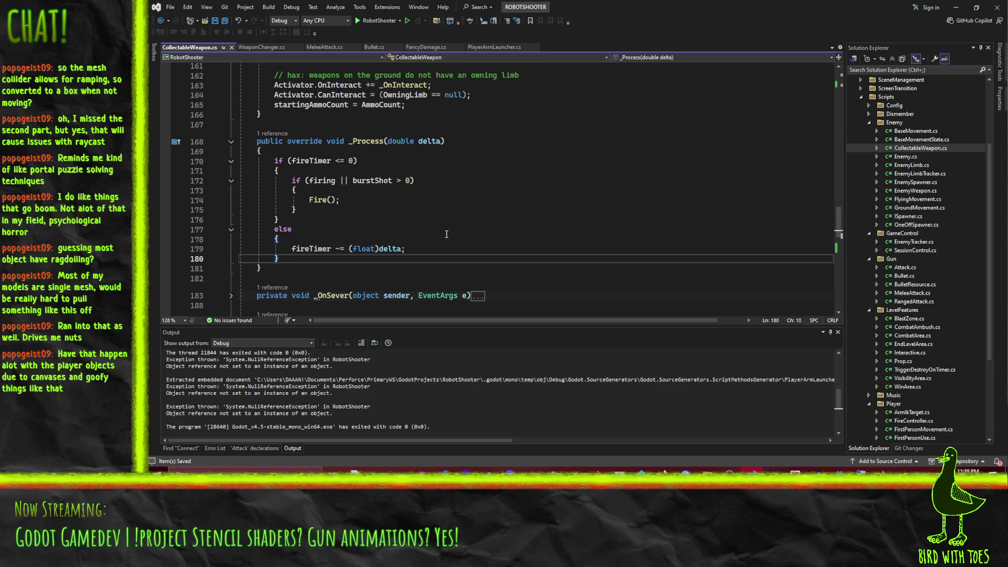
key(Return)
key(Return)
text(if)
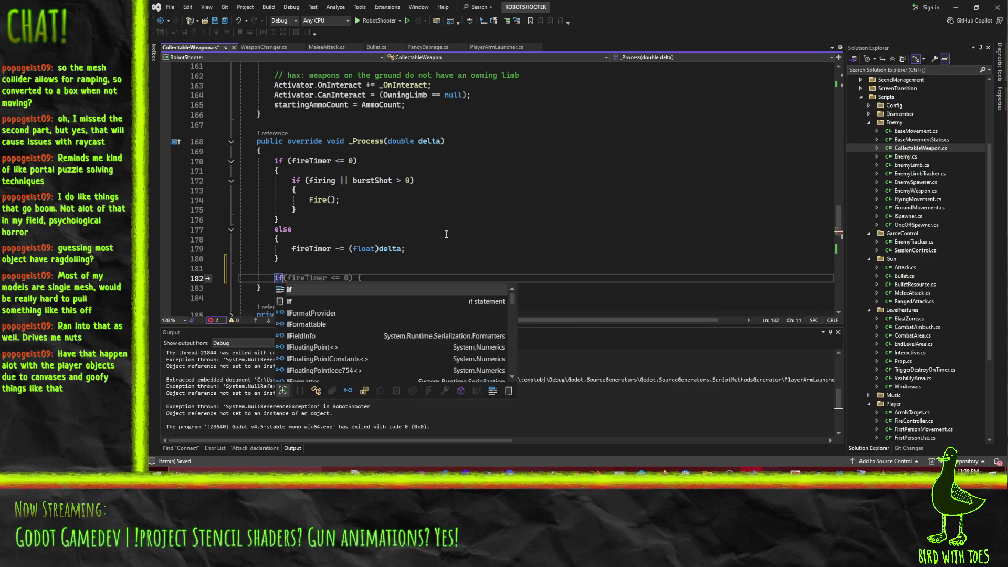
text((!firing &)
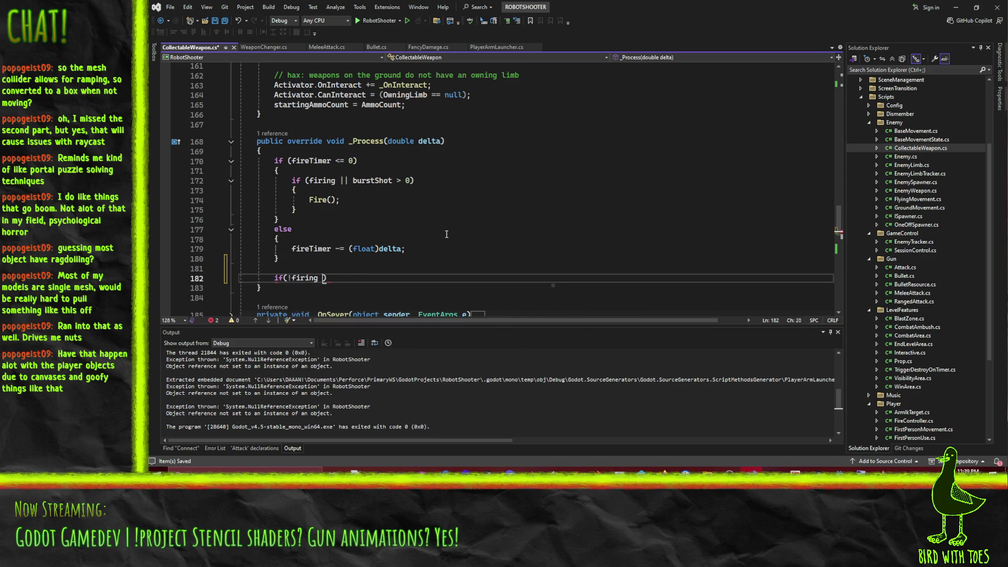
text(& burstShot)
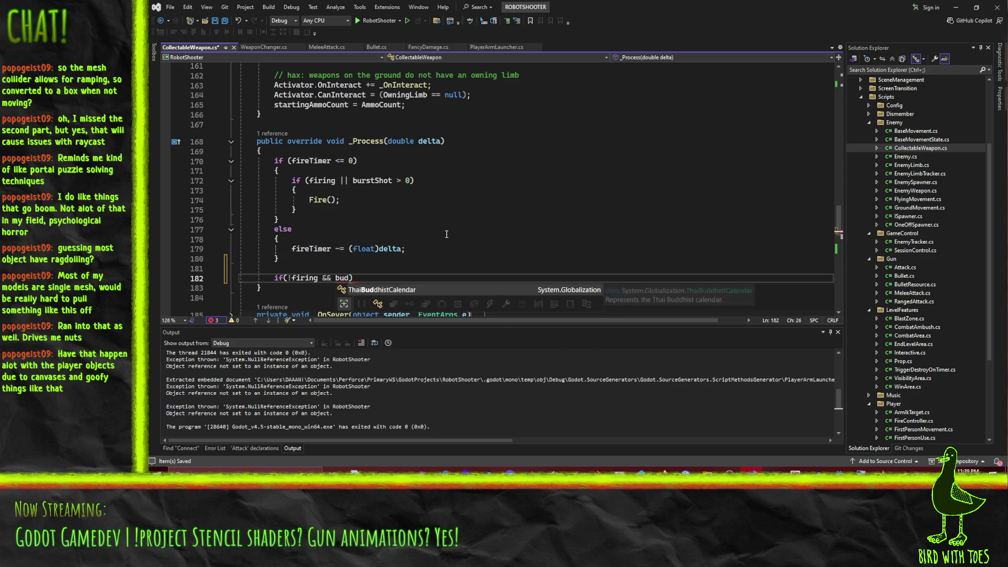
text( <= 0)
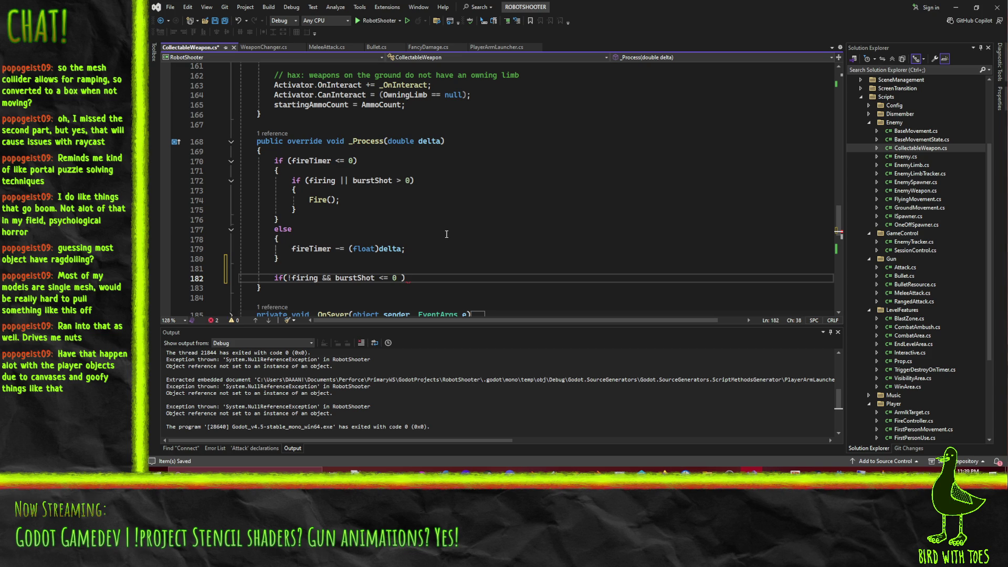
key(Return)
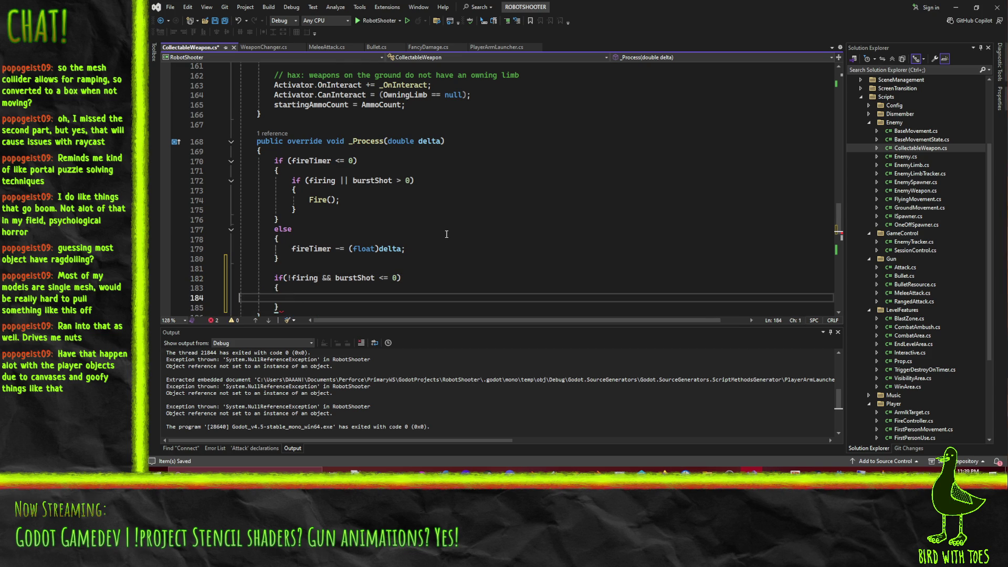
key(Tab)
- Change the pasted check's != to == and its Play animation to "Idle", then save
key(Up)
key(Up)
key(Up)
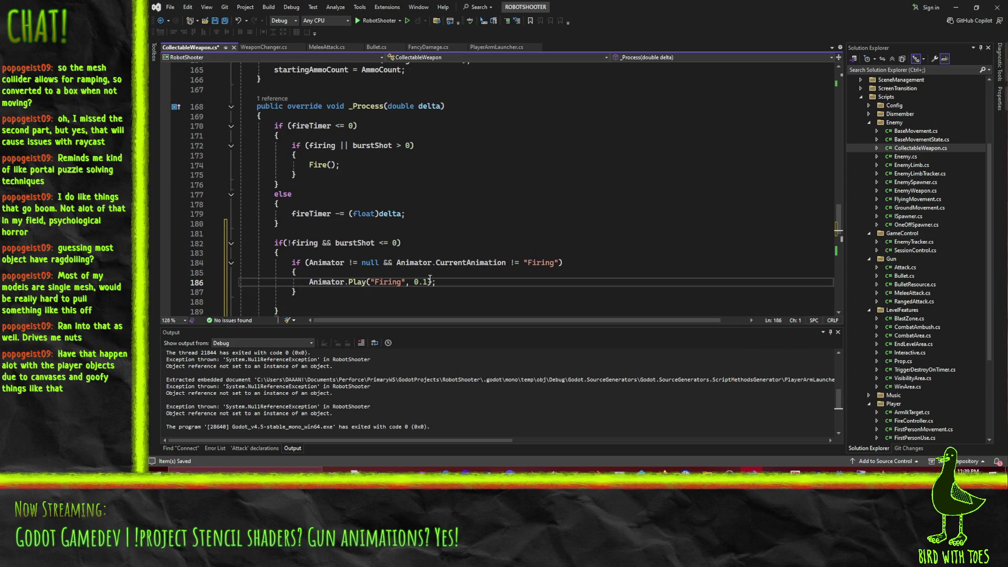
double_click(541, 262)
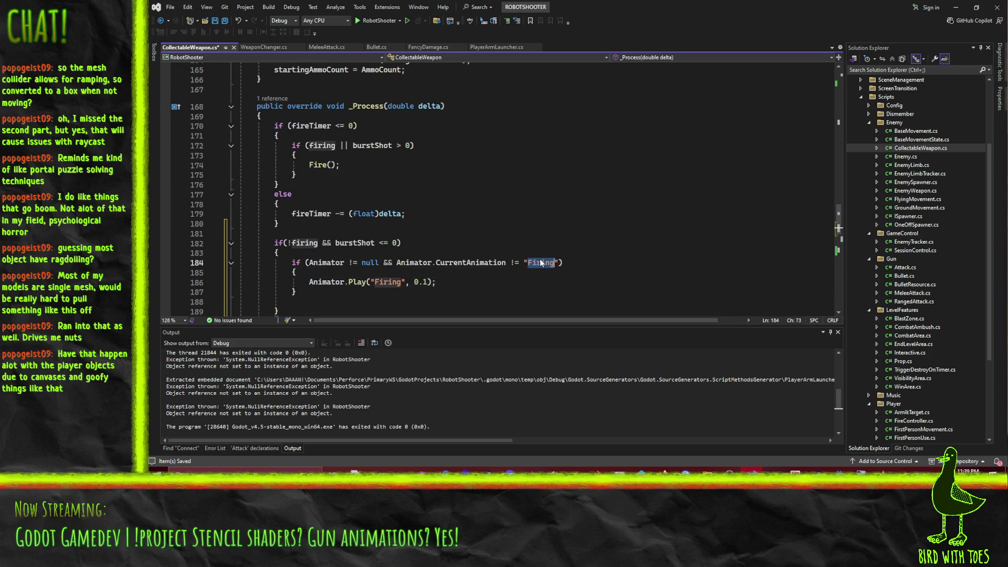
click(515, 263)
key(BackSpace)
text(=)
double_click(388, 282)
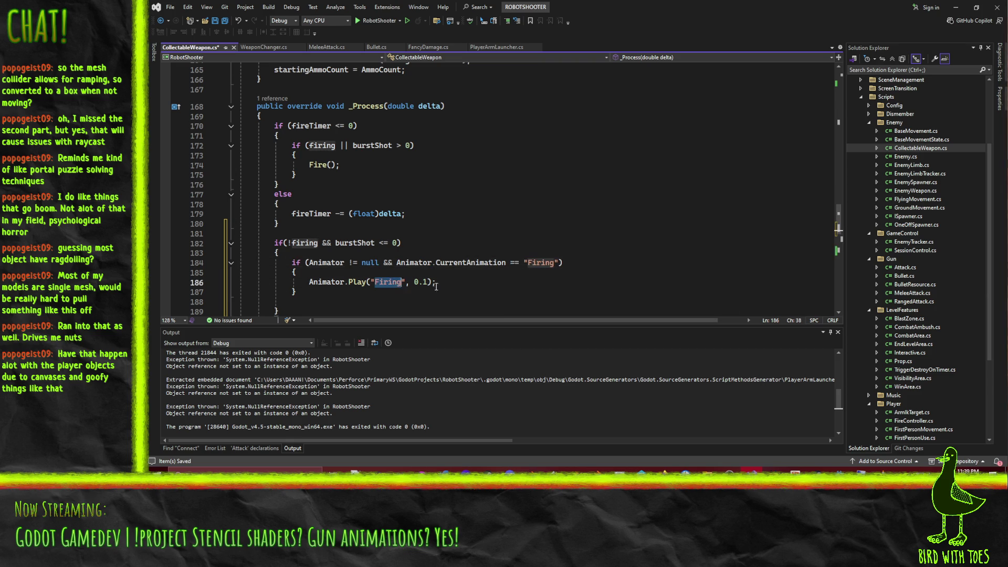
text(Idle)
key(ctrl+s)
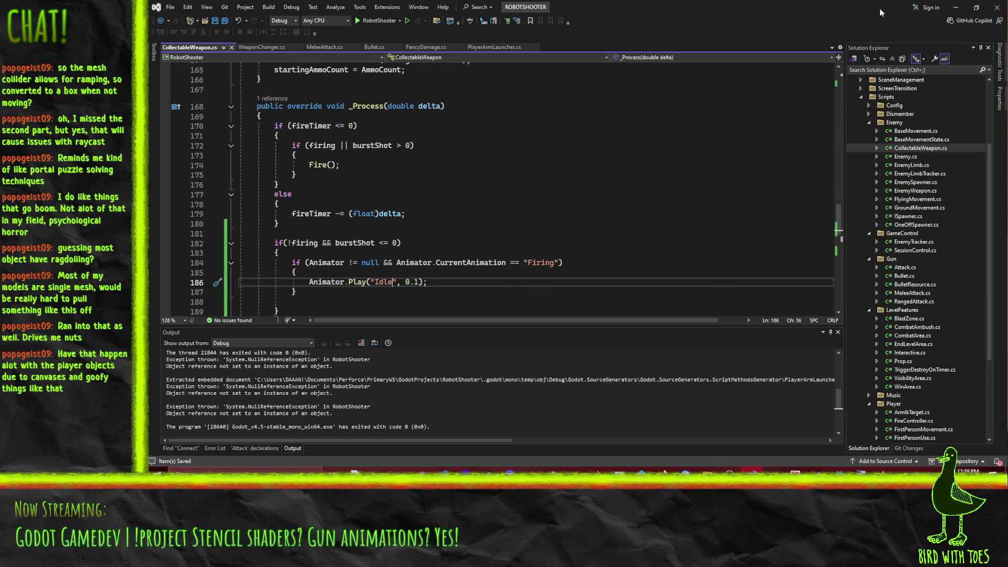
click(955, 8)
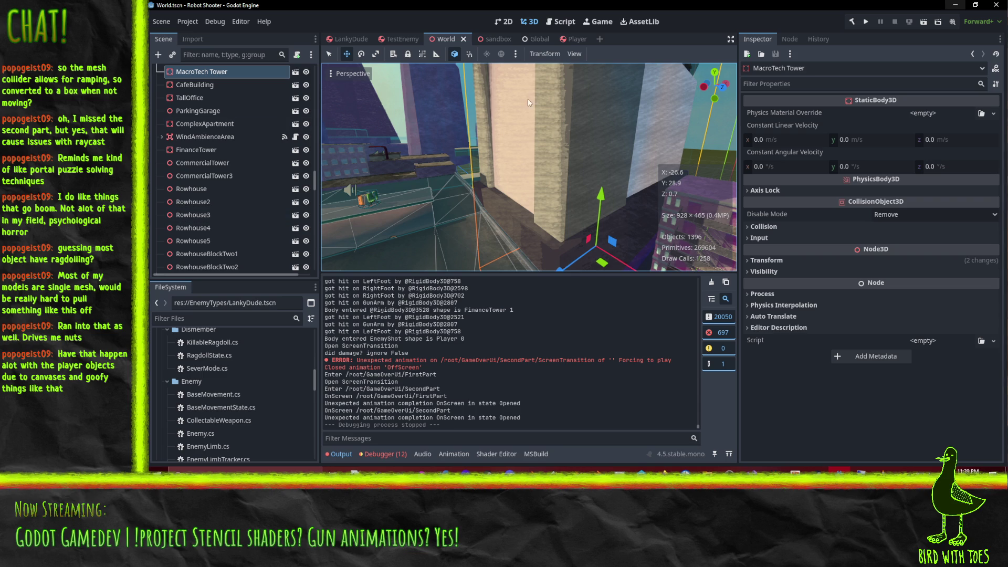
- In the LankyDude scene, switch RotateAnimation to its Firing animation and build the C# project
click(569, 39)
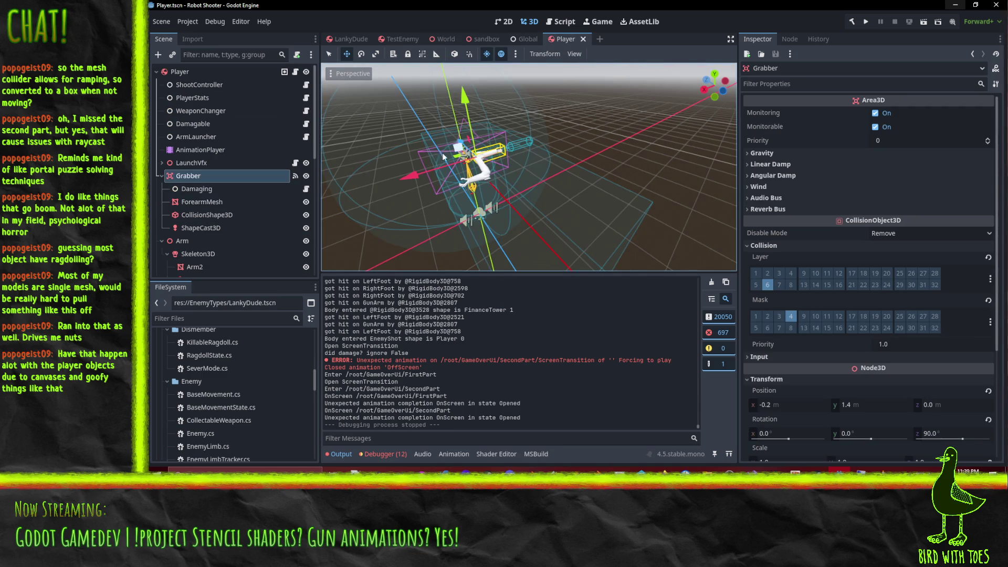
click(351, 38)
scroll(236, 205, up, 2)
click(236, 206)
scroll(220, 195, down, 4)
click(216, 178)
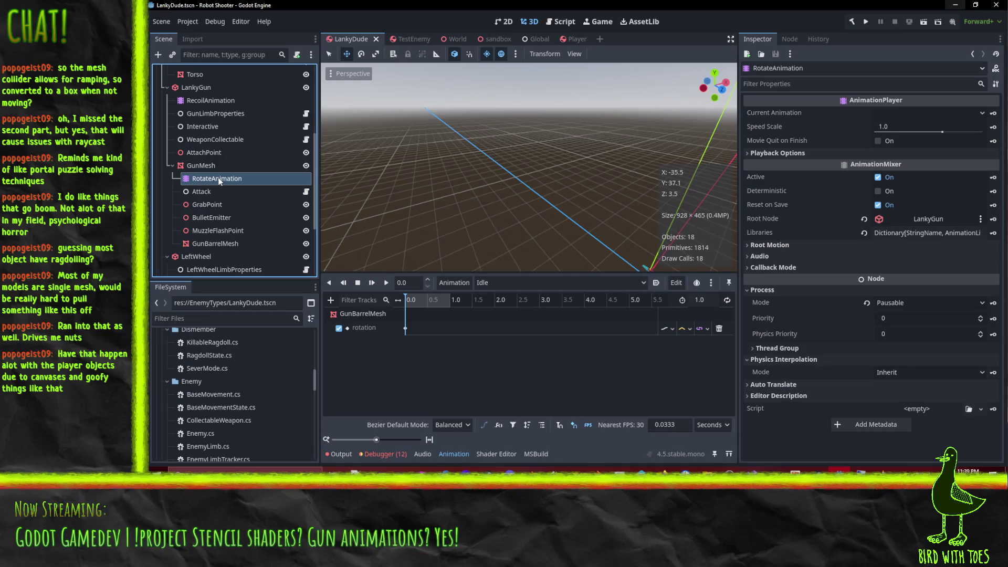
click(501, 283)
click(491, 297)
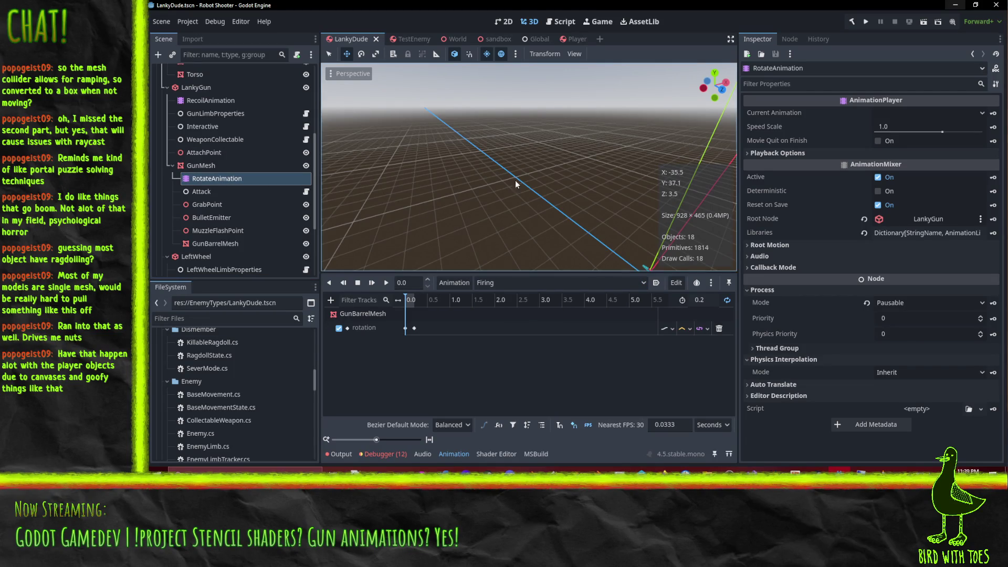
scroll(199, 107, up, 2)
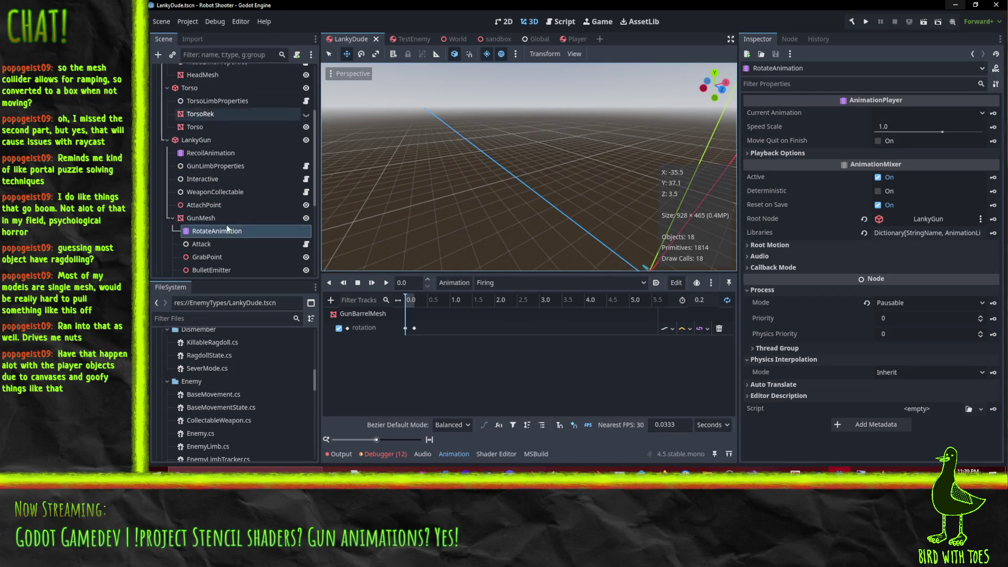
key(F5)
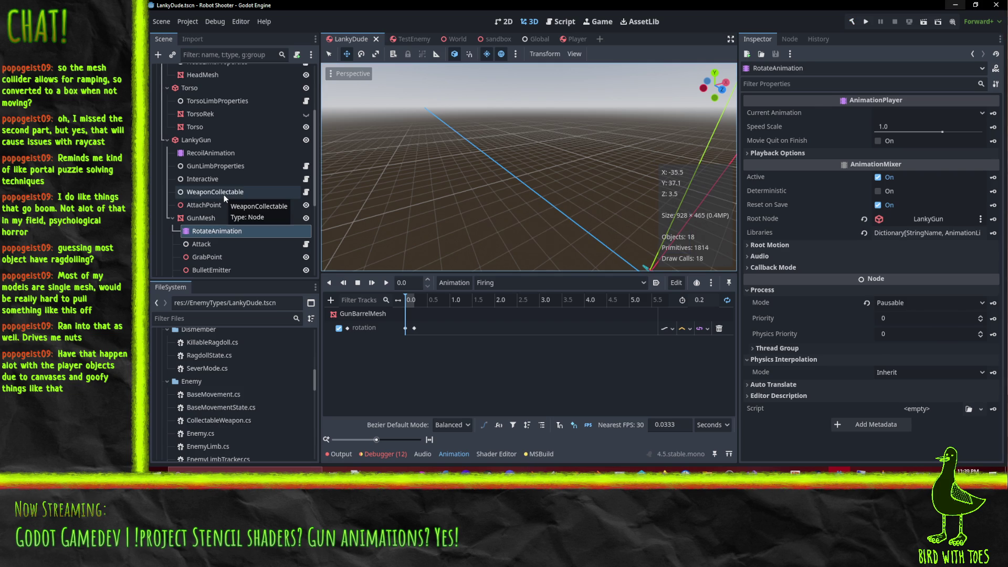
- Assign RotateAnimation as WeaponCollectable's Animator, save LankyDude, and run the sandbox scene
click(224, 193)
mouse_move(216, 231)
mouse_down()
mouse_move(924, 197)
mouse_move(903, 157)
mouse_up()
key(ctrl+s)
key(ctrl+Tab)
key(ctrl+Tab)
key(ctrl+Tab)
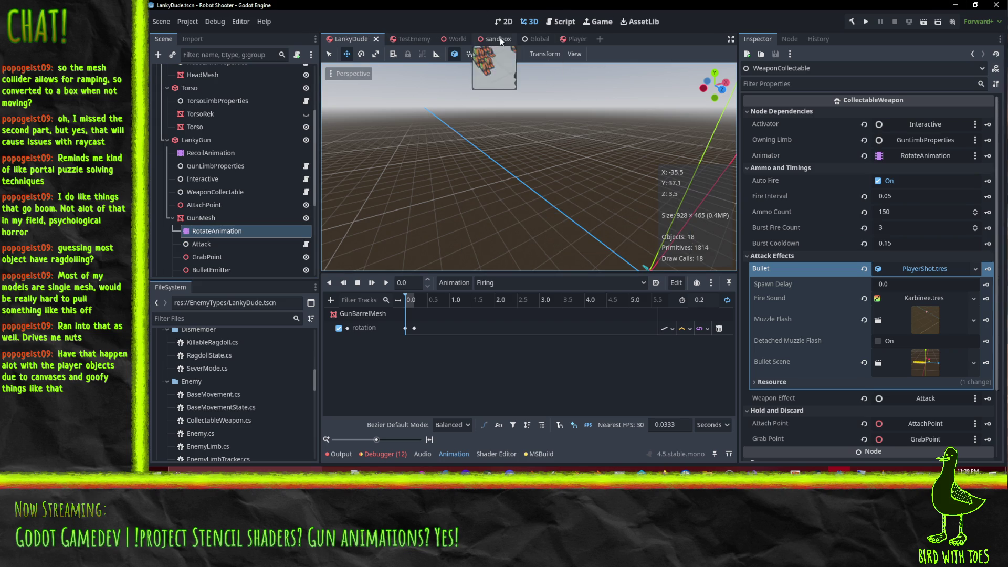
click(923, 23)
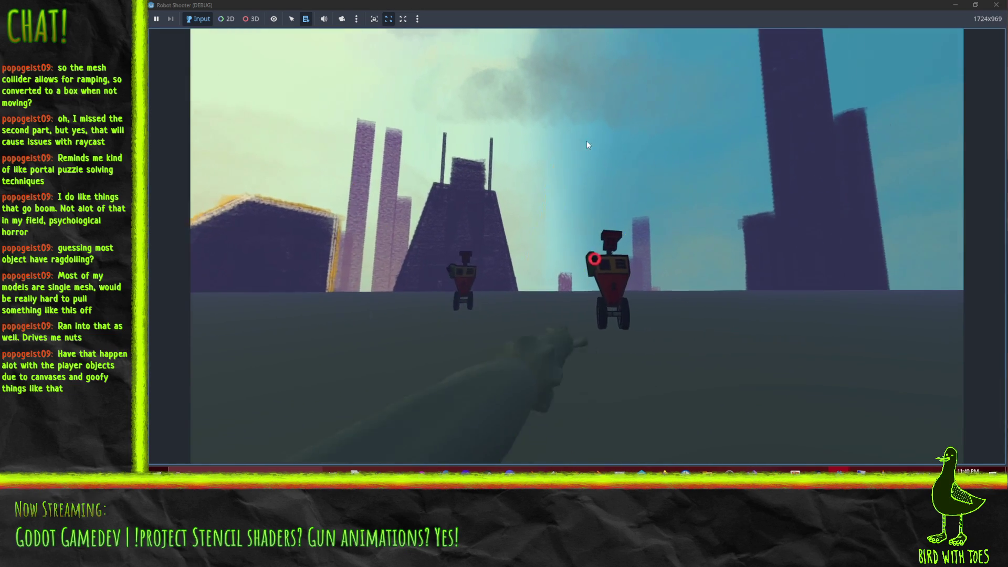
- Keep shooting the robots with the gun until they break apart, then close the game window
click(583, 136)
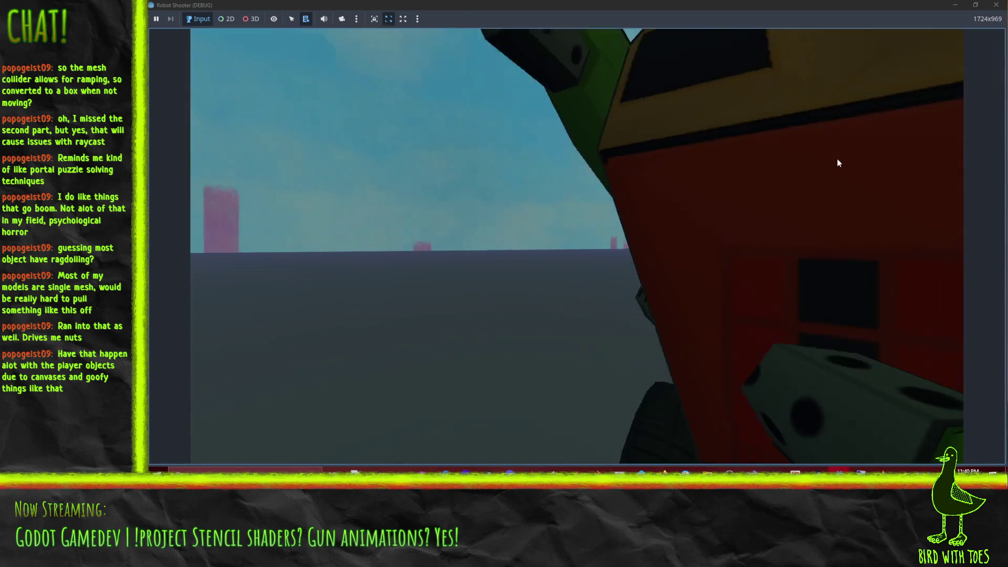
click(837, 159)
click(743, 159)
click(757, 151)
click(777, 150)
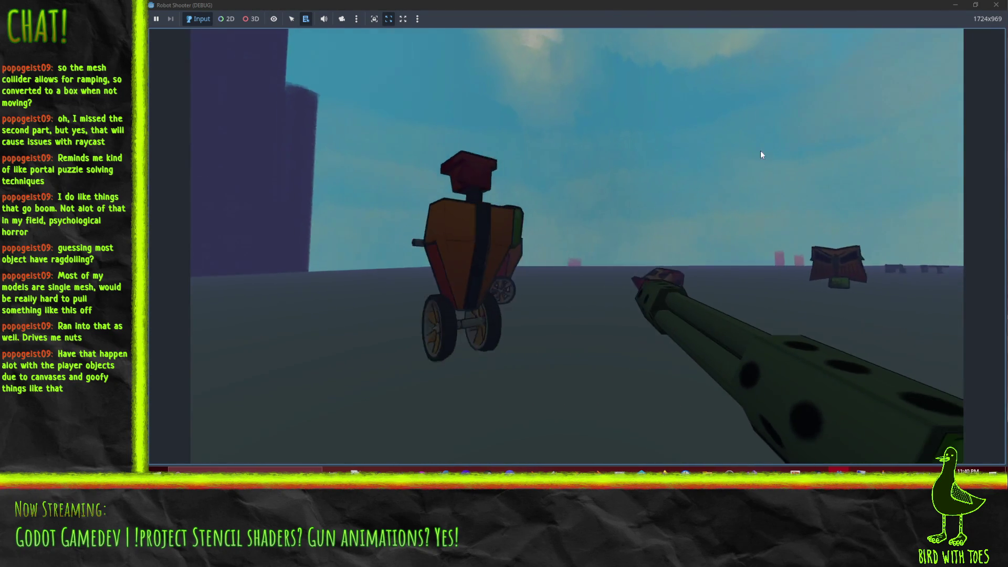
click(729, 151)
click(728, 149)
click(735, 149)
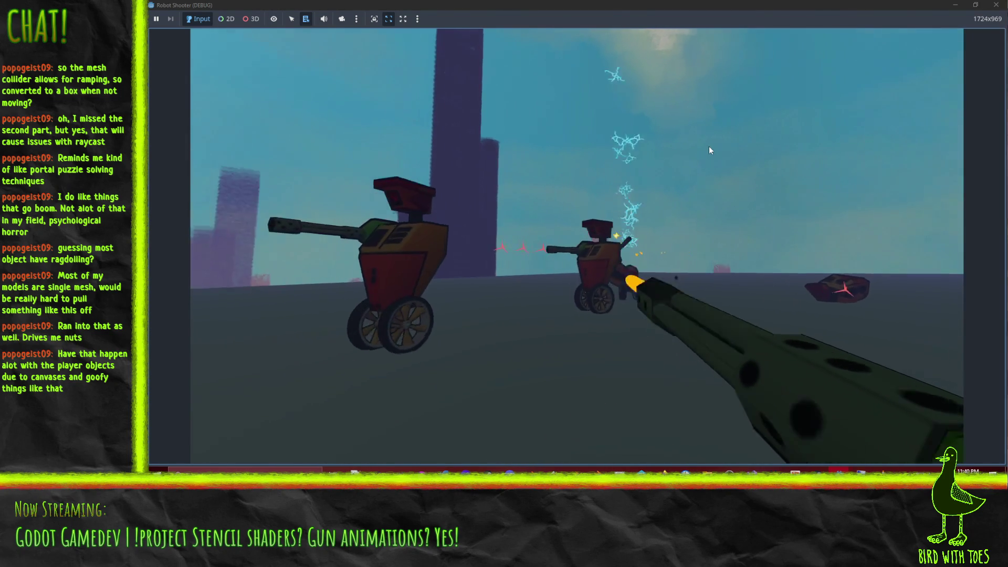
click(634, 145)
click(603, 143)
click(607, 146)
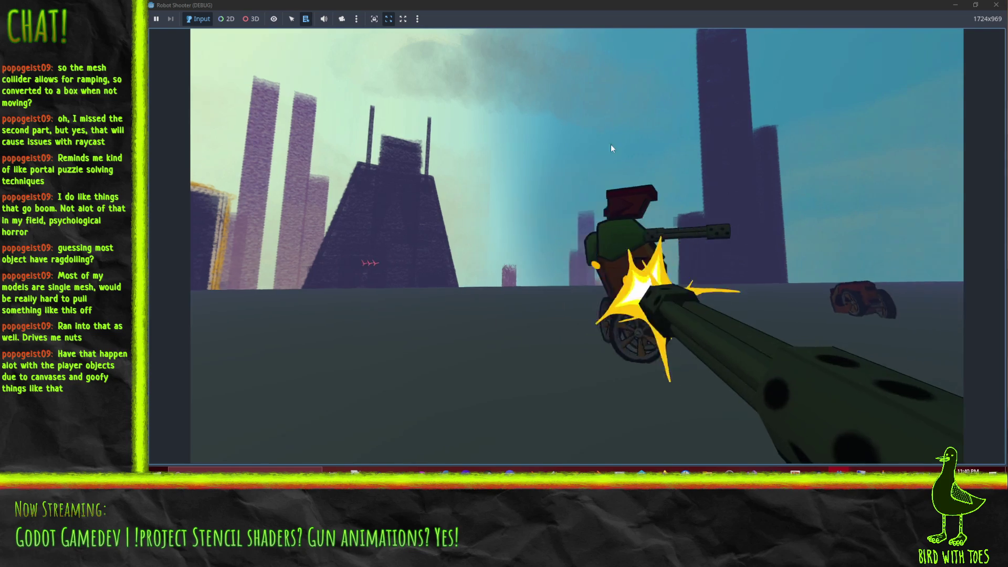
click(635, 149)
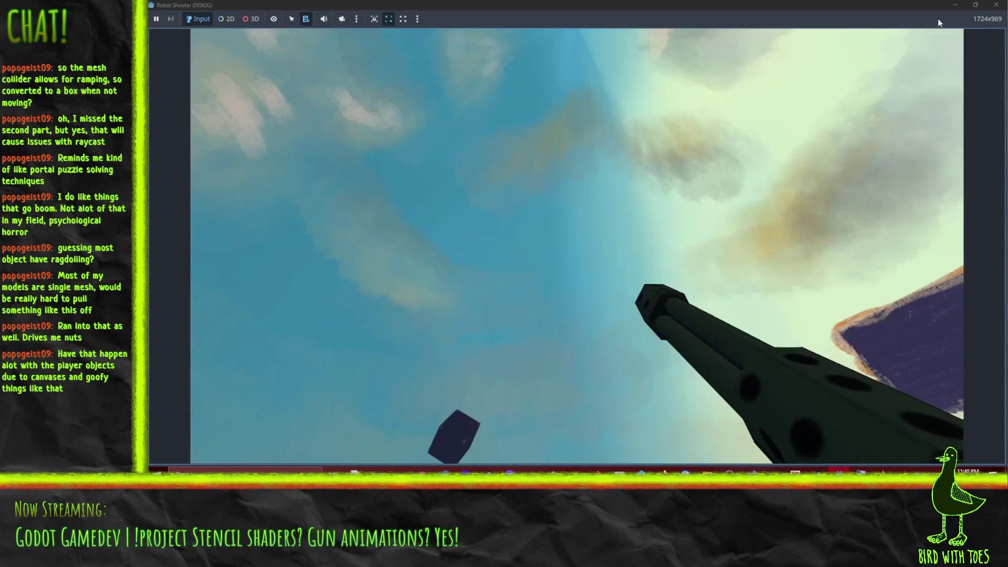
click(996, 5)
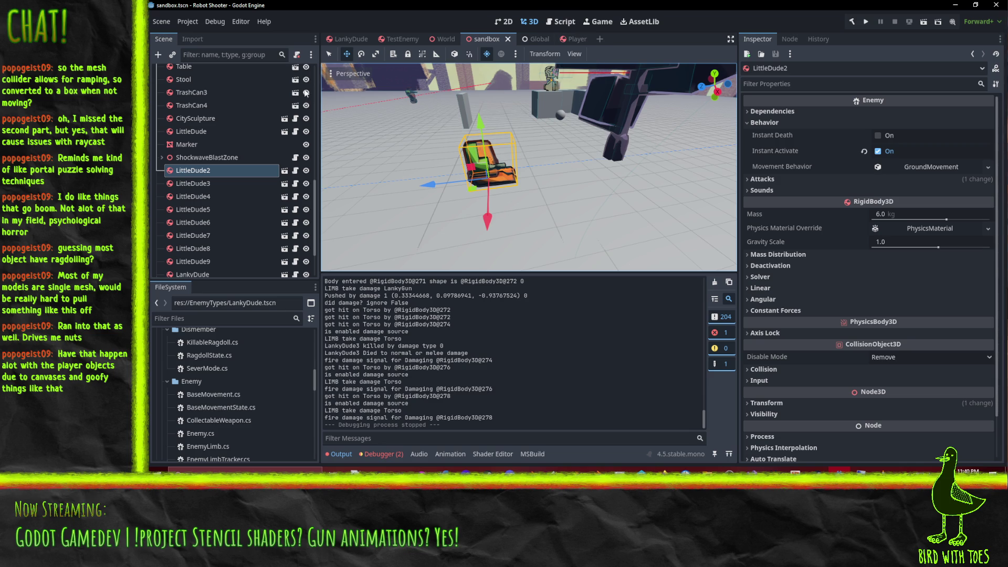
- In LankyDude, set Burst Fire Count 1, Fire Interval 0.08, reset Burst Cooldown, and save
click(327, 40)
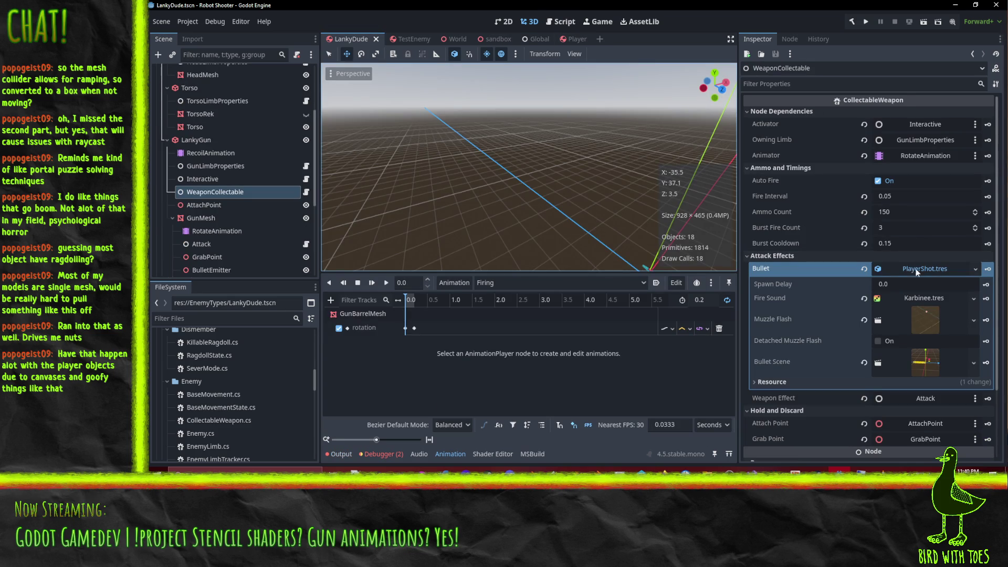
click(890, 228)
text(1)
key(Return)
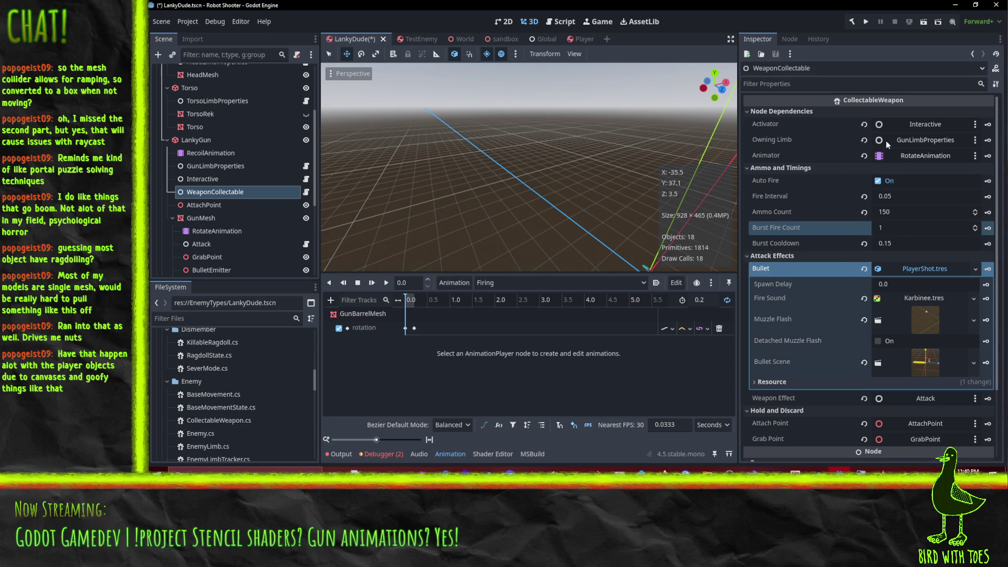
click(910, 197)
text(0.08)
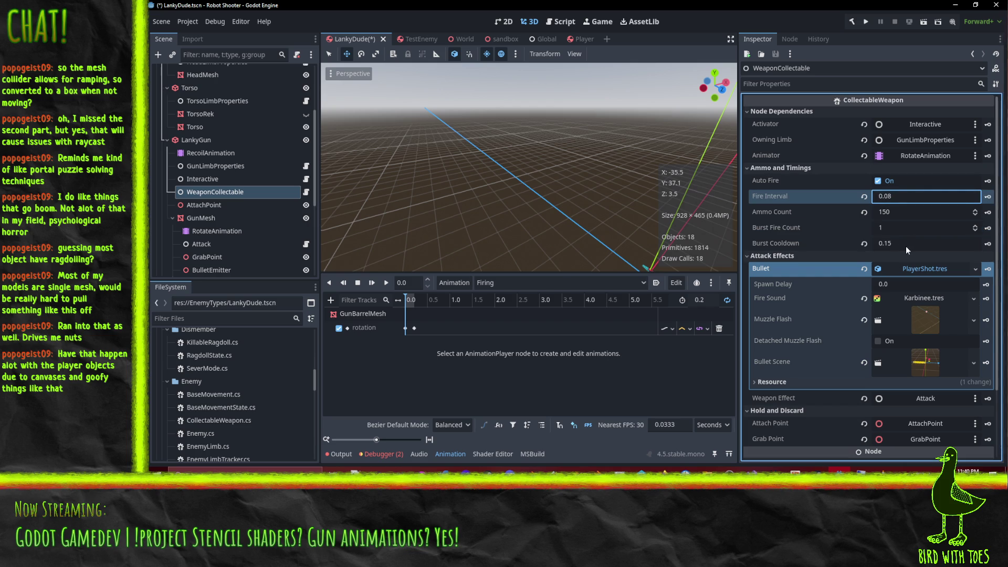
click(863, 244)
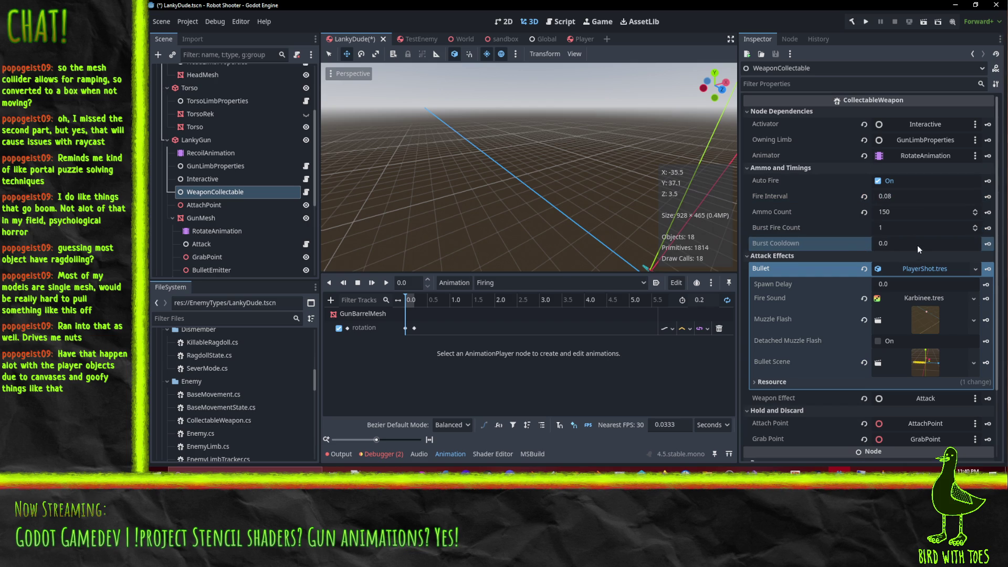
key(ctrl+s)
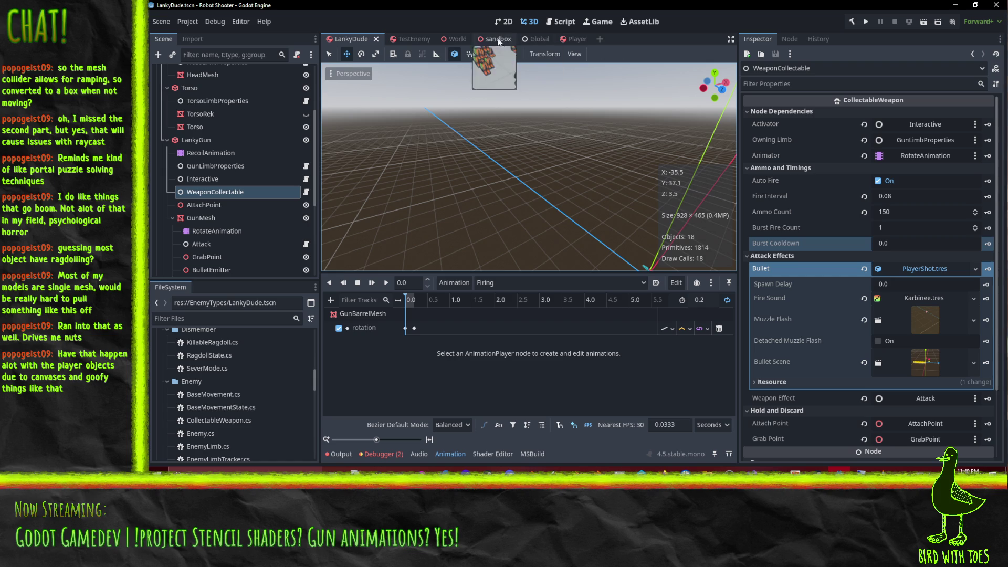
- Test-run the sandbox scene briefly and close the game
click(499, 39)
click(924, 22)
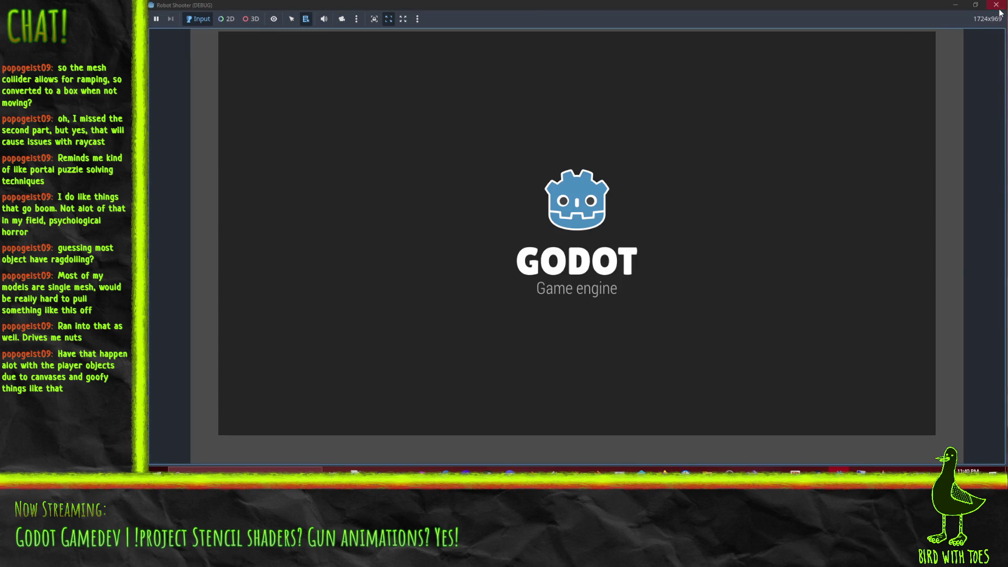
click(995, 5)
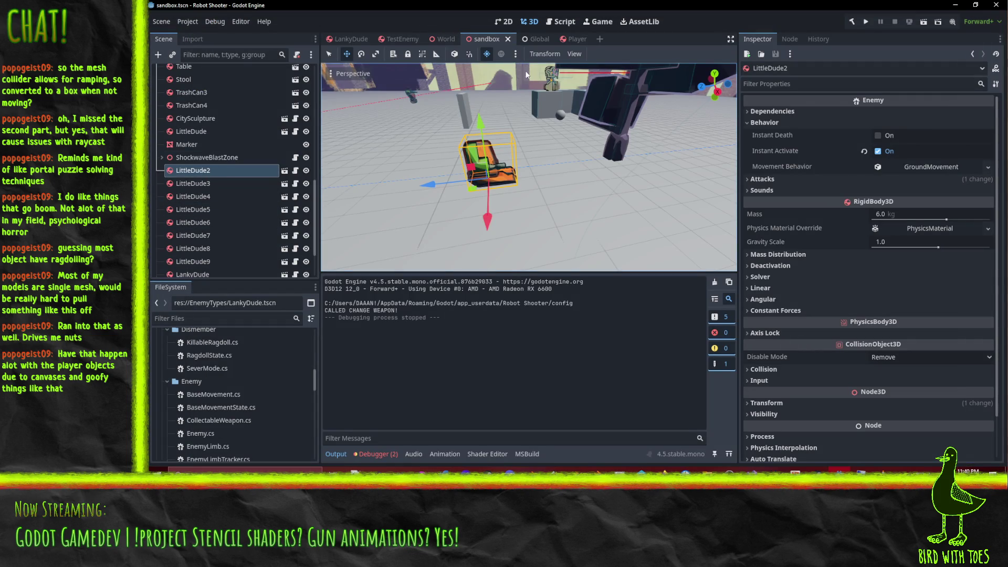
- Select the RotateAnimation player in the LankyDude scene and start a Windows app search
click(351, 40)
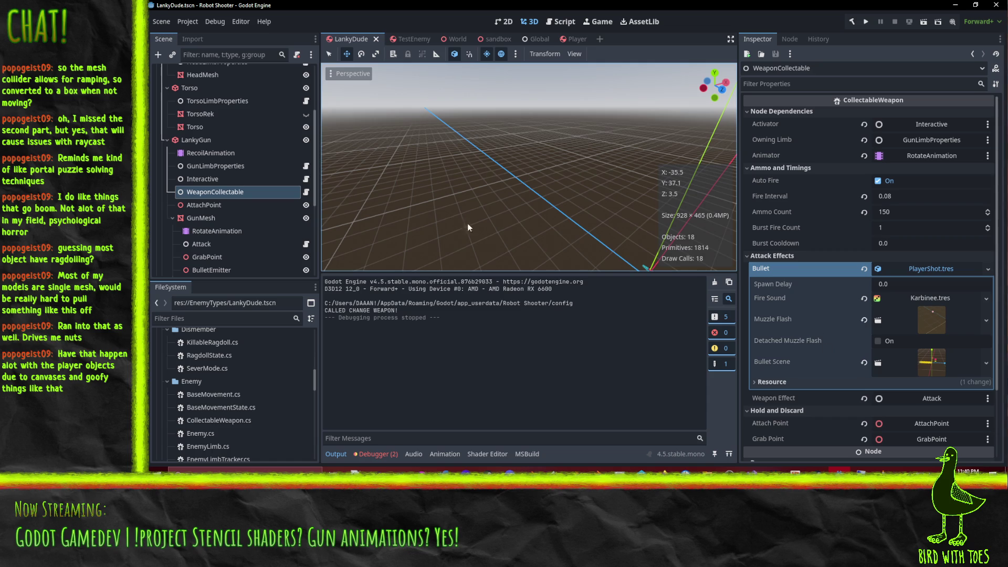
click(218, 231)
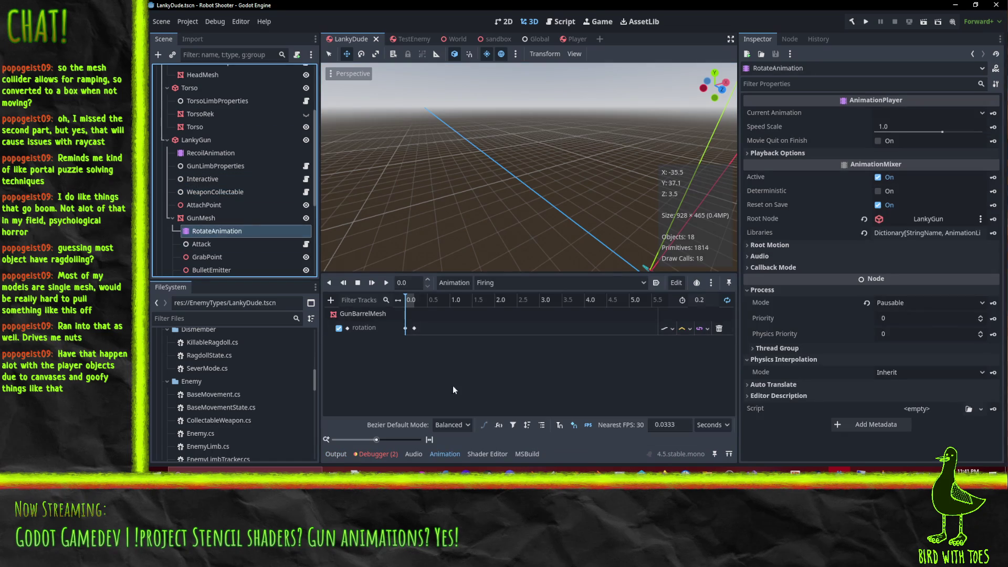
mouse_move(646, 221)
mouse_down()
mouse_move(360, 215)
mouse_move(474, 201)
mouse_move(364, 207)
mouse_move(399, 220)
mouse_up()
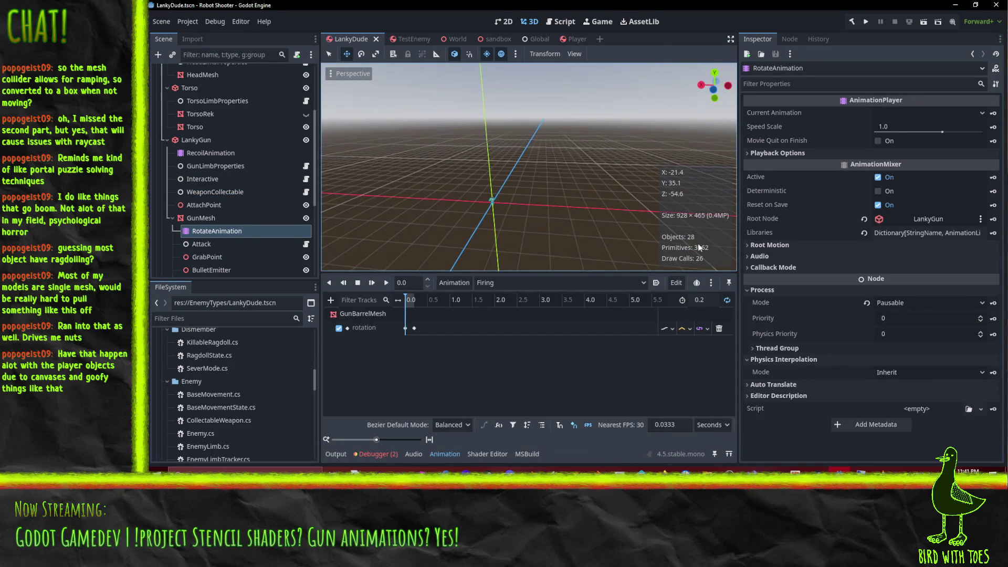
click(147, 488)
- Launch Calculator and compute 1 ÷ 0.08 = 12.5
text(calc)
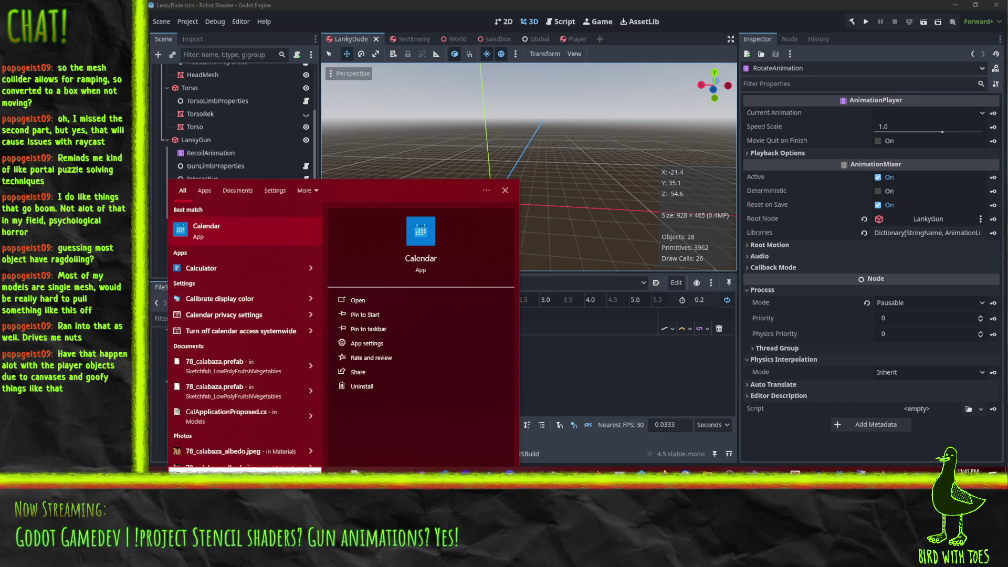
key(Return)
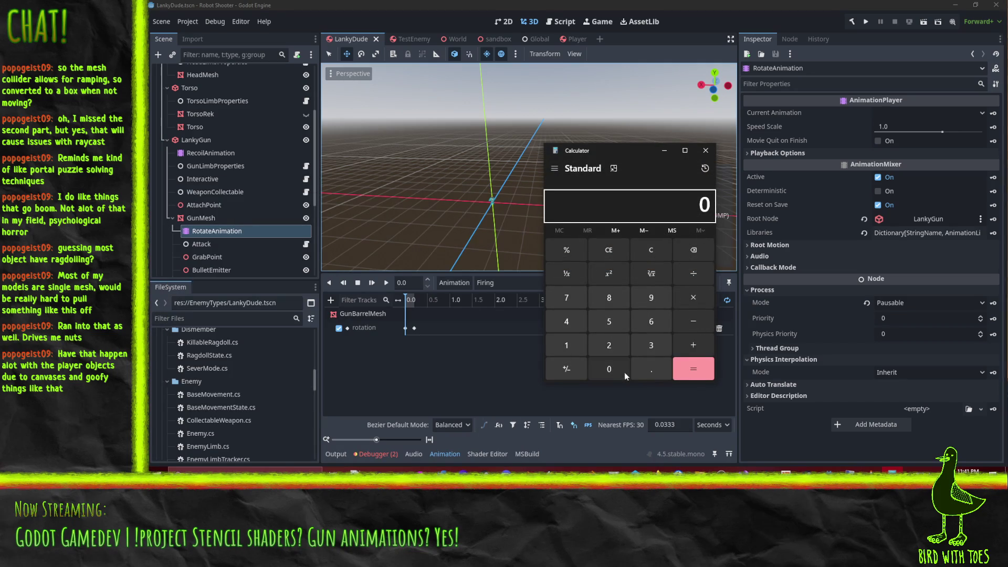
click(656, 367)
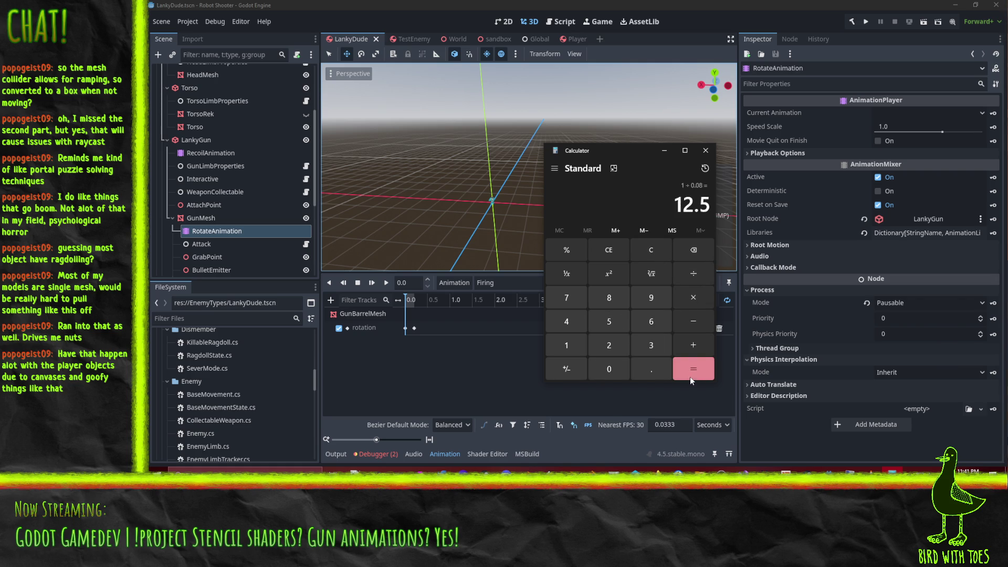
mouse_move(615, 151)
mouse_down()
mouse_move(387, 169)
mouse_move(248, 126)
mouse_move(259, 131)
mouse_up()
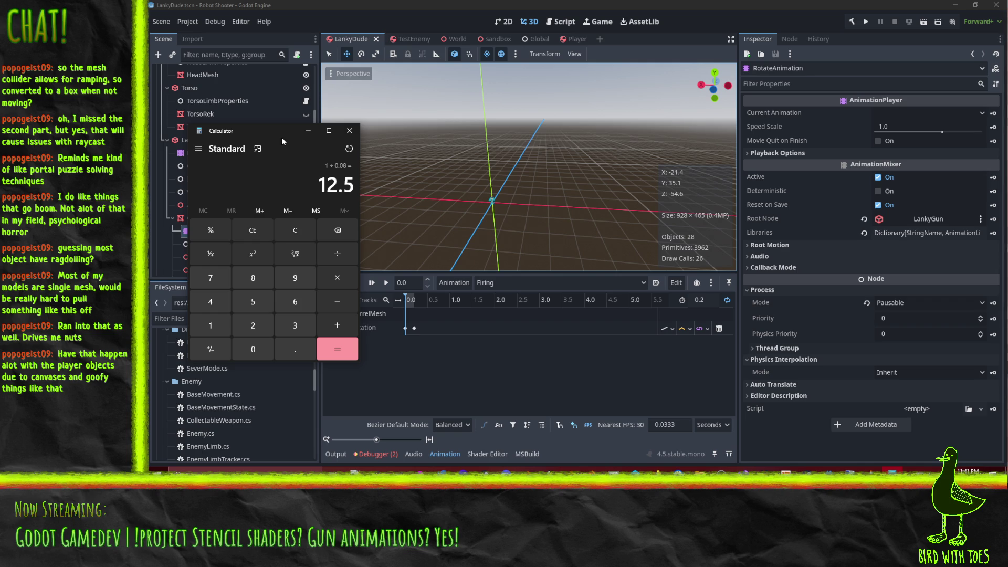
- Divide 12.5 by 3, then close the calculator
click(335, 250)
click(295, 325)
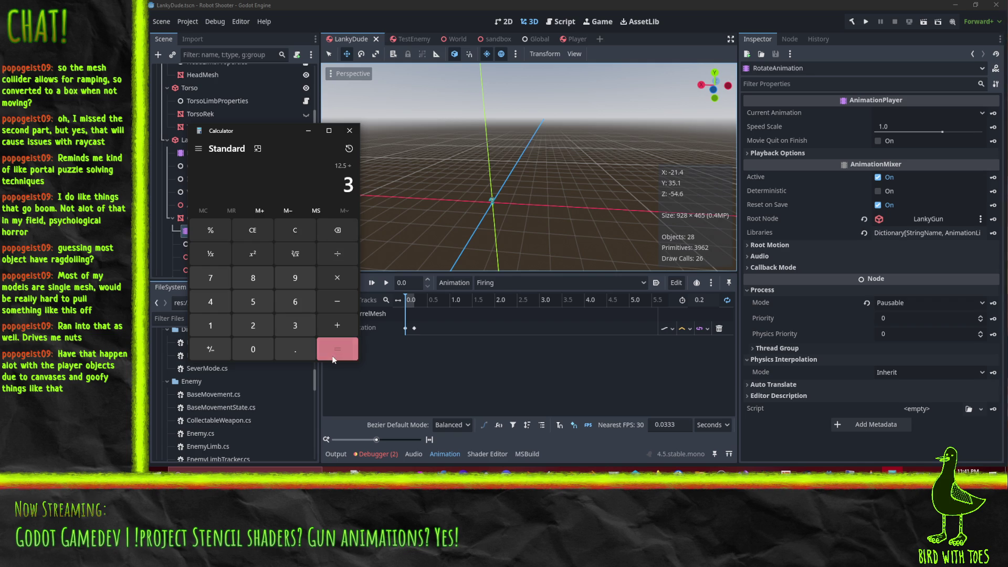
click(337, 349)
click(350, 131)
mouse_move(487, 179)
mouse_down()
mouse_move(545, 213)
mouse_move(459, 311)
mouse_up()
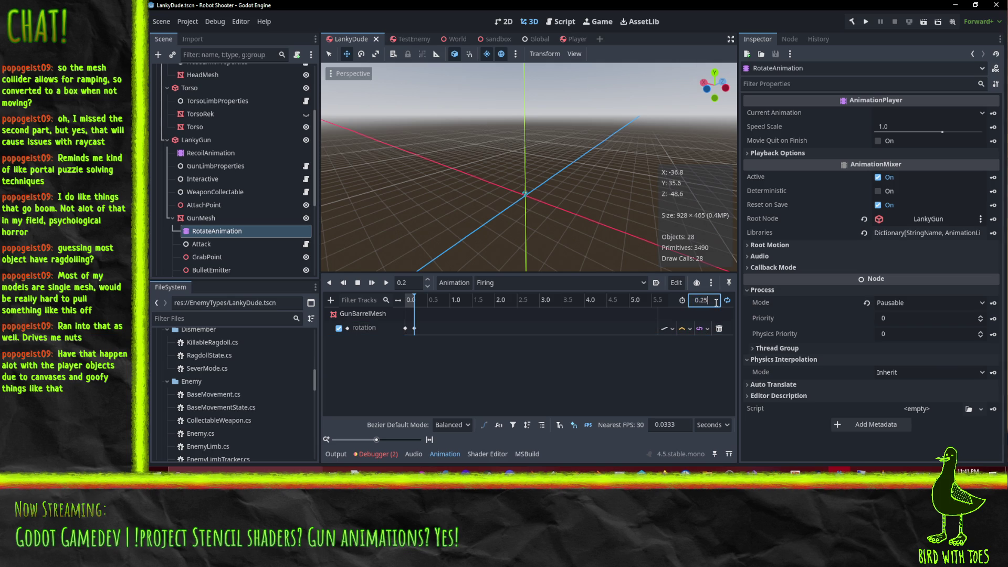
- Set the Firing animation length to 0.25 and move the 360° rotation key to 0.25
key(Return)
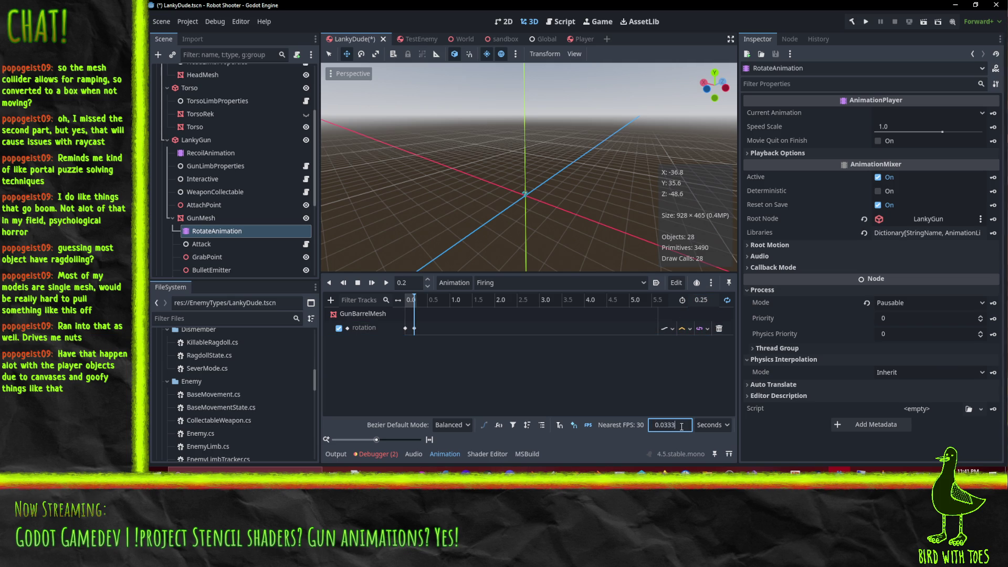
click(415, 328)
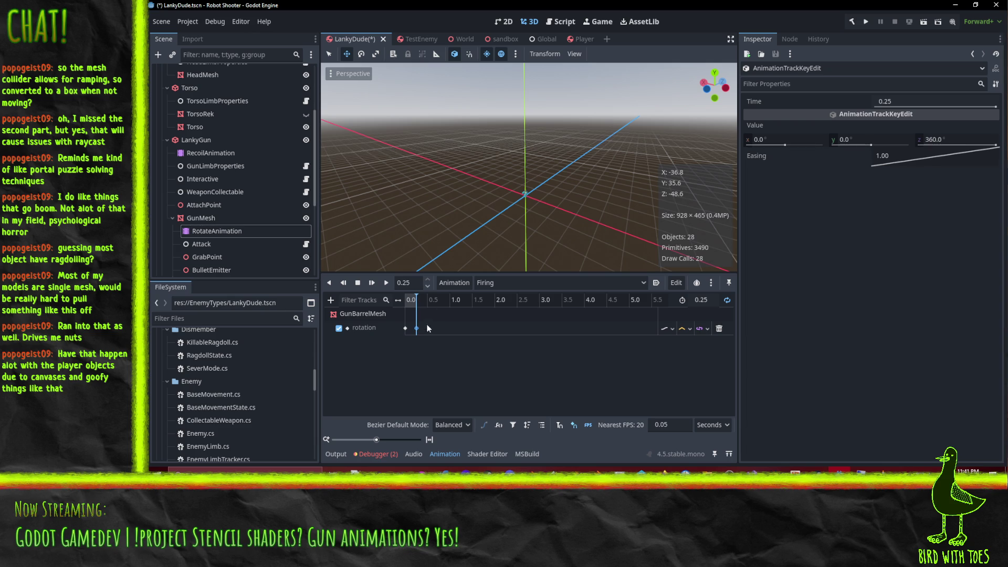
scroll(589, 228, up, 5)
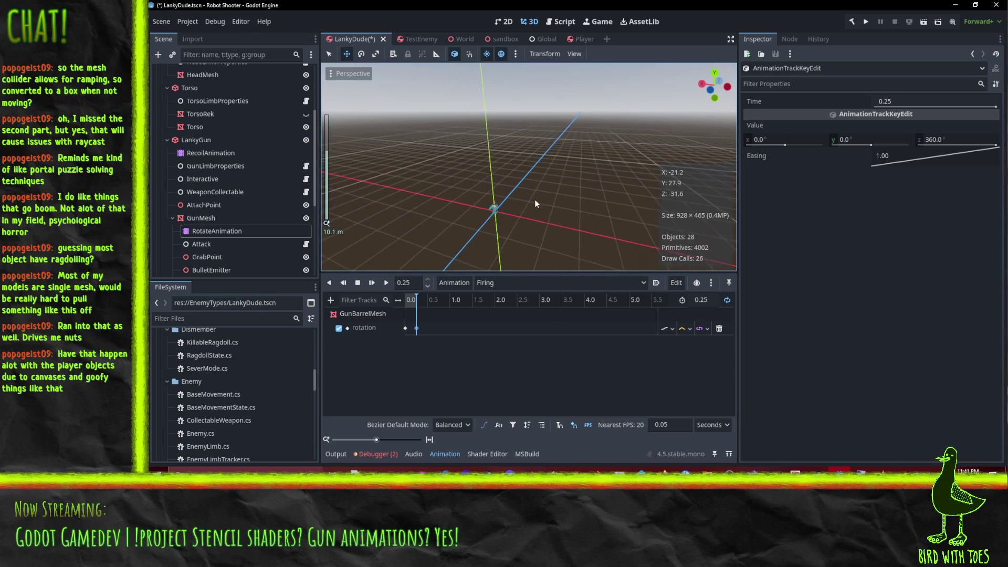
- Frame the GunMesh in the 3D view and preview the Firing animation spin
click(203, 217)
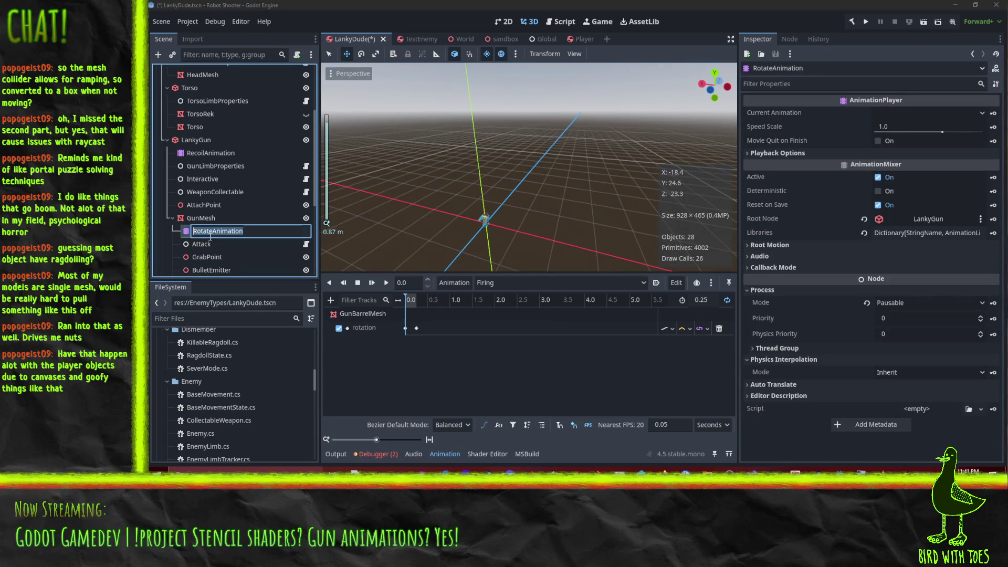
click(203, 217)
key(Escape)
key(f)
drag(458, 200, 423, 273)
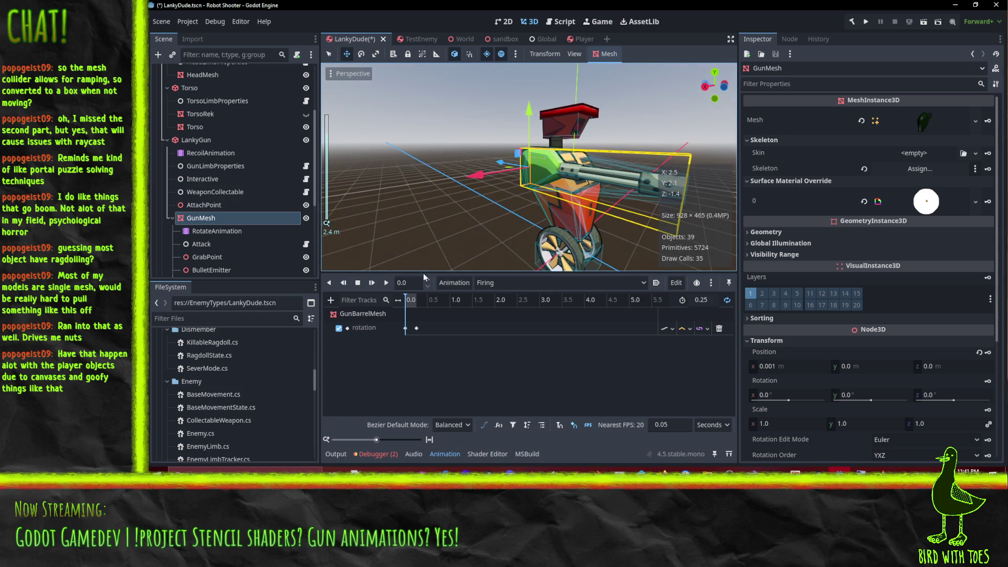
click(387, 285)
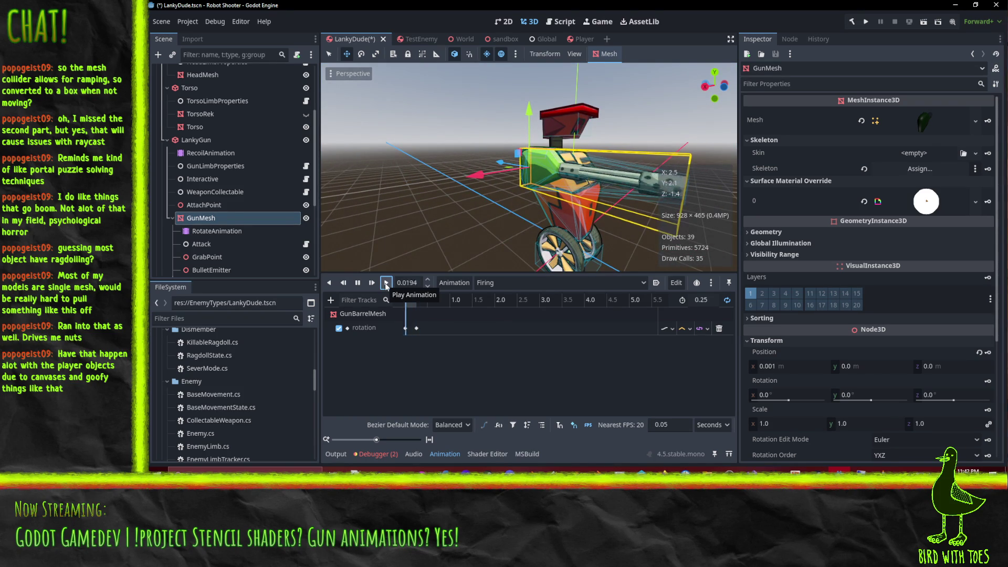
drag(554, 207, 468, 202)
scroll(470, 200, down, 1)
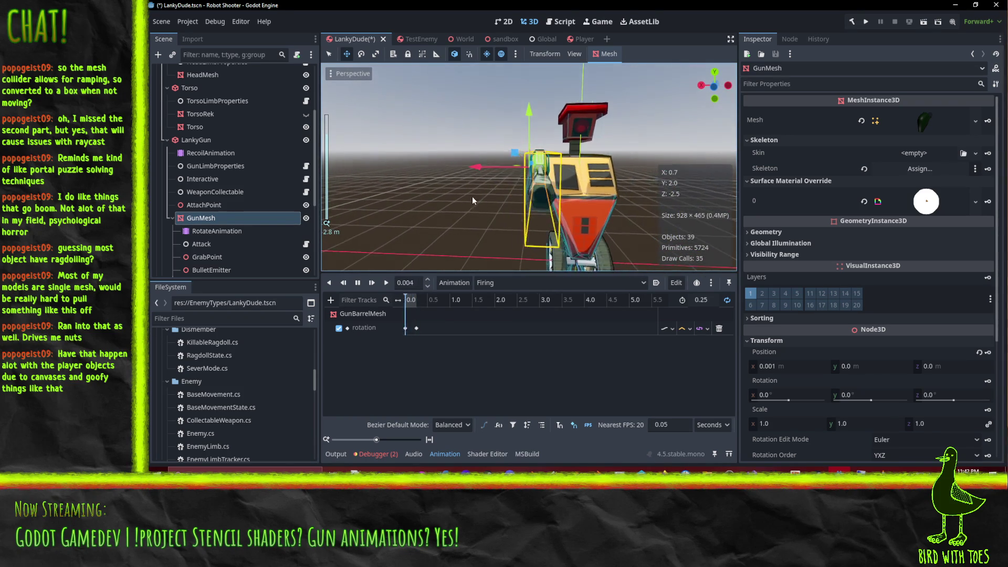
scroll(472, 202, up, 2)
- Save LankyDude and run the sandbox scene
key(ctrl+s)
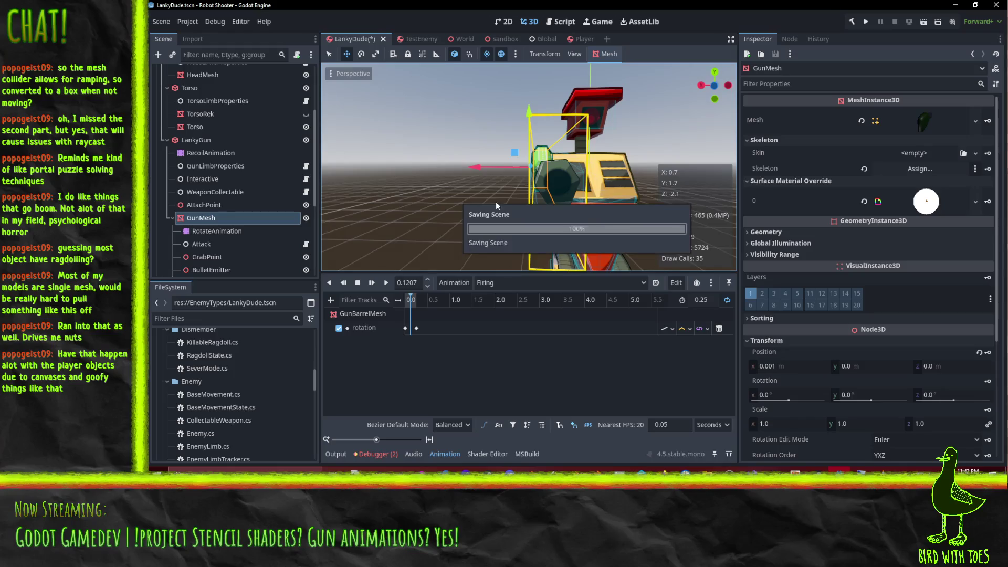
click(487, 39)
click(925, 22)
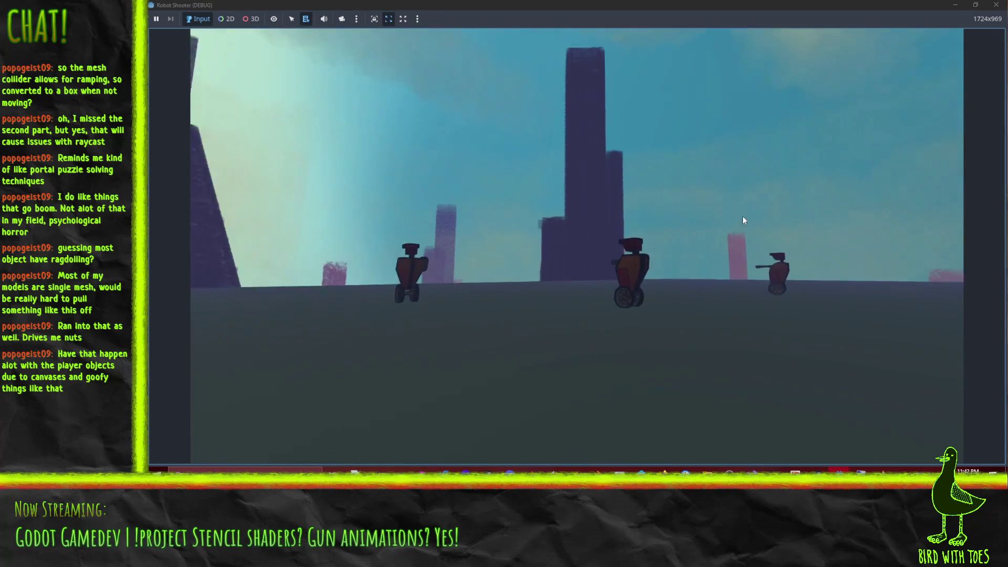
- Turn toward the robots and fire the spinning gun at them
click(723, 210)
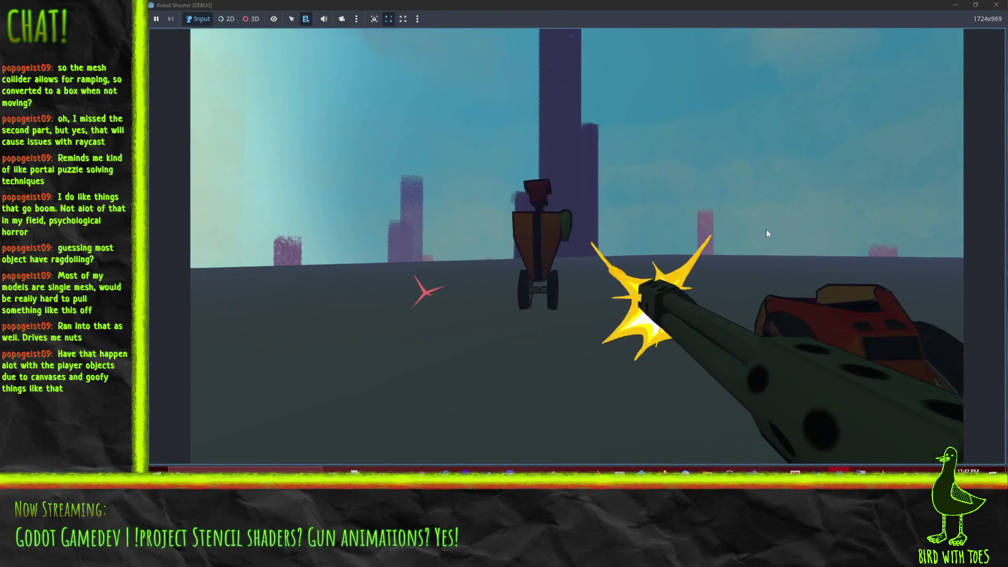
click(758, 227)
mouse_move(750, 227)
mouse_down()
mouse_move(906, 232)
mouse_move(835, 210)
mouse_move(849, 222)
mouse_move(874, 211)
mouse_move(859, 197)
mouse_move(867, 216)
mouse_move(924, 237)
mouse_move(751, 223)
mouse_move(641, 224)
mouse_move(660, 228)
mouse_move(662, 241)
mouse_move(693, 244)
mouse_move(568, 232)
mouse_move(672, 251)
mouse_move(690, 265)
mouse_move(689, 256)
mouse_move(623, 376)
mouse_move(662, 375)
mouse_move(327, 179)
mouse_move(348, 195)
mouse_move(401, 200)
mouse_move(440, 216)
mouse_move(383, 215)
mouse_move(404, 221)
mouse_move(385, 241)
mouse_move(446, 257)
mouse_move(509, 326)
mouse_move(341, 209)
mouse_move(225, 212)
mouse_move(308, 234)
mouse_move(330, 215)
mouse_up()
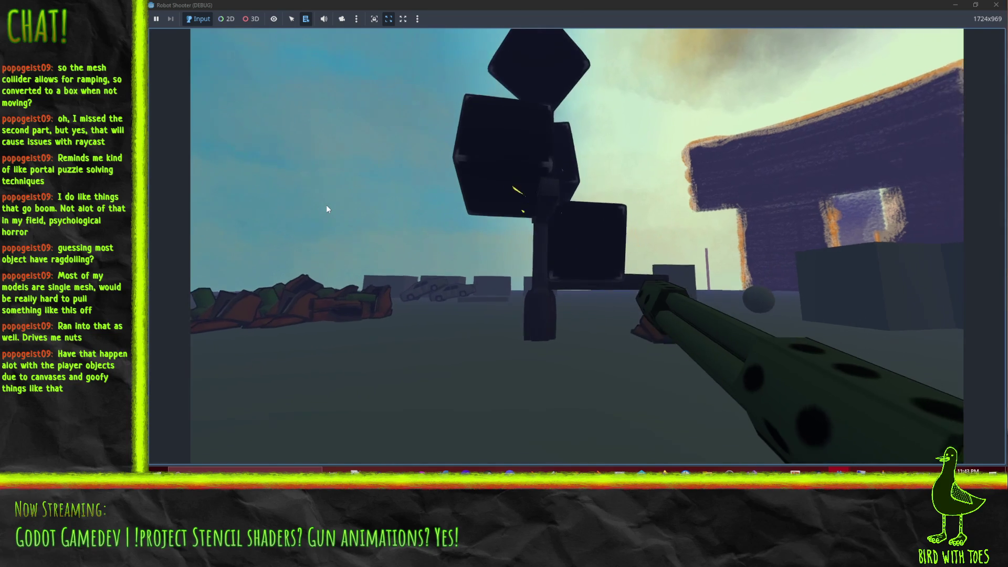
click(326, 203)
click(320, 207)
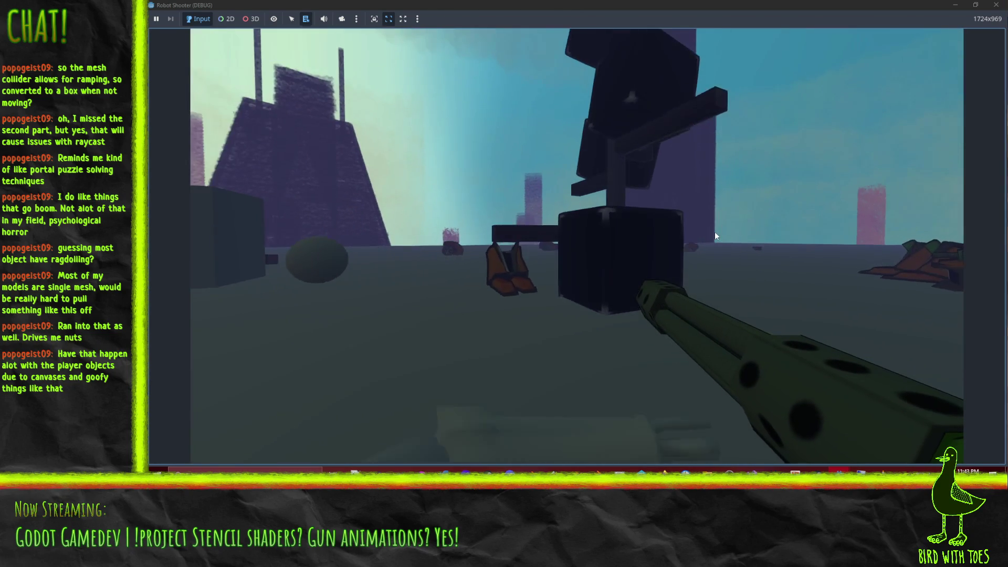
- Back away from the dark box, grapple it toward the player, and close the game
click(721, 219)
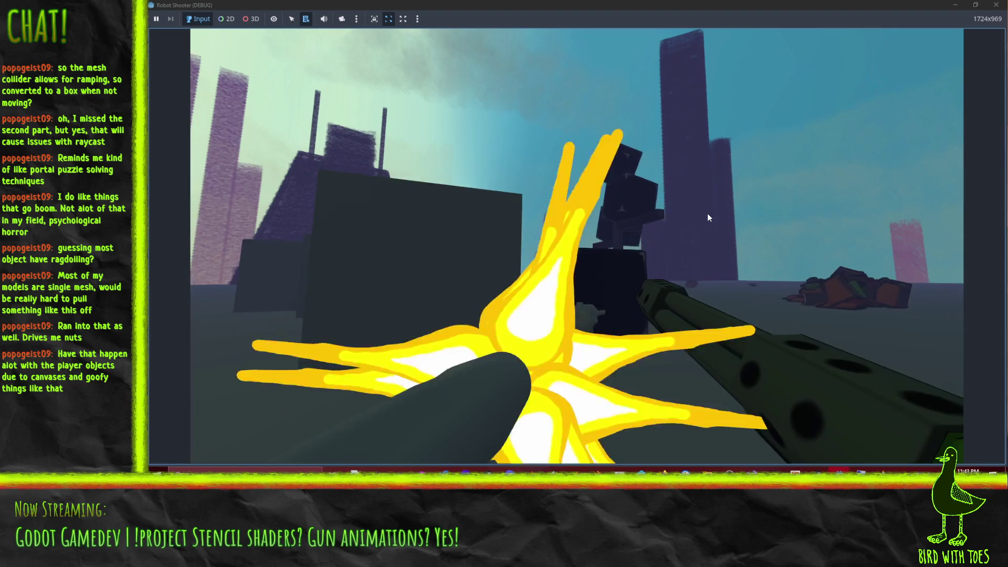
key(s)
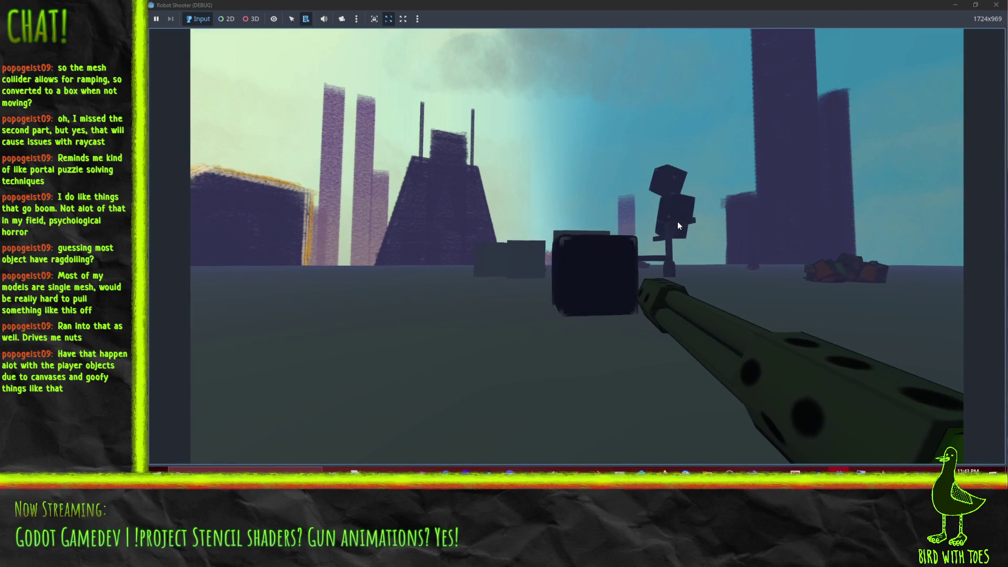
key(s)
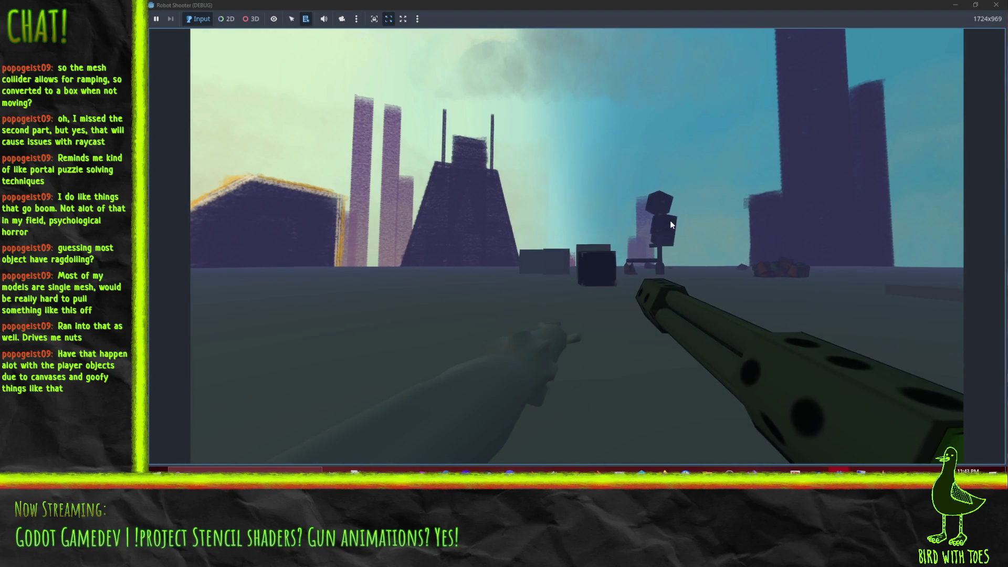
click(664, 220)
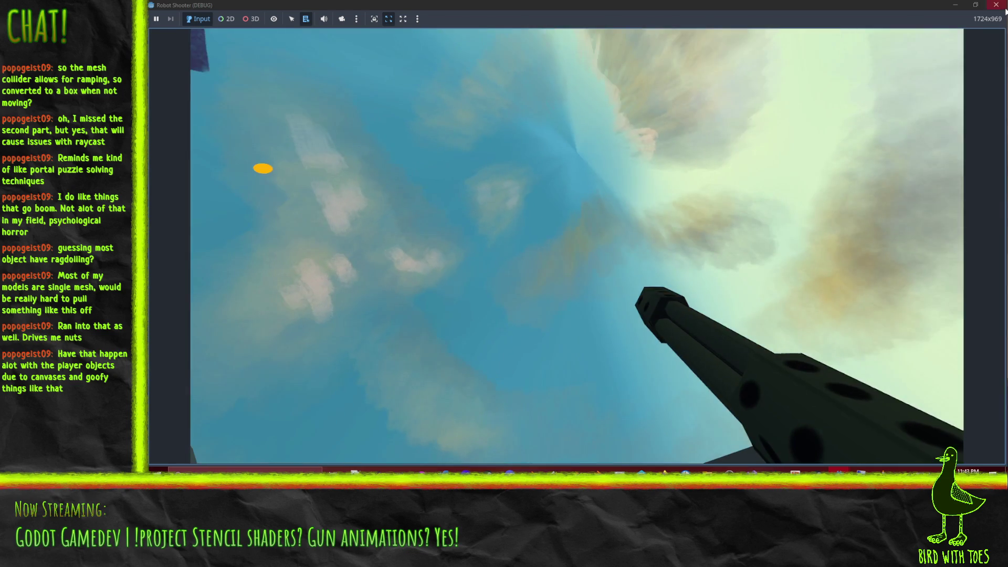
click(1004, 7)
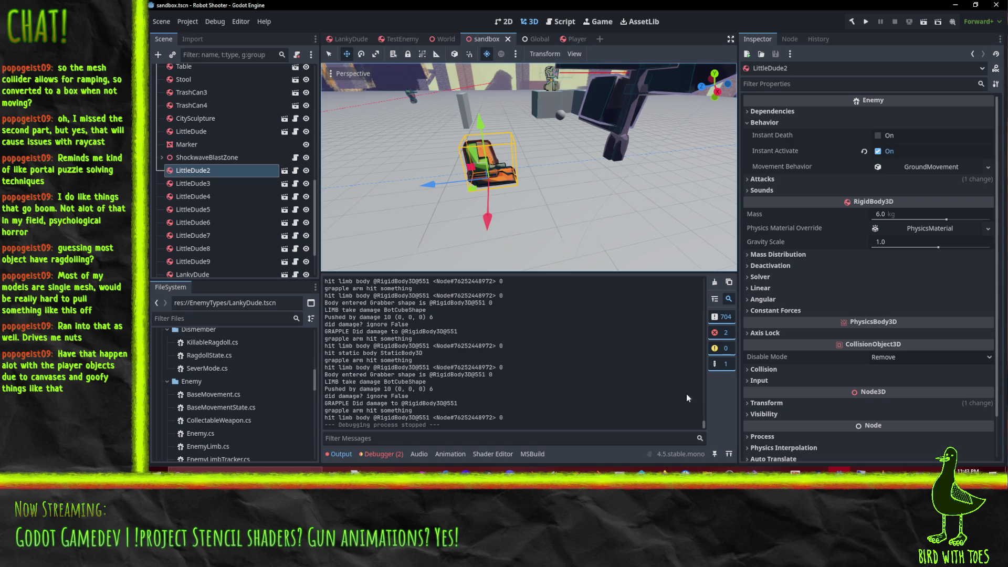
- In P4V, revert unchanged files in the default changelist
click(662, 471)
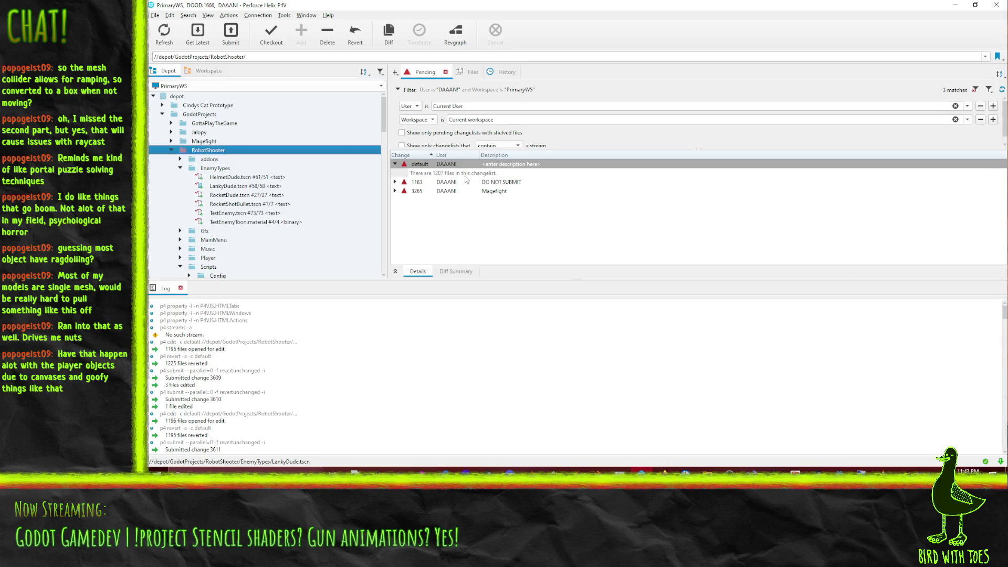
right_click(447, 165)
click(517, 197)
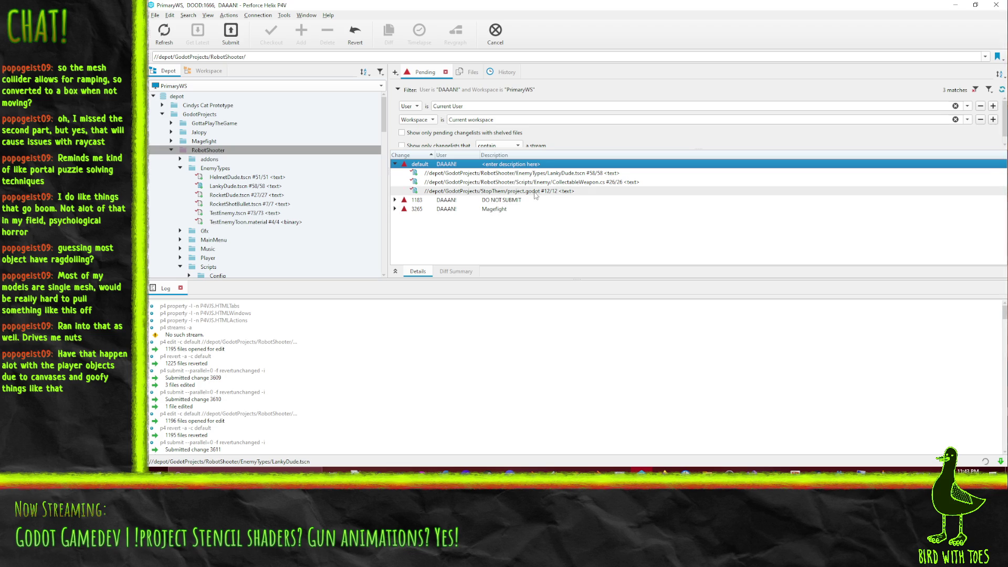
- Submit CollectableWeapon.cs and LankyDude.tscn with a description about separate weapon firing animations
click(543, 182)
ctrl+click(541, 172)
right_click(539, 178)
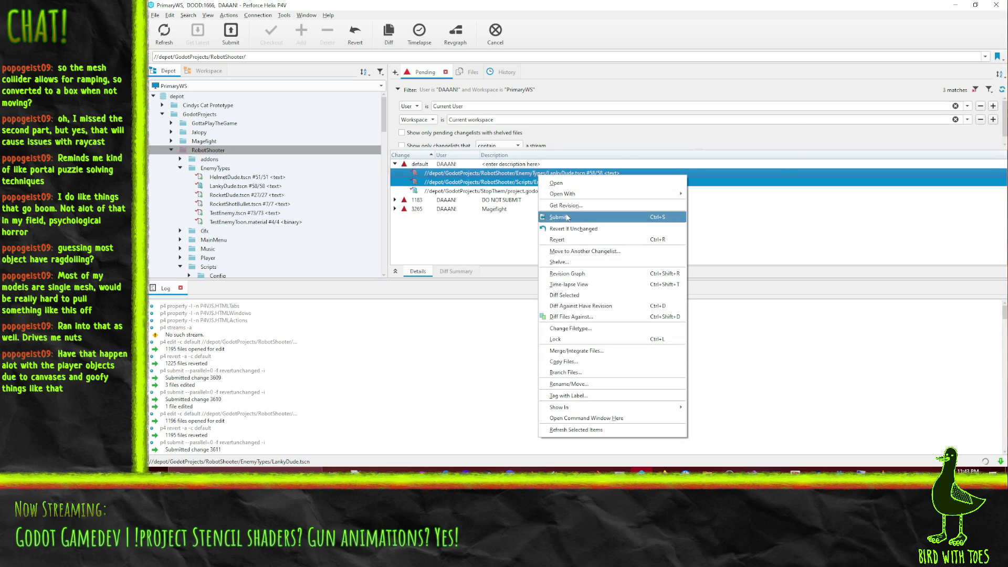
click(567, 217)
text(Robot)
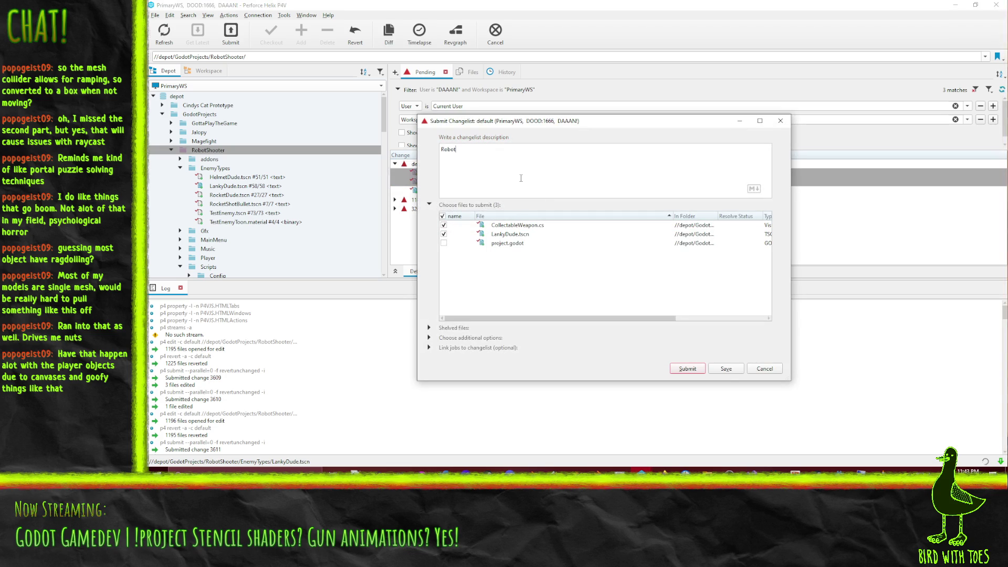
text( SHooter - Add ab)
key(BackSpace)
key(BackSpace)
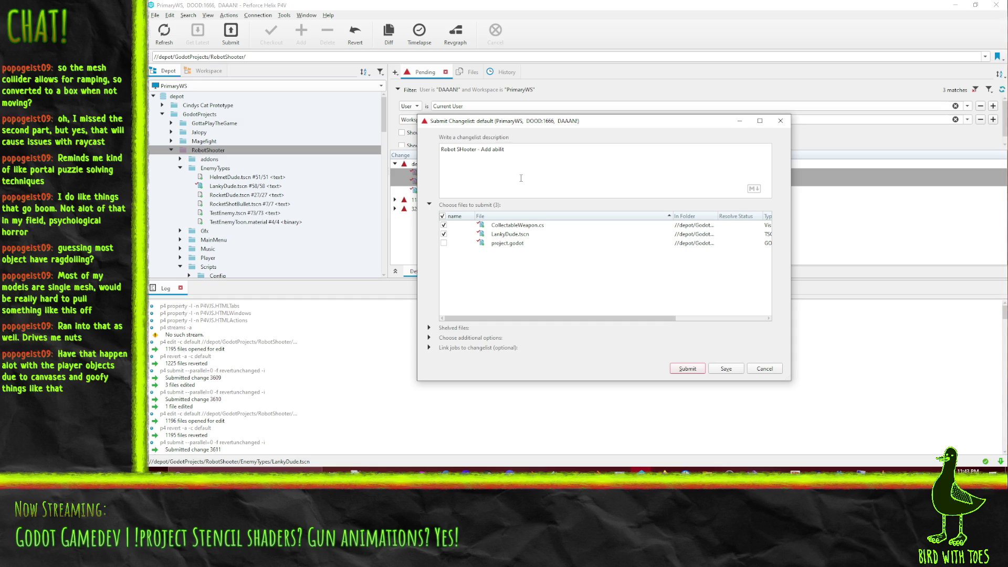
text(eapon to s)
text(have )
text(imati)
text(on for stuff like rot)
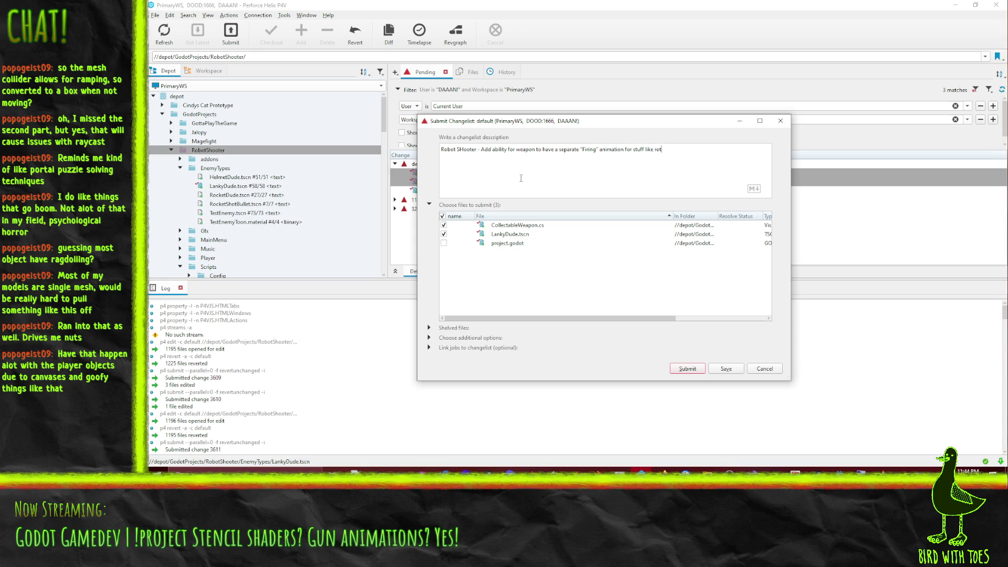
text(player onl)
click(687, 369)
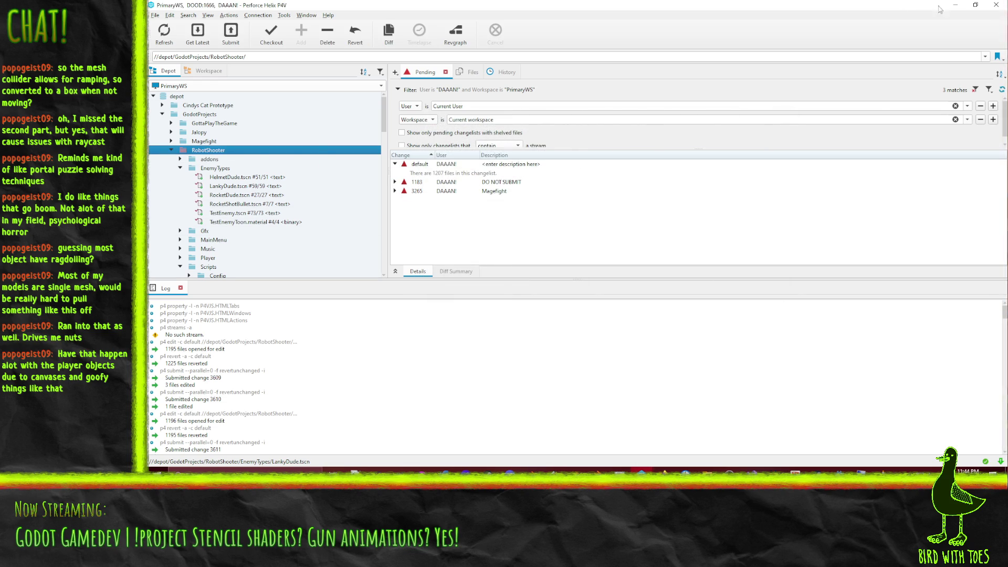
- Bring up the Robot Shooter Kanban board
key(alt+Tab)
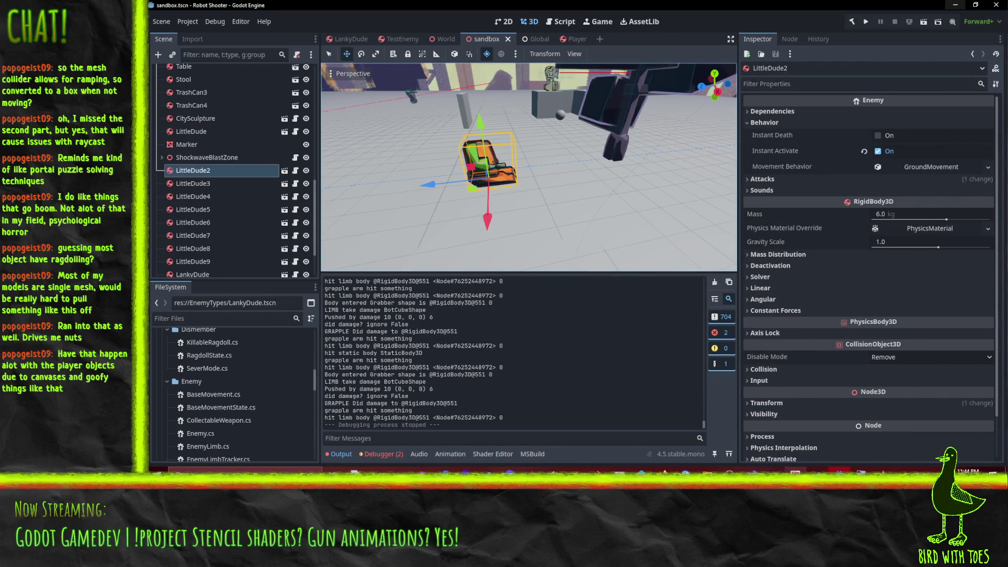
click(647, 489)
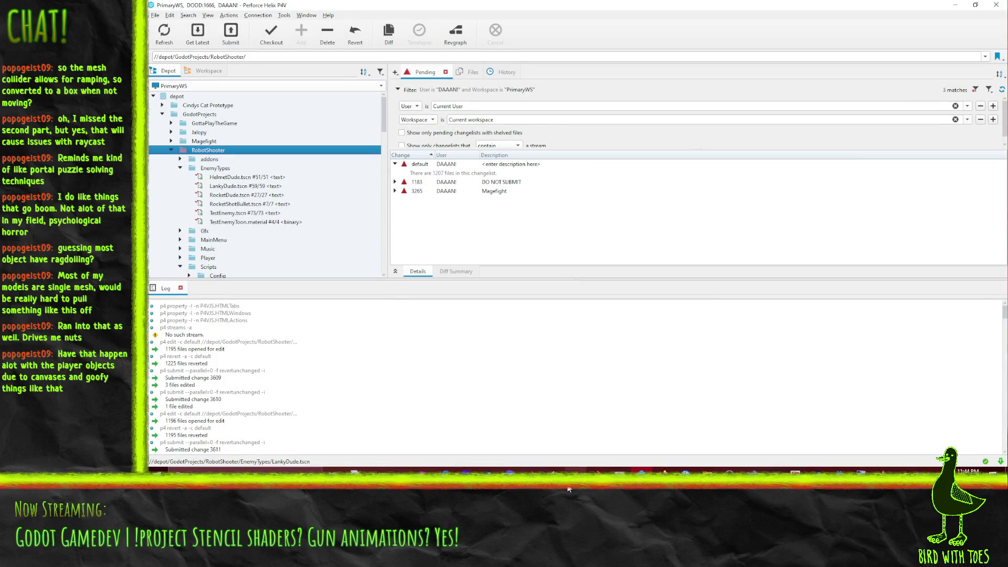
mouse_move(658, 466)
click(637, 447)
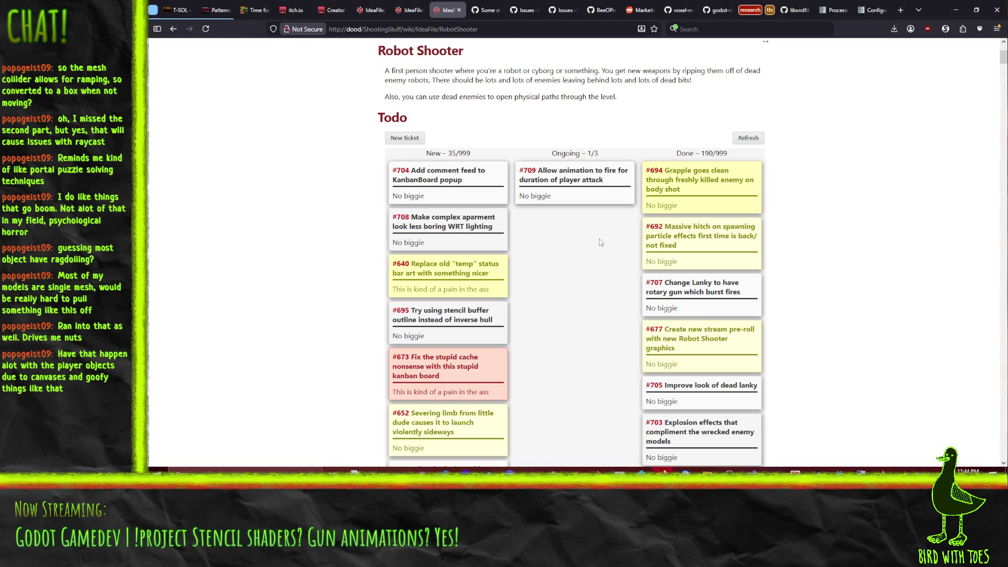
- Move card #709 from Ongoing to Done and card #695 from New to Ongoing
mouse_move(570, 196)
mouse_down()
mouse_move(683, 178)
mouse_move(676, 195)
mouse_up()
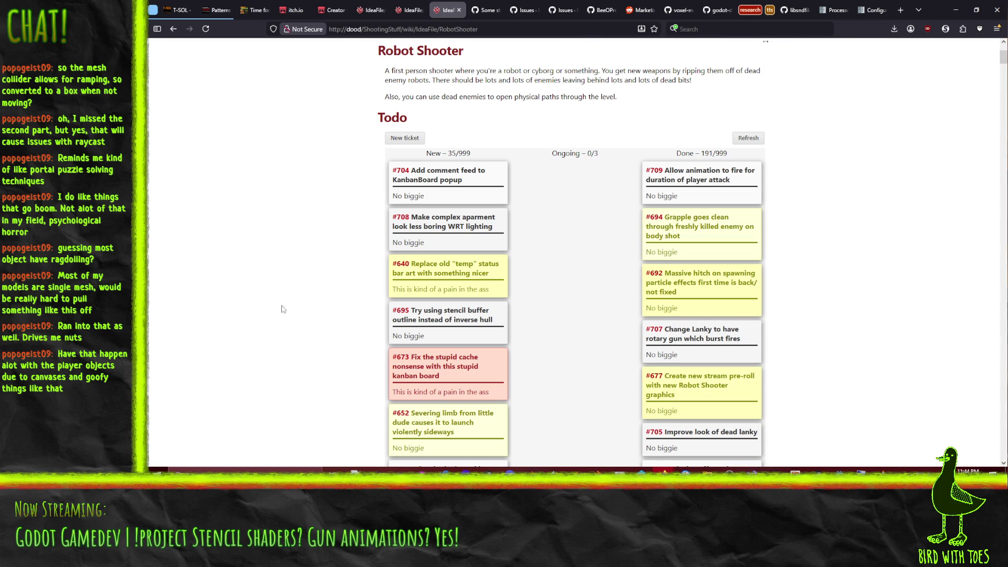
mouse_move(449, 336)
mouse_down()
mouse_move(445, 344)
mouse_move(446, 262)
mouse_move(576, 247)
mouse_up()
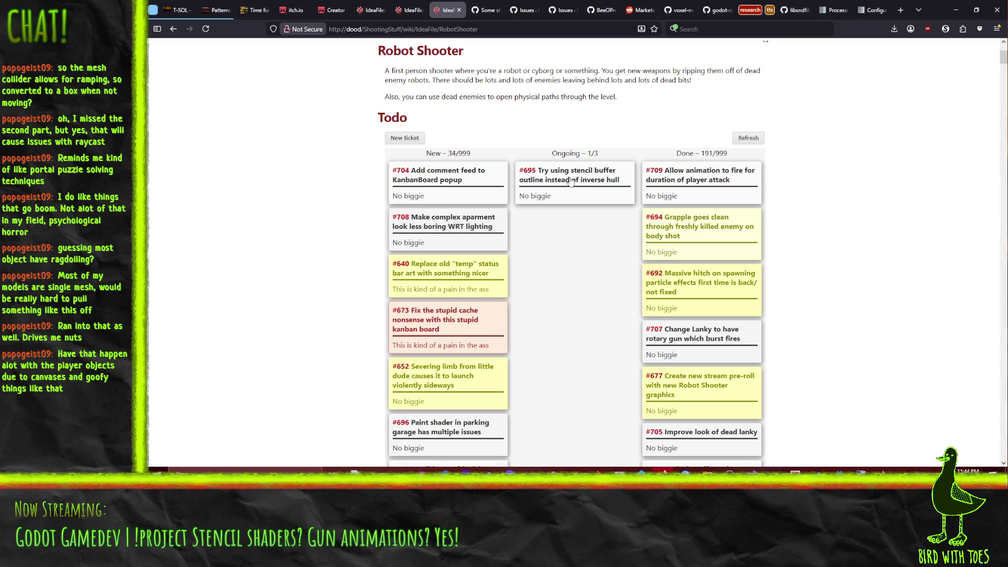
key(ctrl+t)
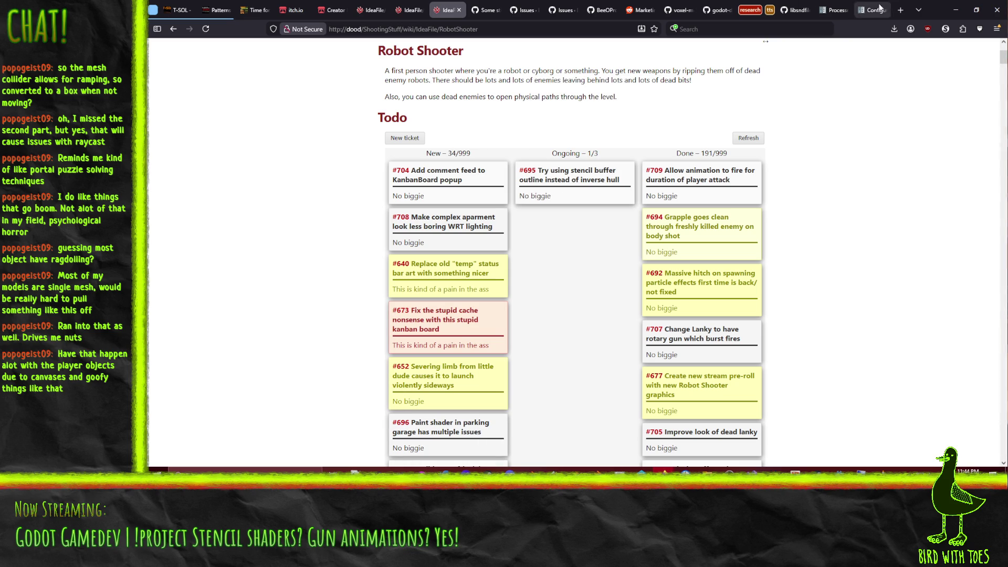
- Search the web for 'godot stencil' and open the Godot 4.5 release announcement
text(godot stencil)
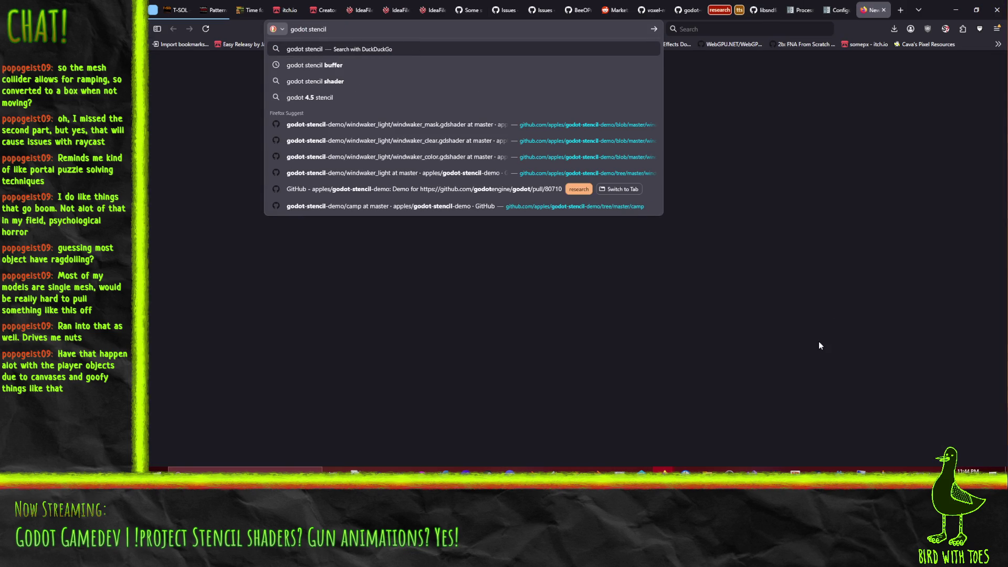
key(Return)
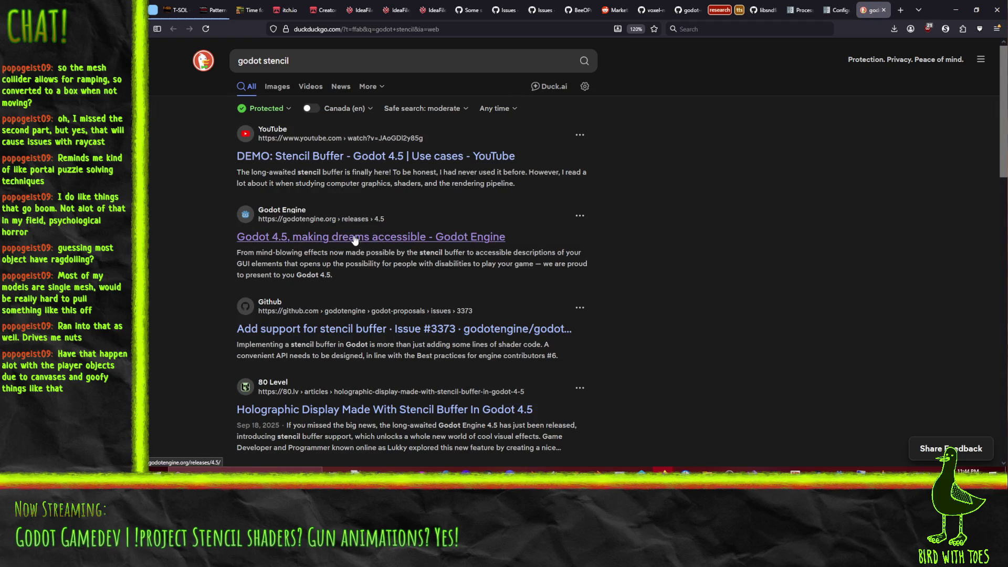
scroll(390, 316, down, 2)
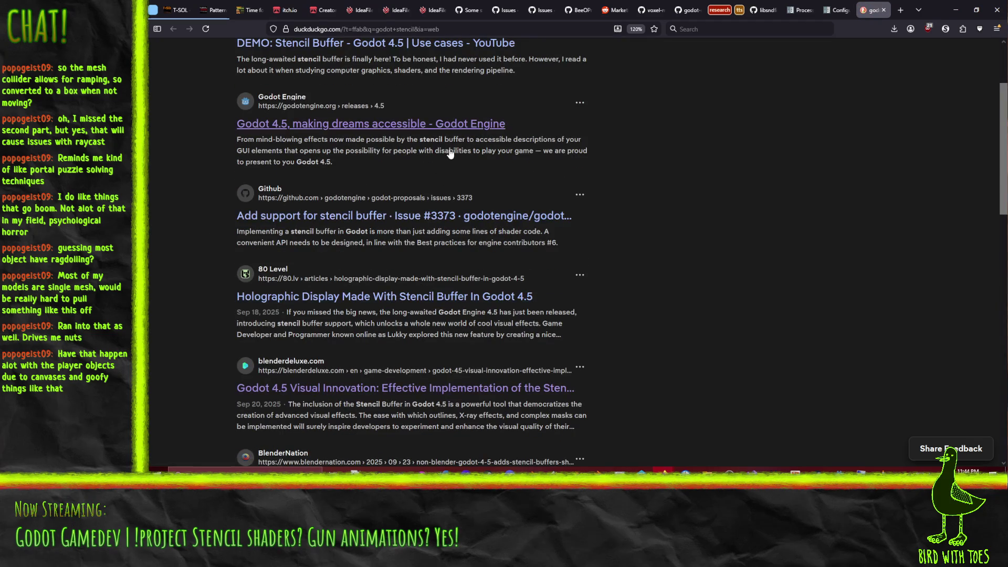
click(403, 127)
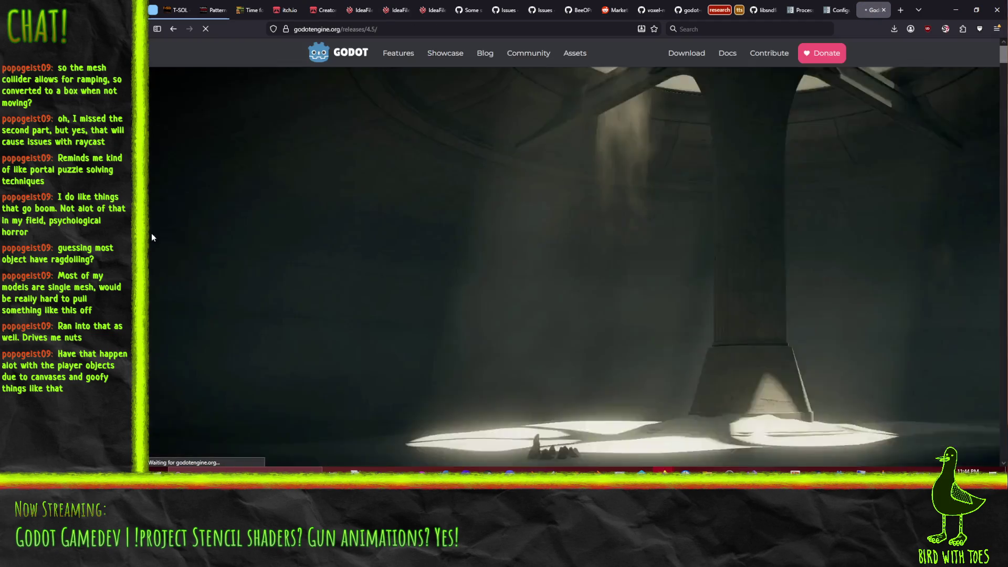
- Jump to Stencil buffer support and open pull request #80710 via Read more
scroll(231, 236, down, 3)
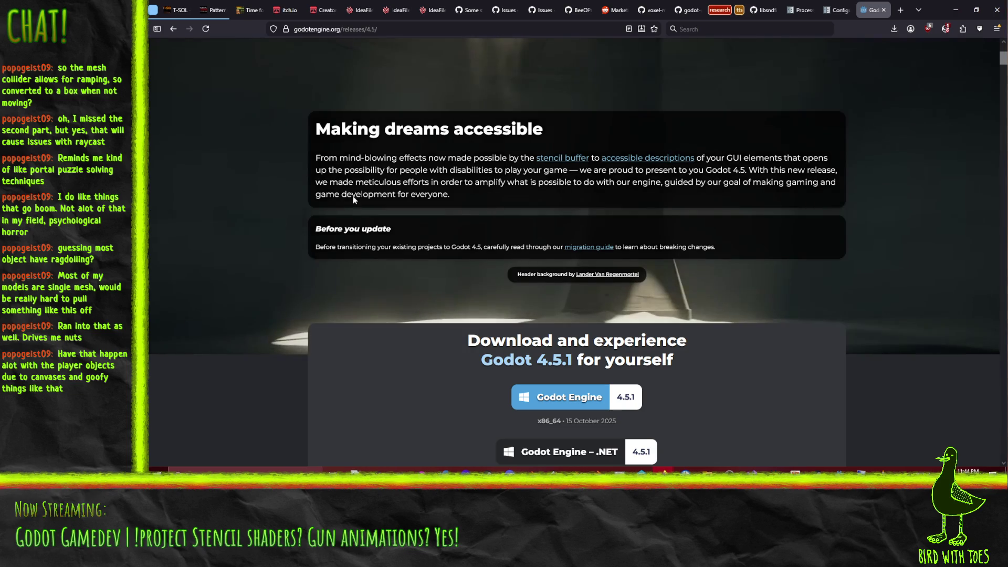
click(562, 158)
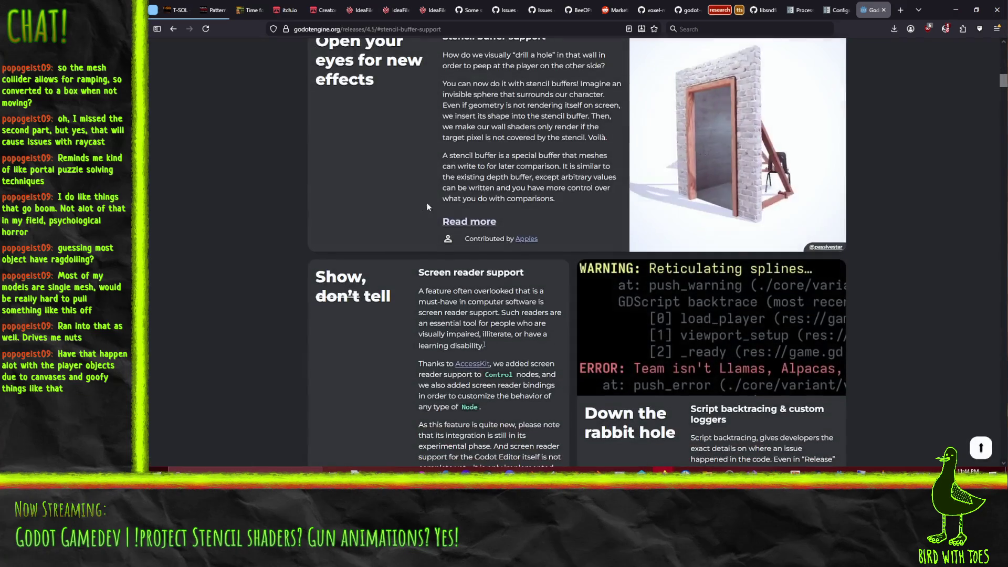
scroll(420, 192, up, 2)
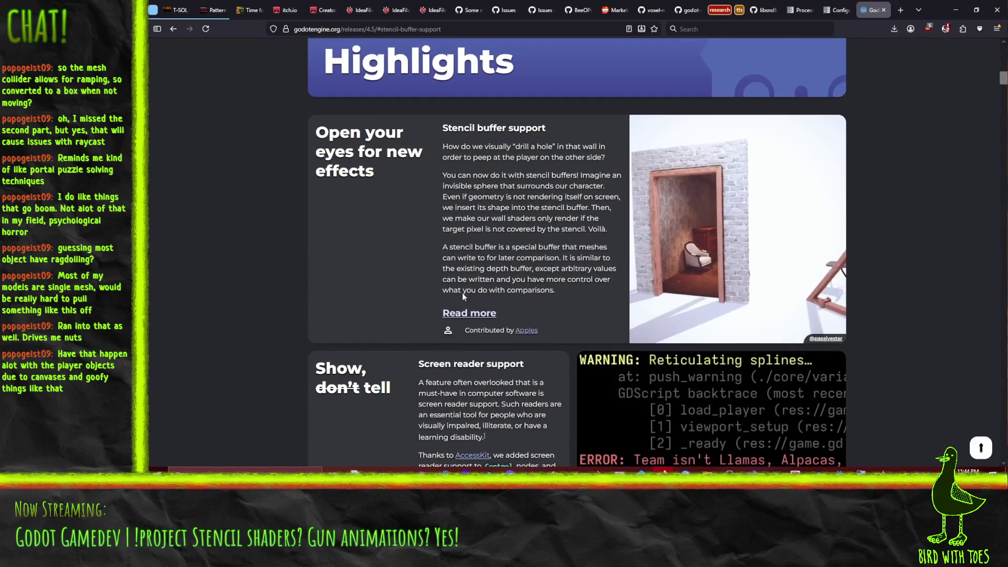
click(462, 312)
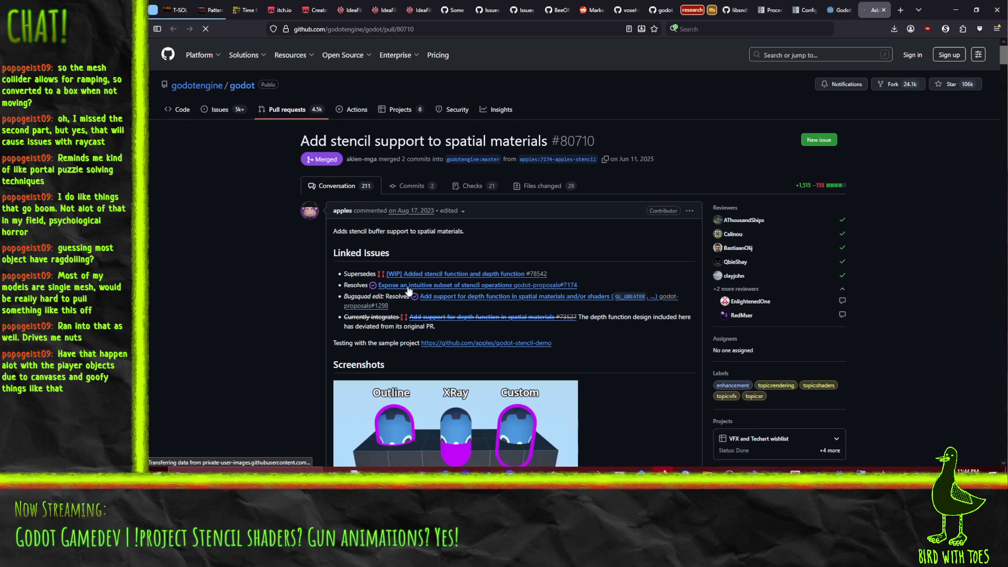
scroll(256, 258, down, 5)
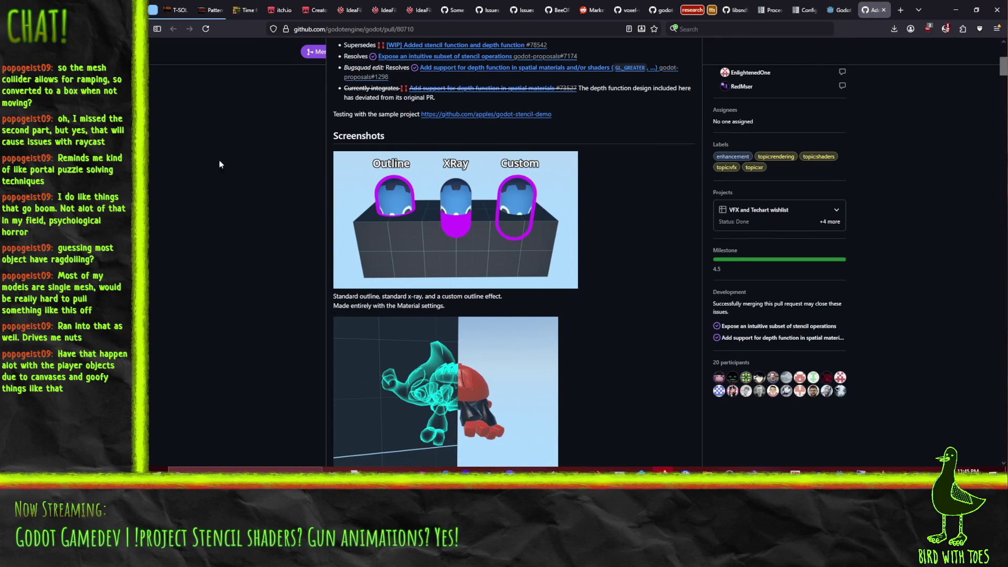
scroll(216, 210, up, 2)
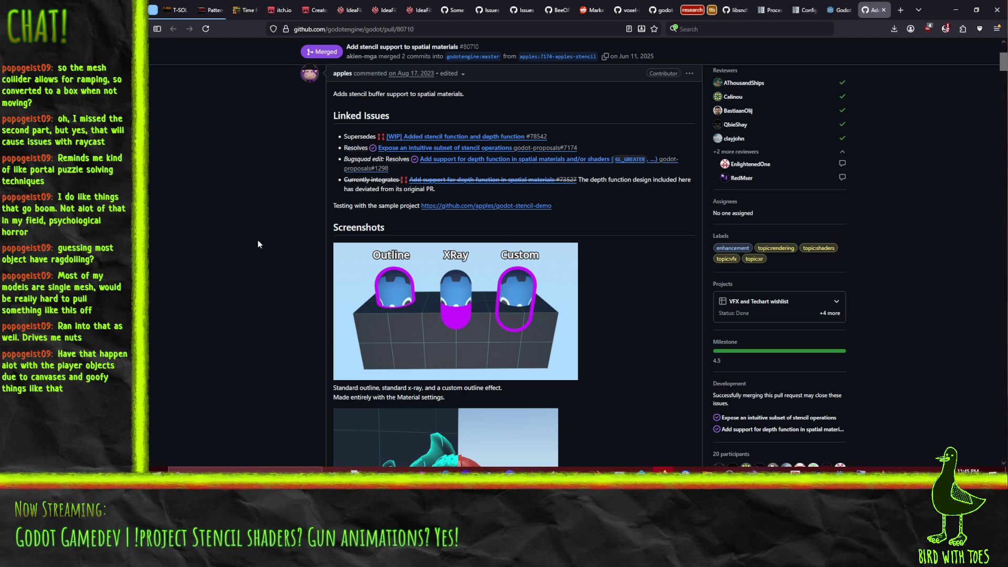
scroll(258, 244, down, 15)
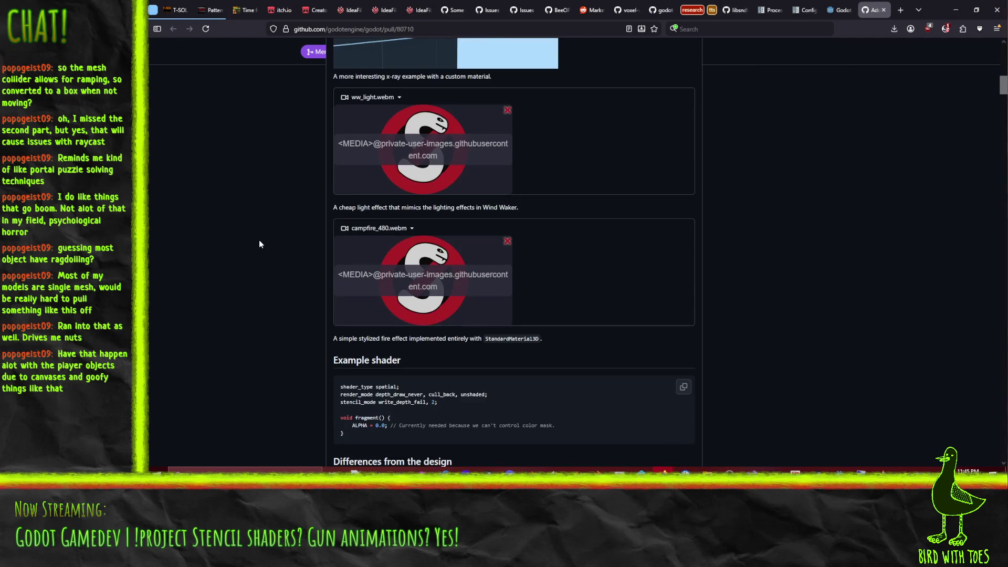
scroll(259, 241, down, 3)
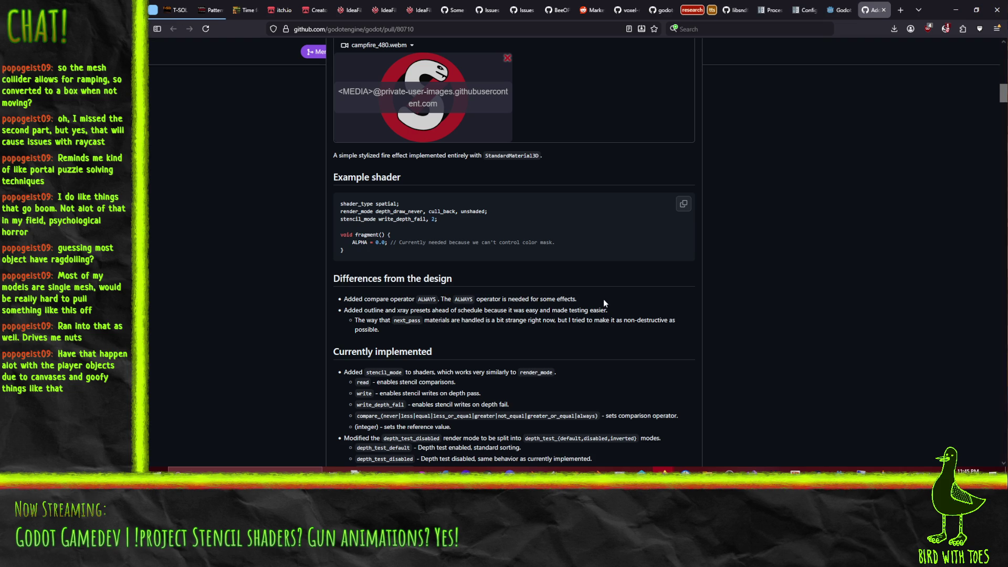
scroll(596, 295, down, 3)
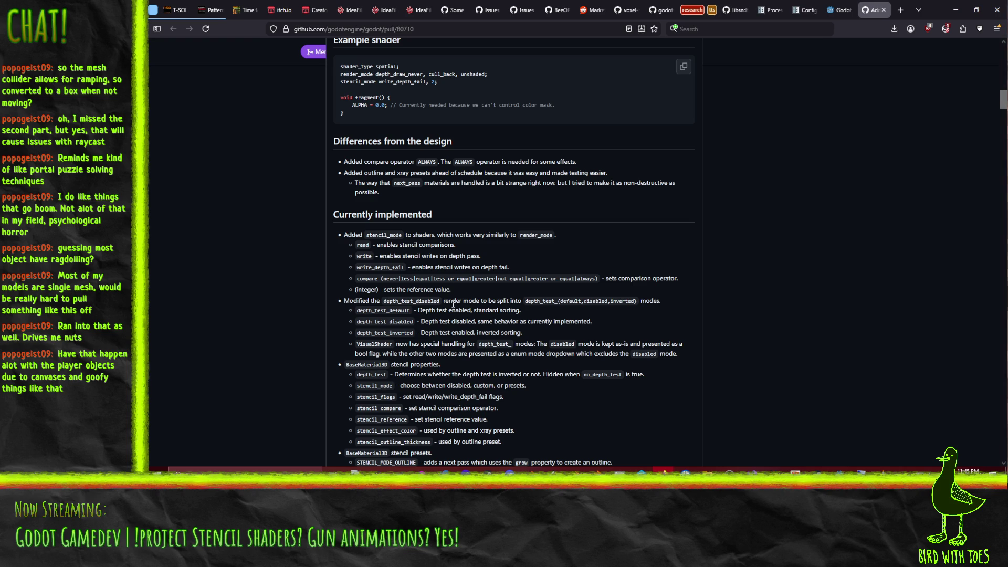
scroll(453, 304, down, 3)
scroll(504, 289, down, 2)
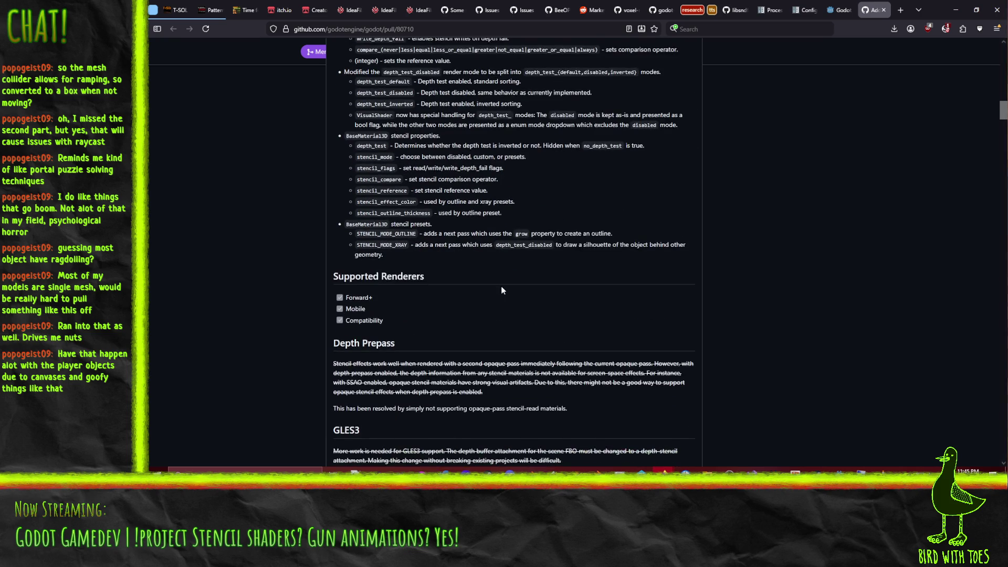
scroll(487, 286, down, 4)
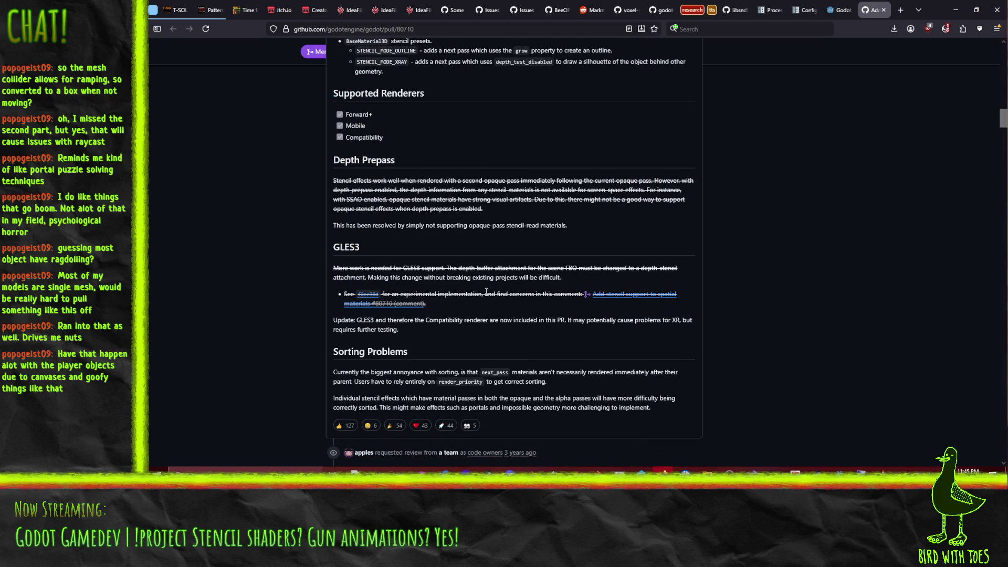
scroll(492, 294, down, 1)
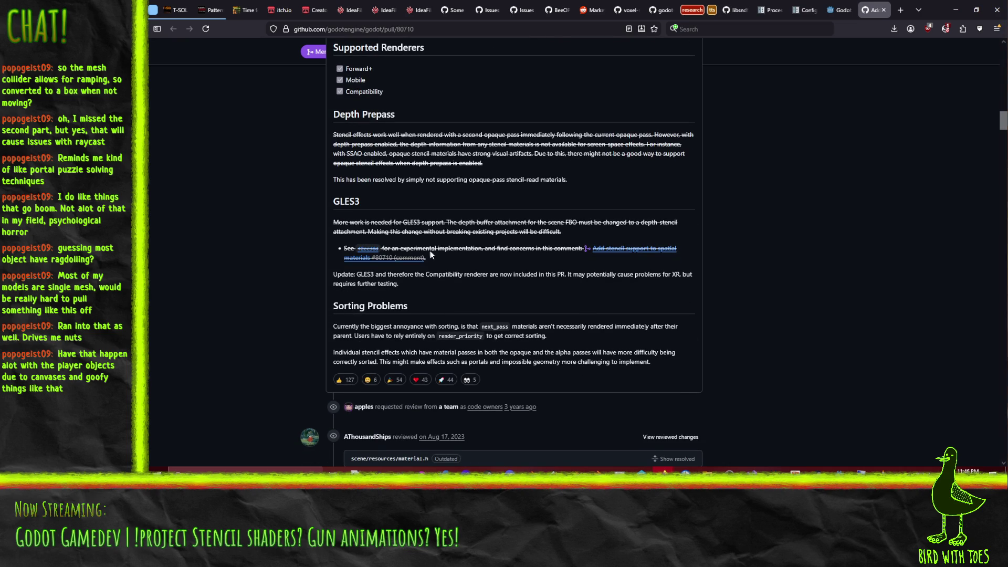
scroll(543, 292, down, 2)
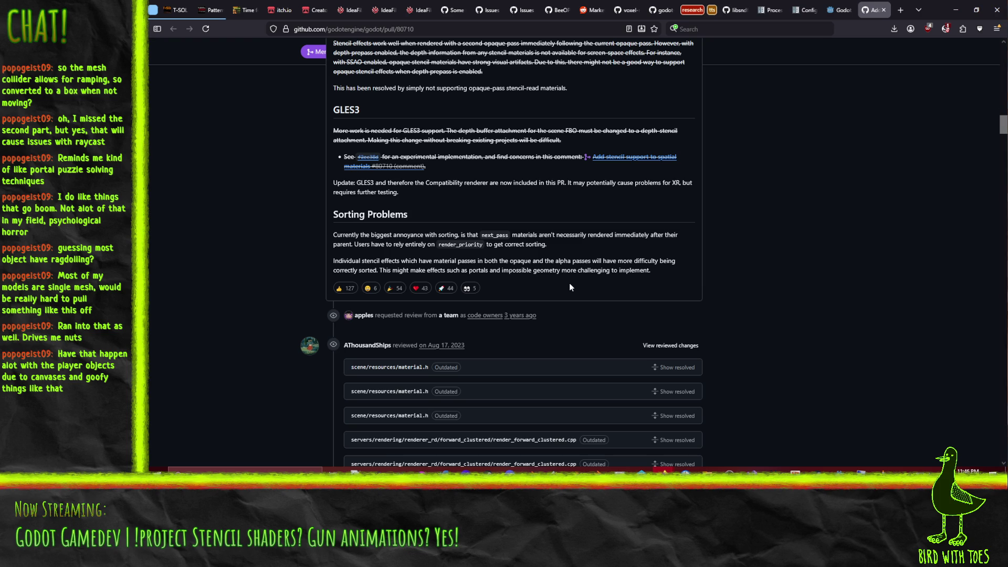
scroll(569, 290, up, 15)
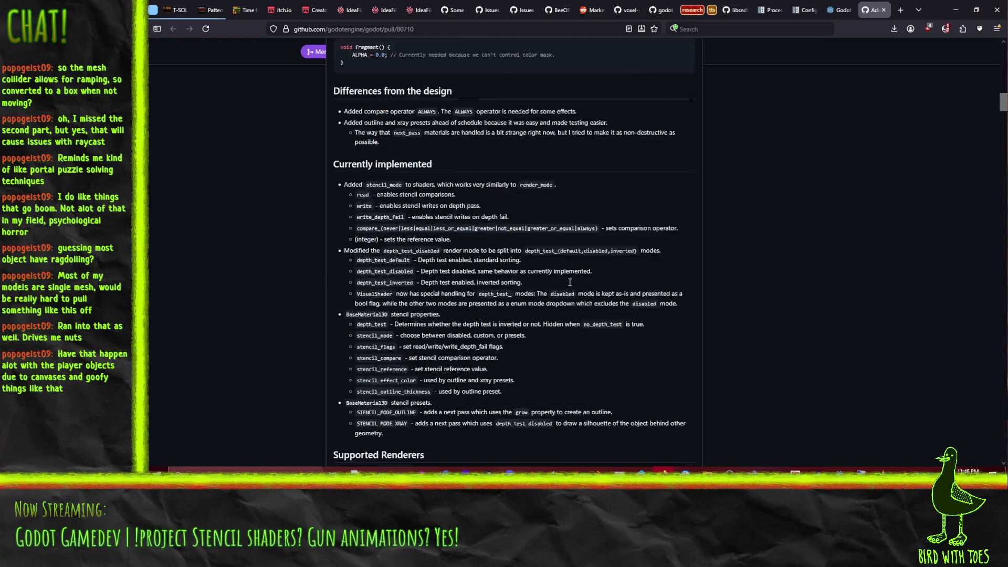
scroll(575, 286, up, 4)
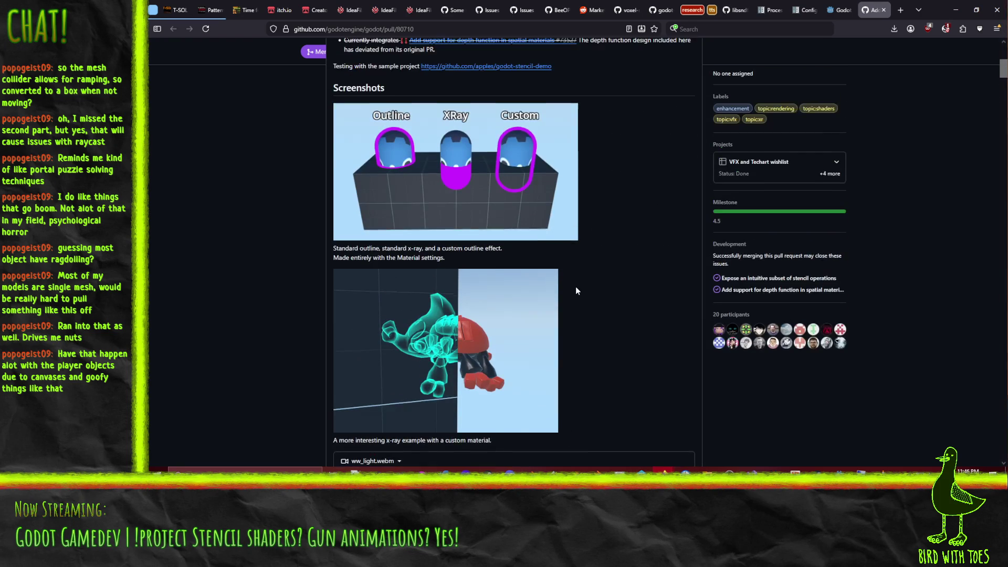
scroll(576, 286, down, 1)
scroll(577, 292, up, 3)
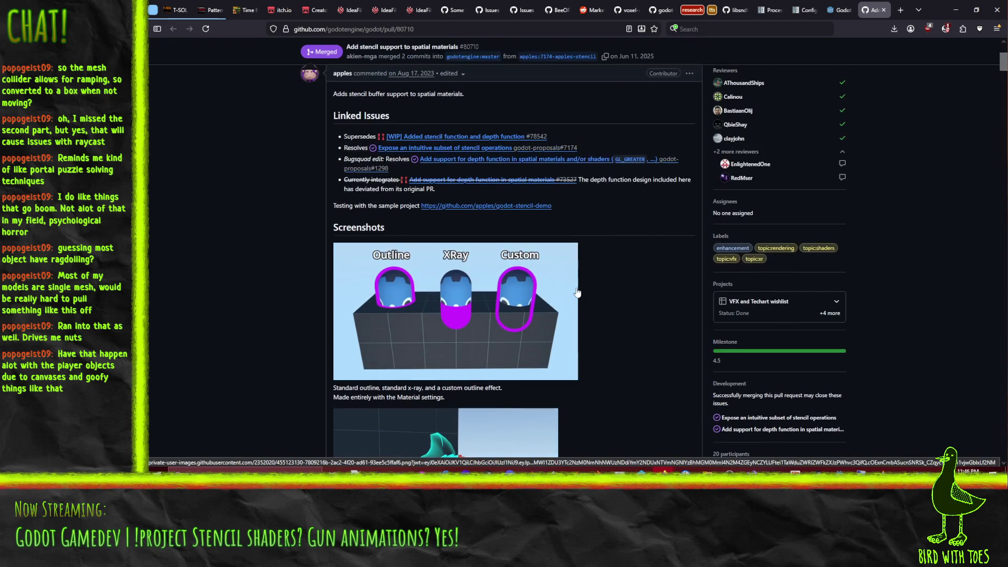
scroll(590, 294, up, 2)
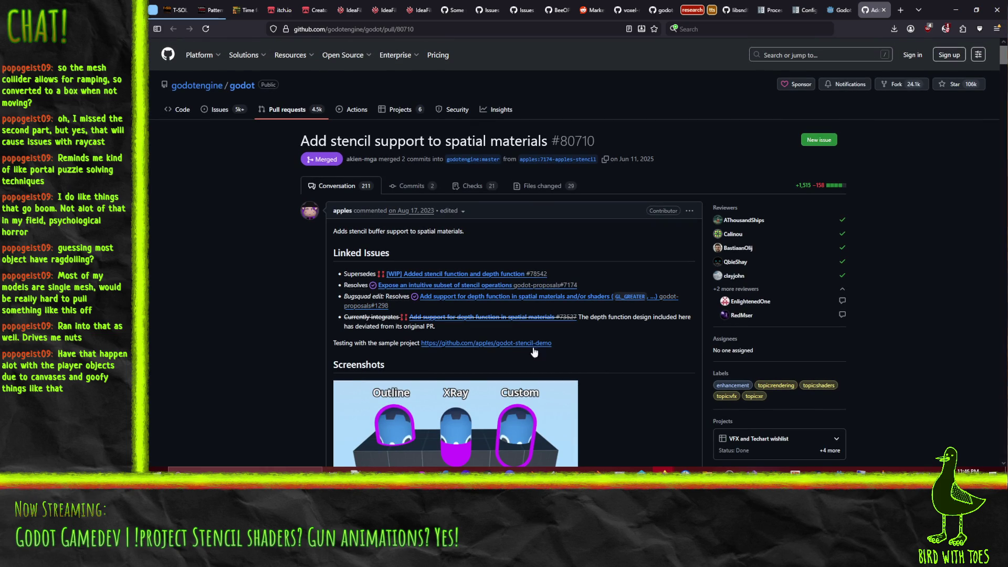
right_click(515, 344)
- Open the godot-stencil-demo repository in a new tab and view screenshots custom_xray.png and modes.png
click(608, 163)
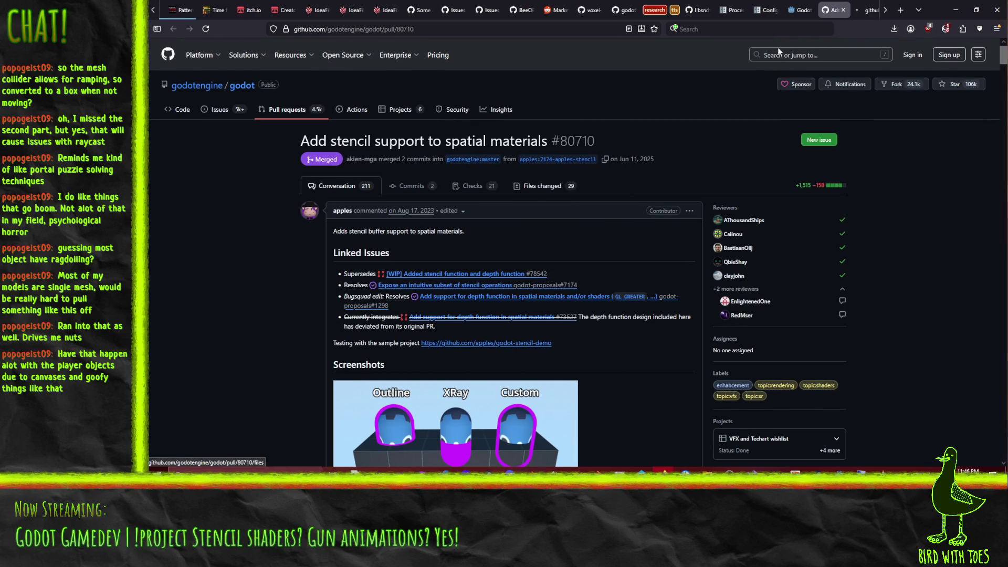
key(ctrl+Tab)
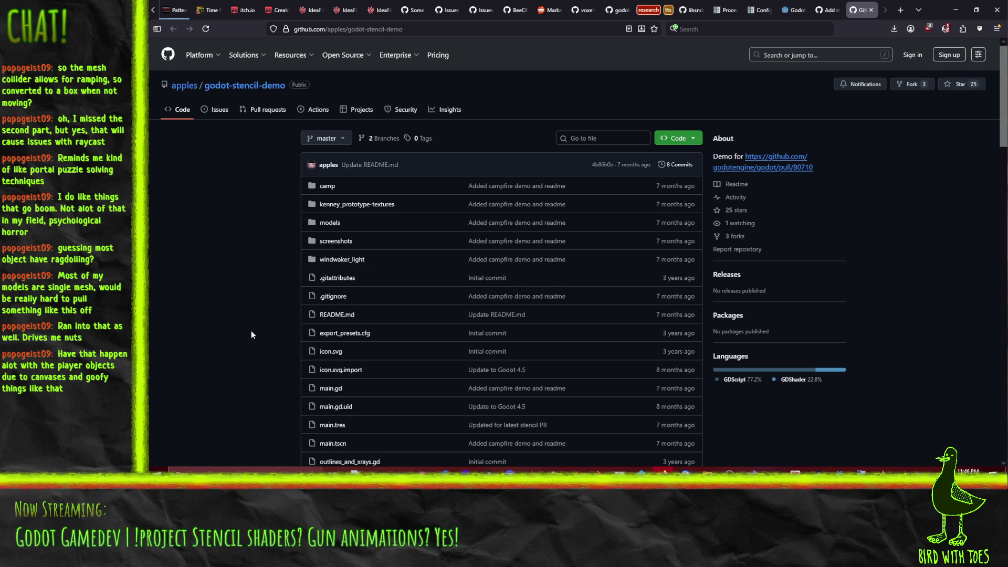
click(335, 244)
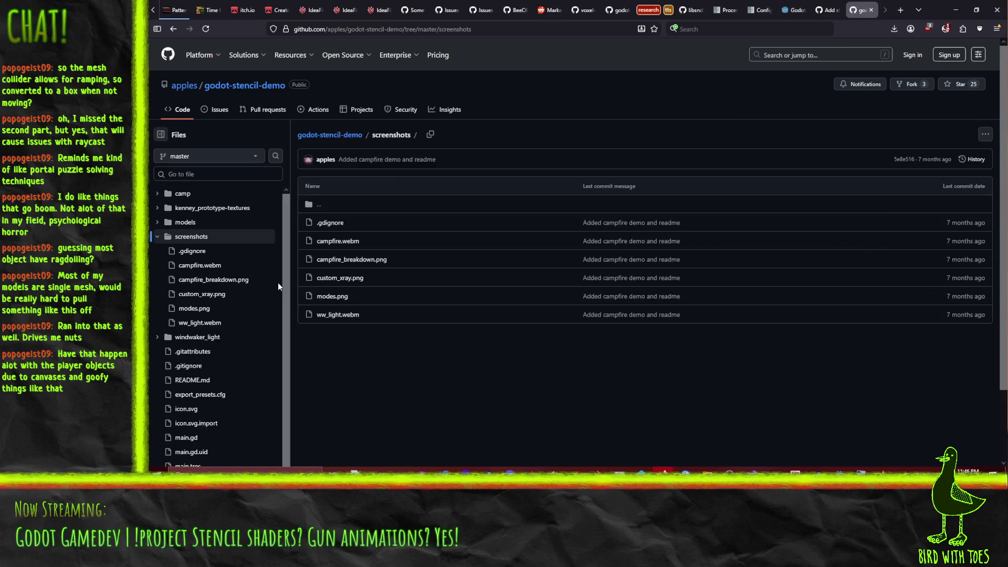
click(351, 280)
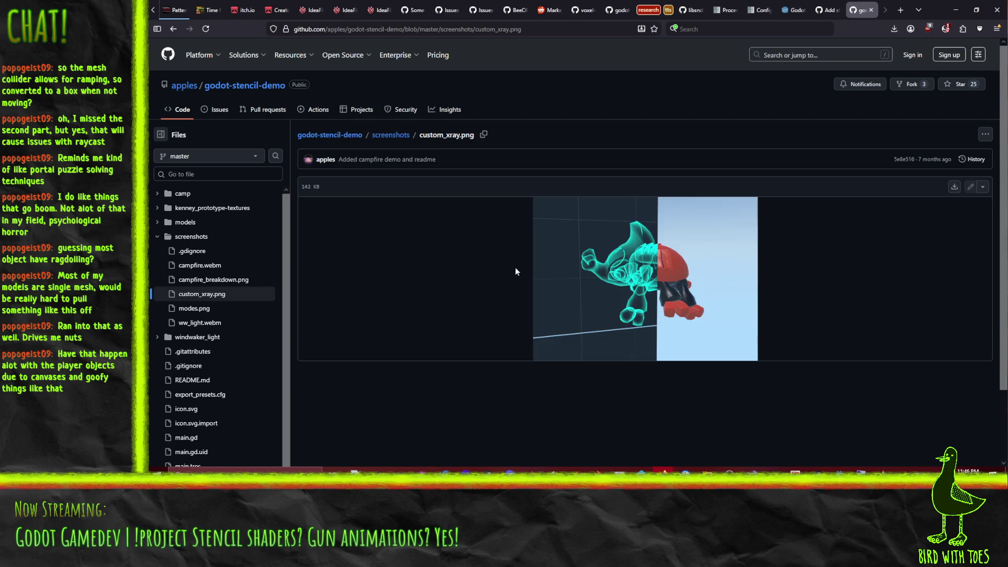
click(172, 29)
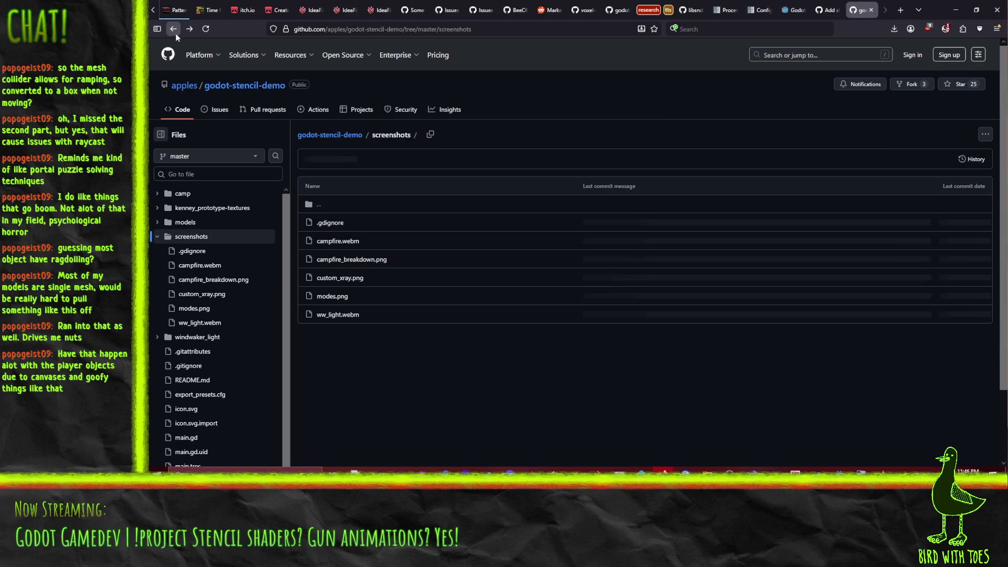
click(333, 296)
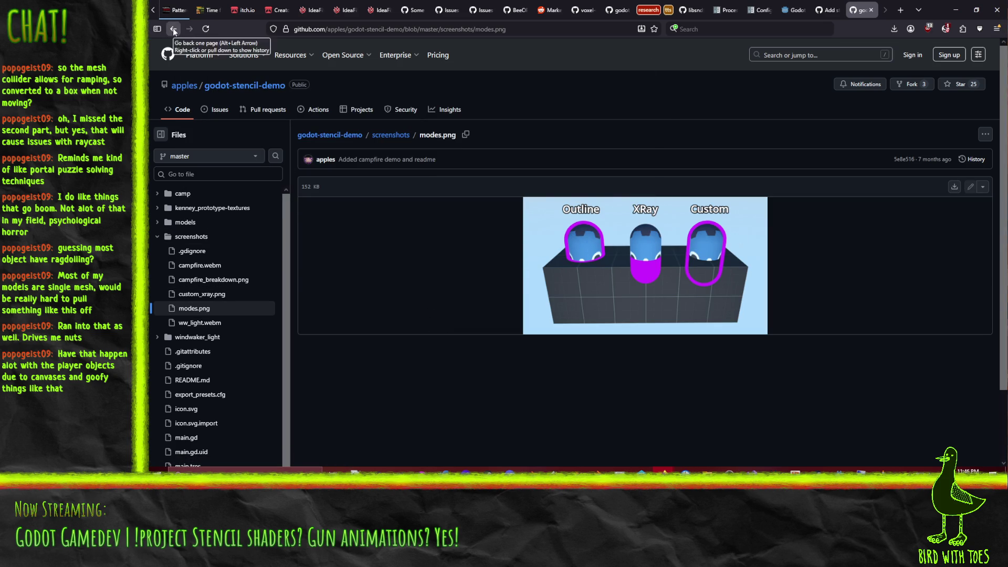
click(174, 29)
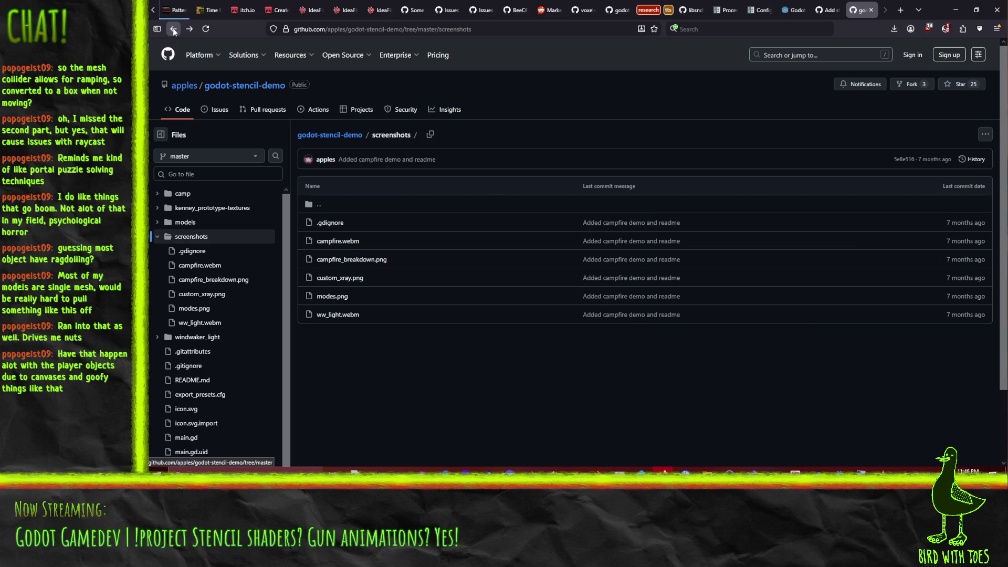
- Return to the repository file list and look at the outlines_and_xrays.gd script
click(174, 29)
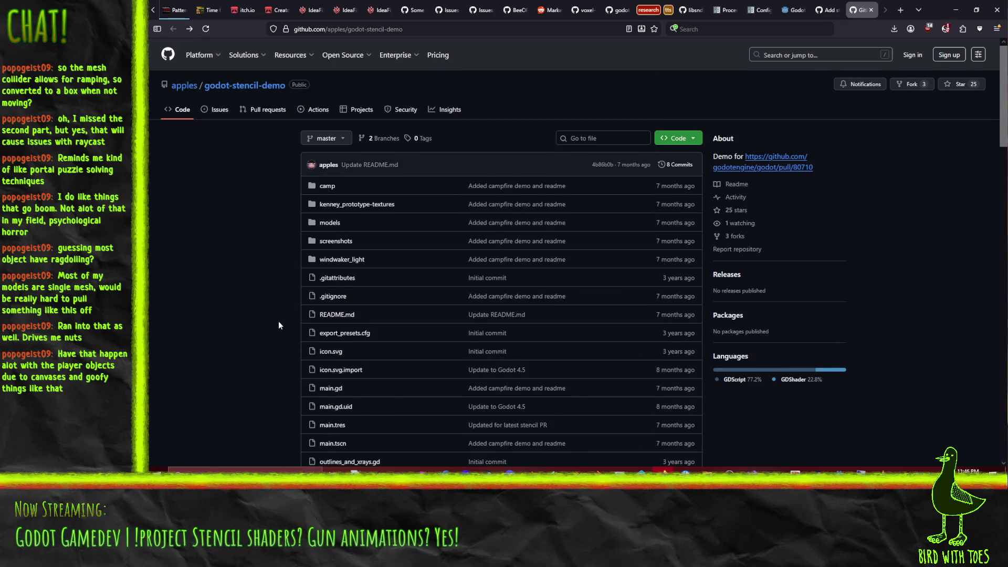
scroll(278, 323, down, 3)
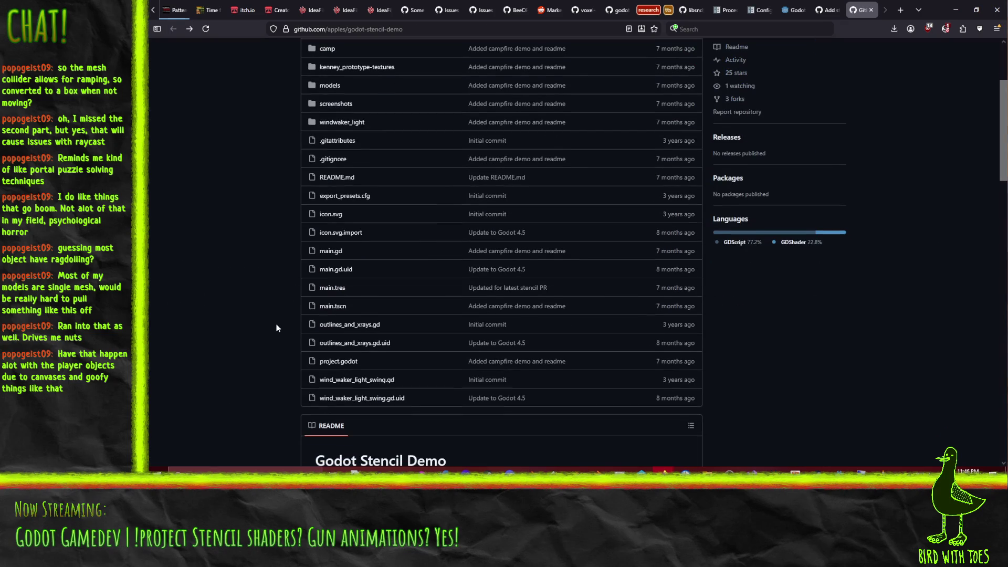
click(346, 325)
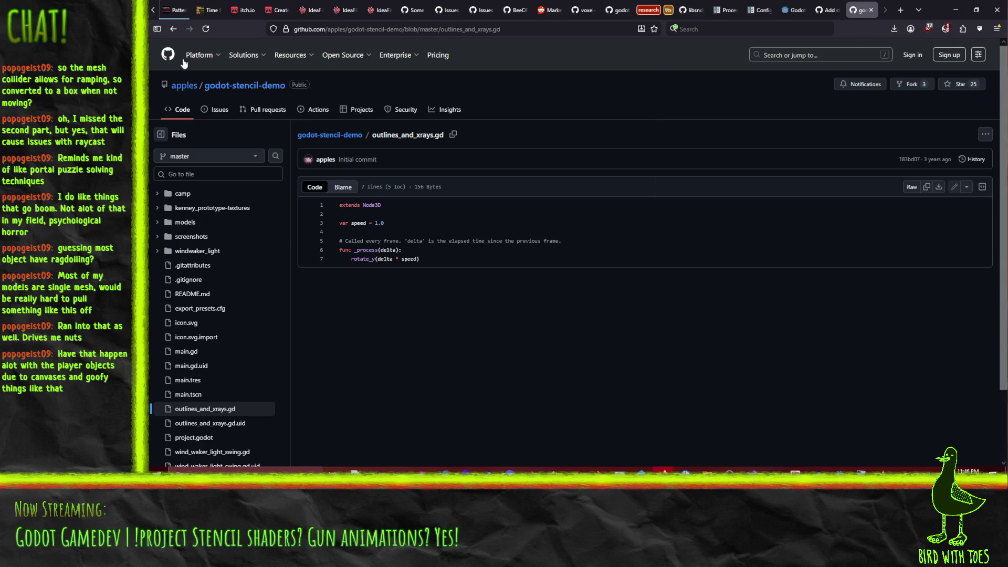
click(173, 29)
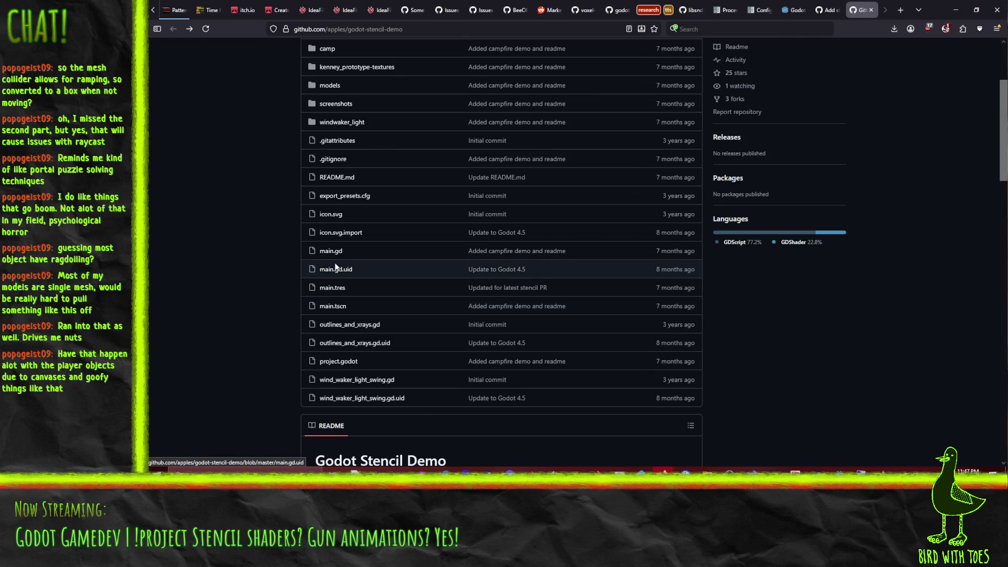
scroll(387, 374, up, 3)
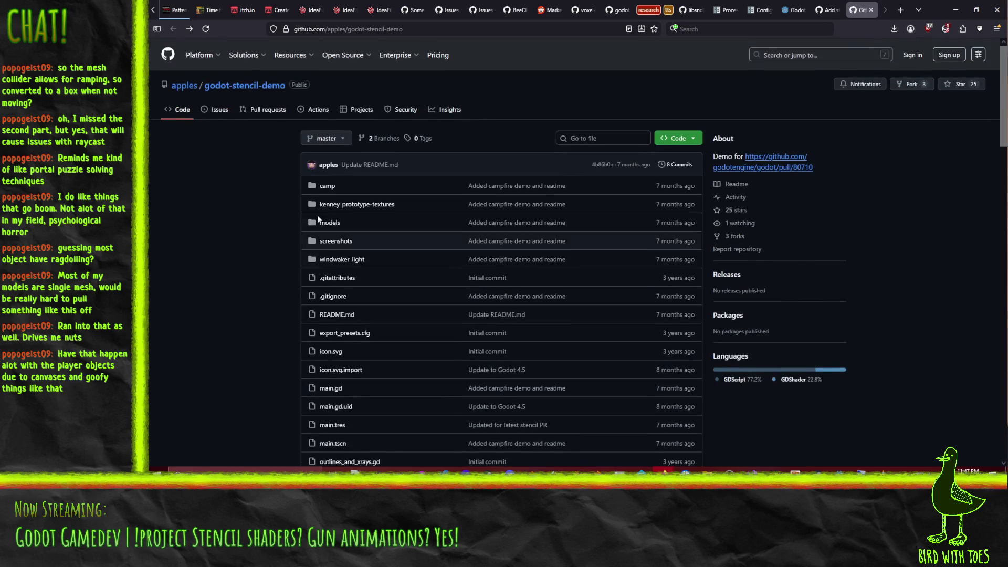
scroll(342, 224, down, 2)
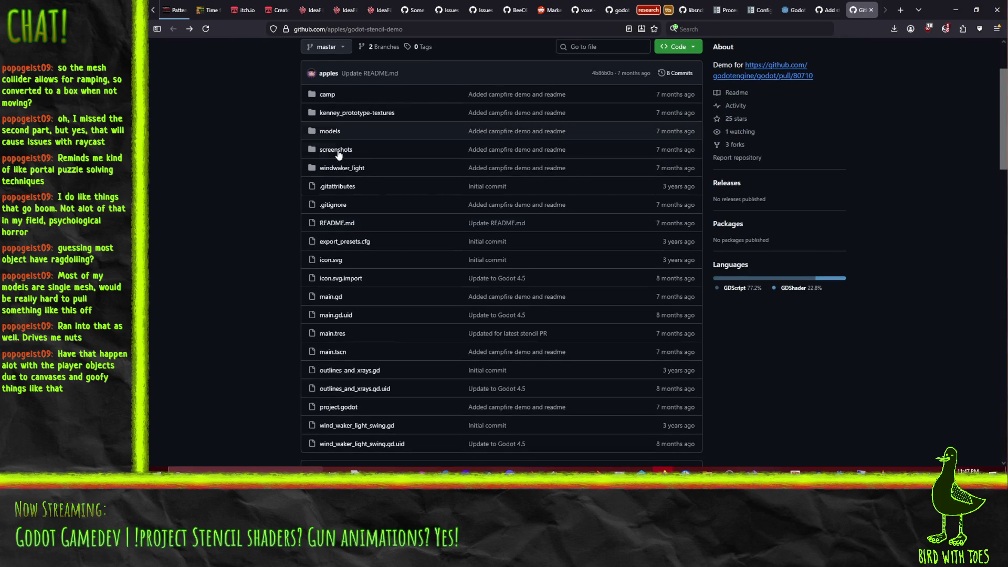
scroll(345, 253, up, 1)
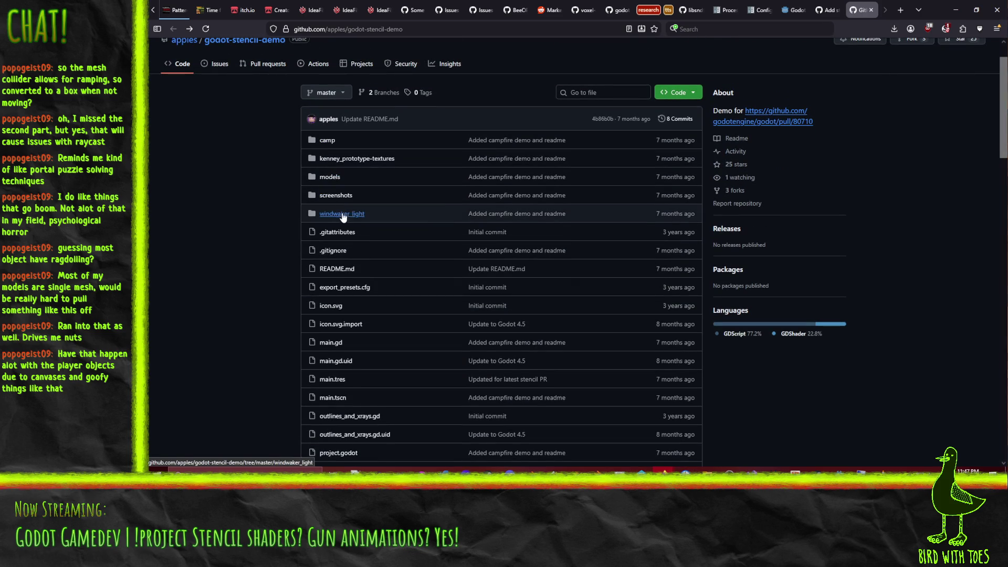
- Browse the models and camp folders, then open main.tres
click(337, 181)
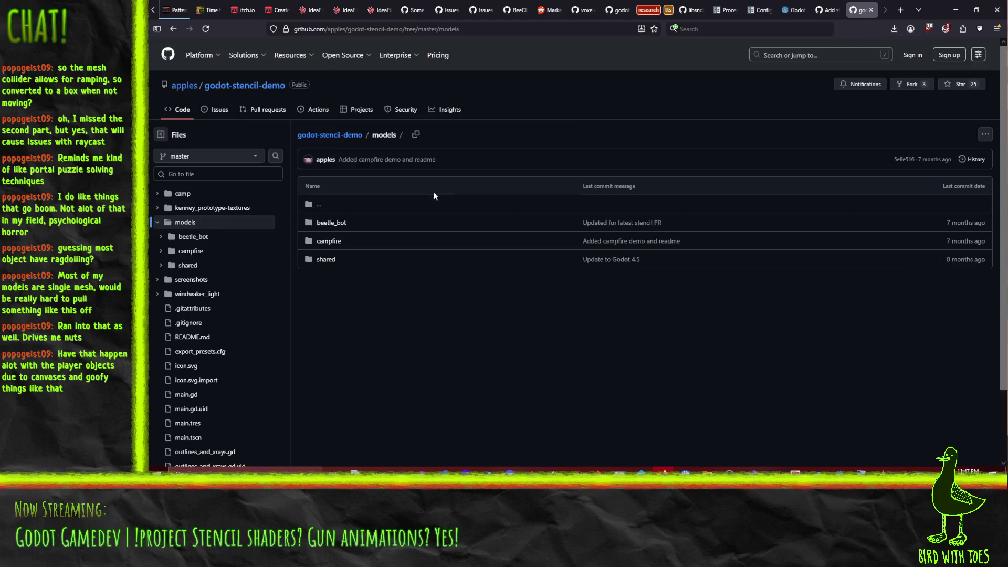
click(169, 32)
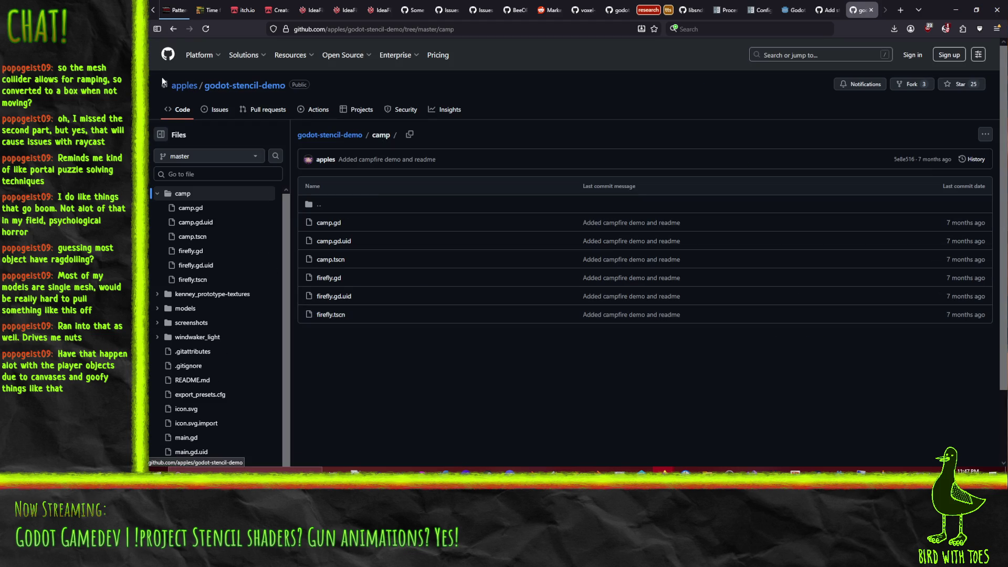
click(173, 29)
scroll(427, 290, down, 3)
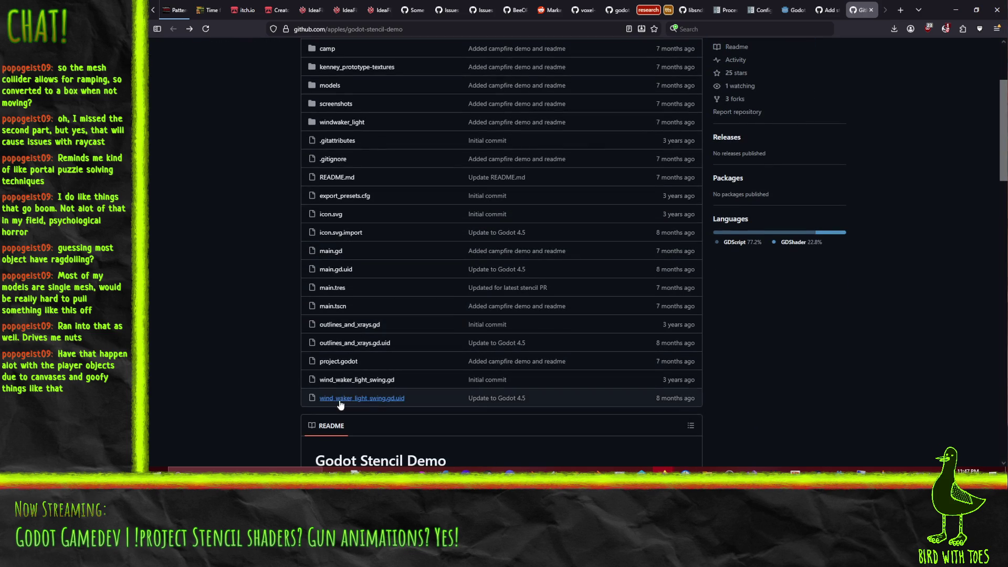
scroll(289, 358, down, 5)
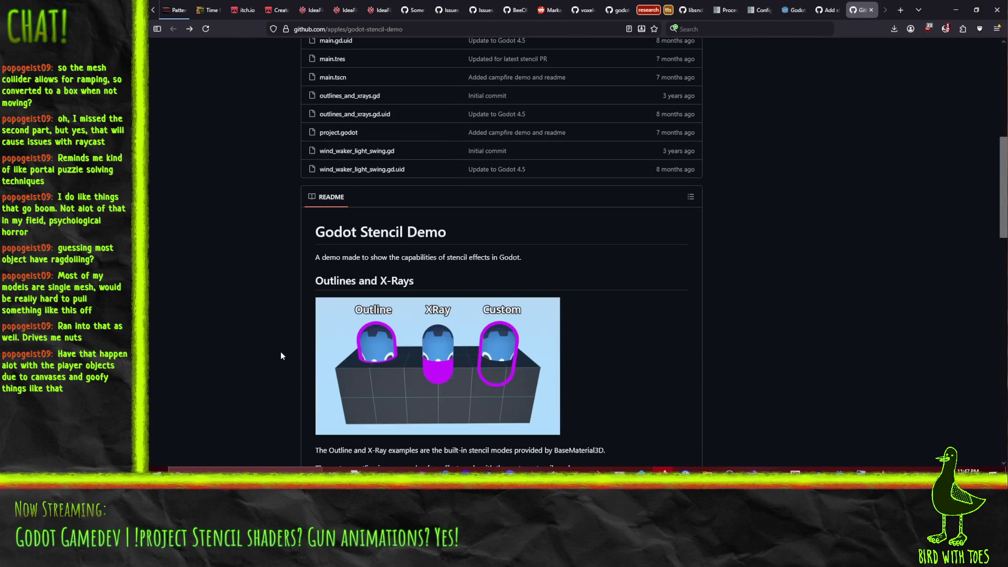
scroll(280, 354, down, 15)
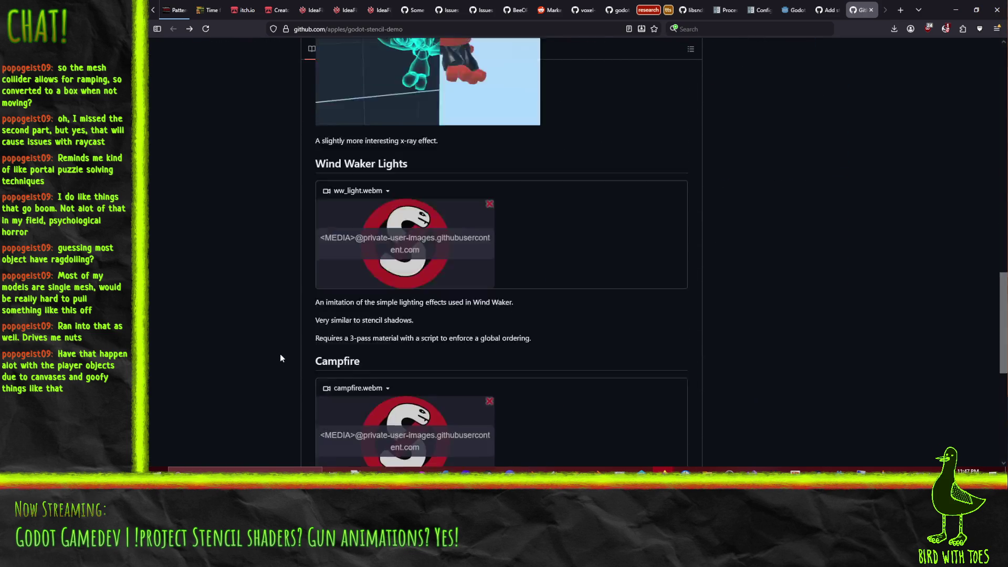
scroll(280, 358, down, 4)
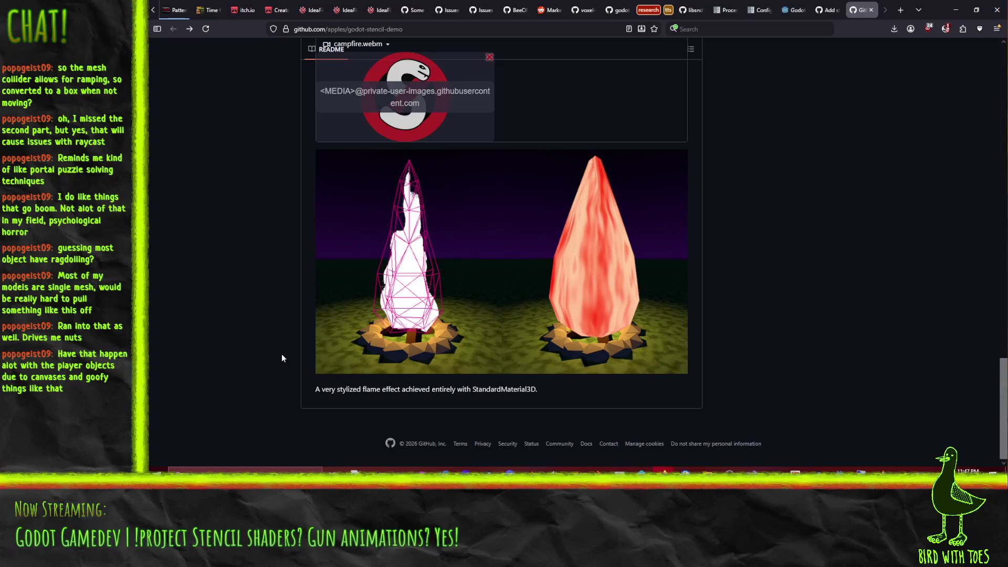
scroll(281, 357, up, 20)
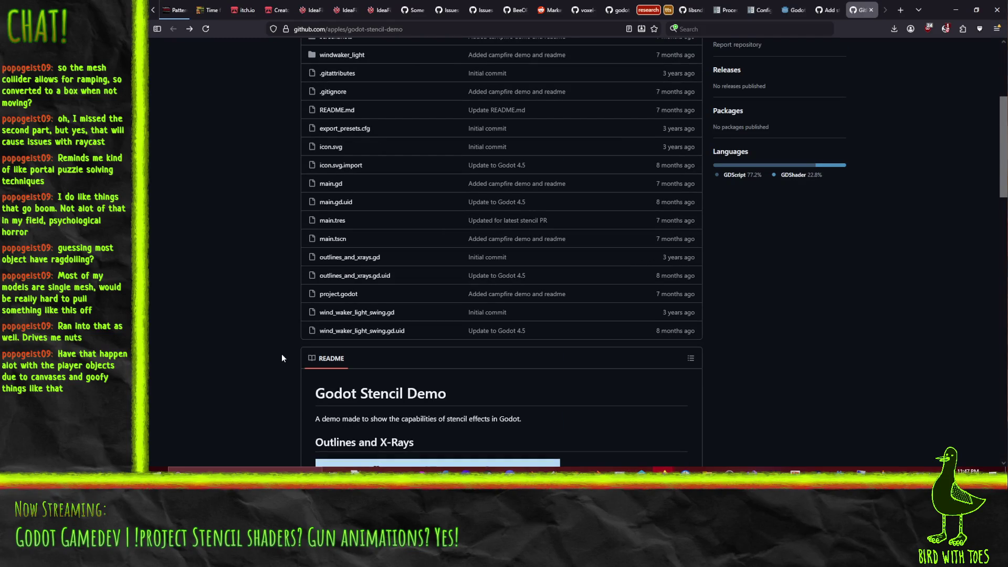
click(334, 220)
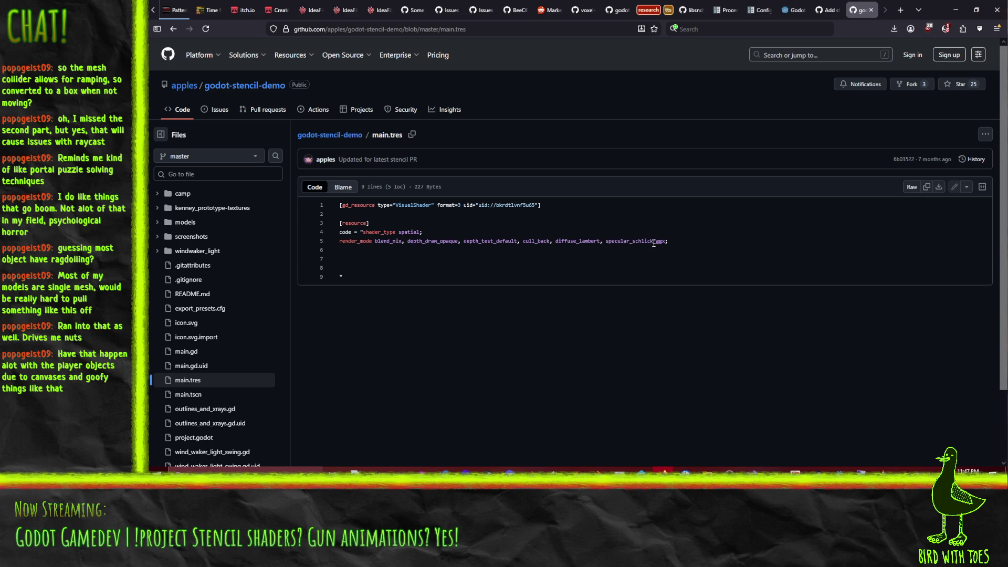
- Go back from main.tres to the repository's file list
scroll(408, 225, down, 3)
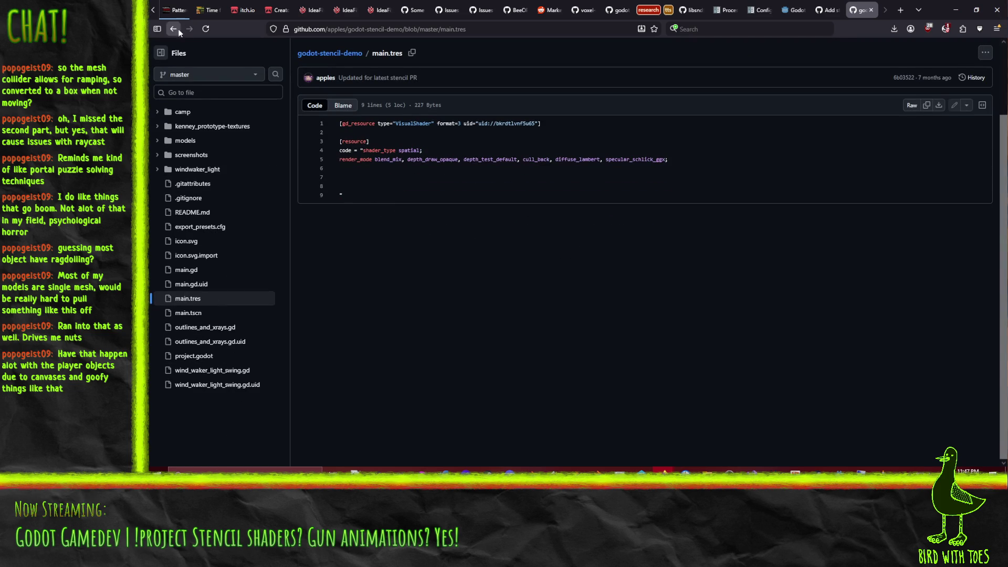
key(alt+Left)
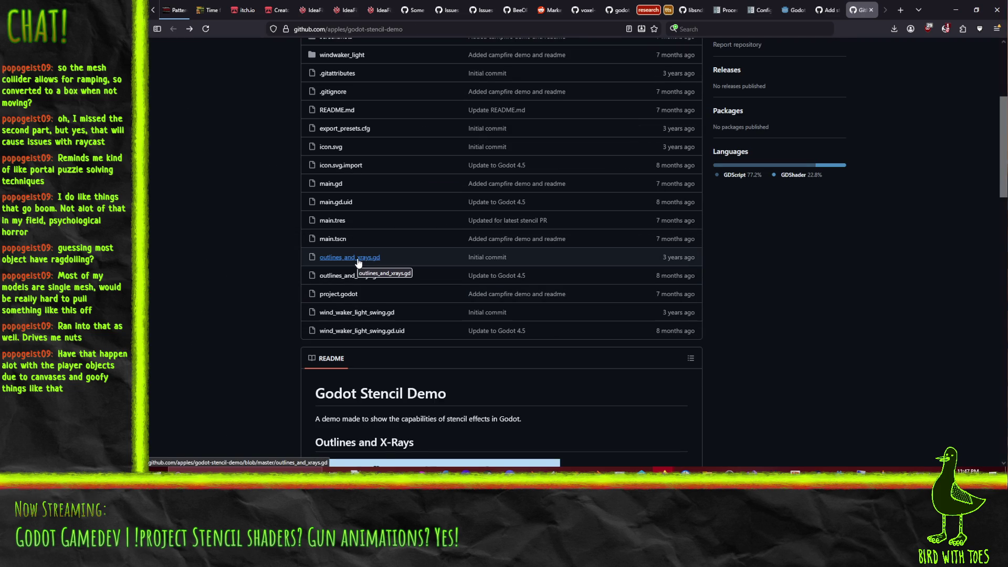
scroll(278, 259, up, 1)
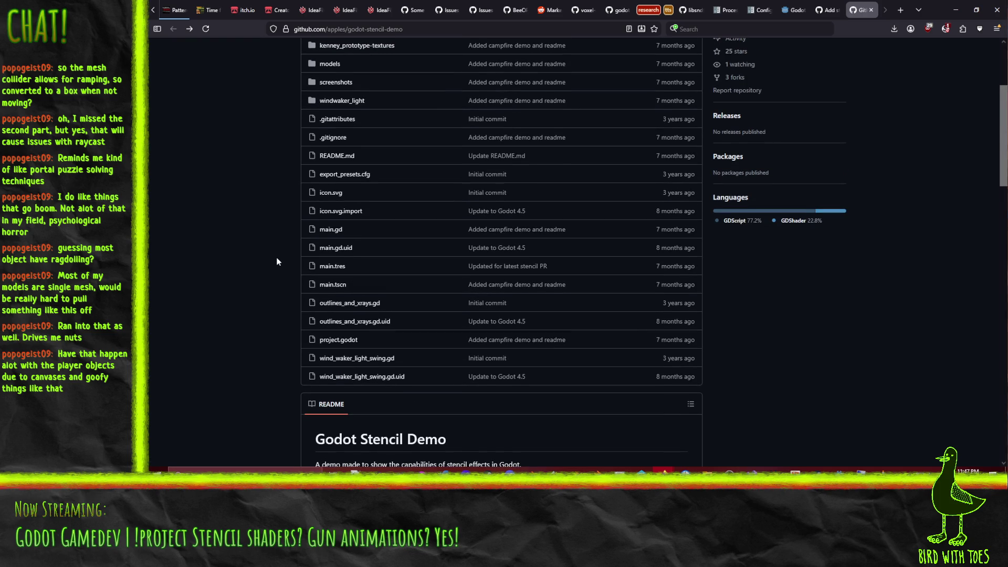
scroll(277, 261, up, 2)
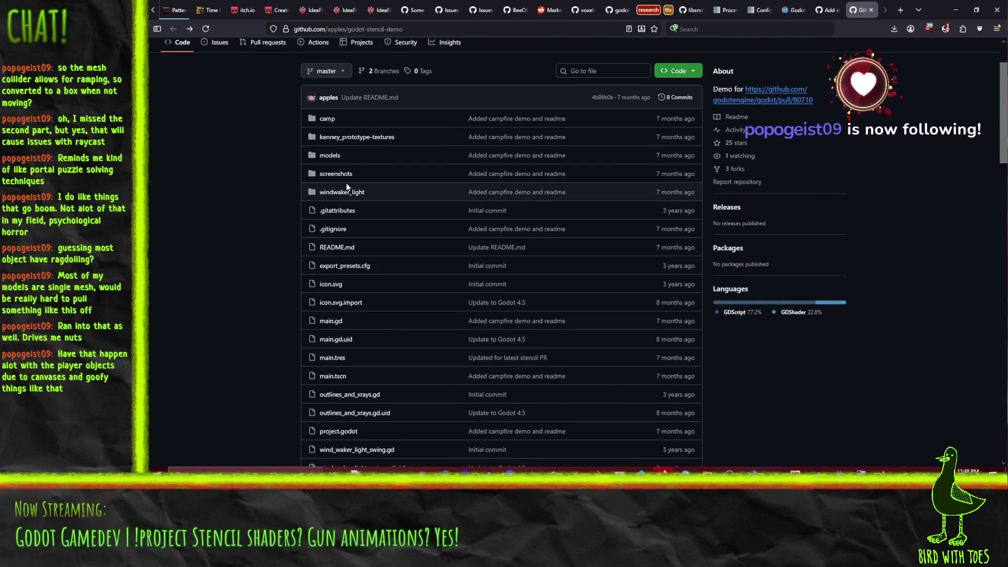
- Peek inside kenney_prototype-textures, return to the repository root, and switch to the Godot editor
click(330, 137)
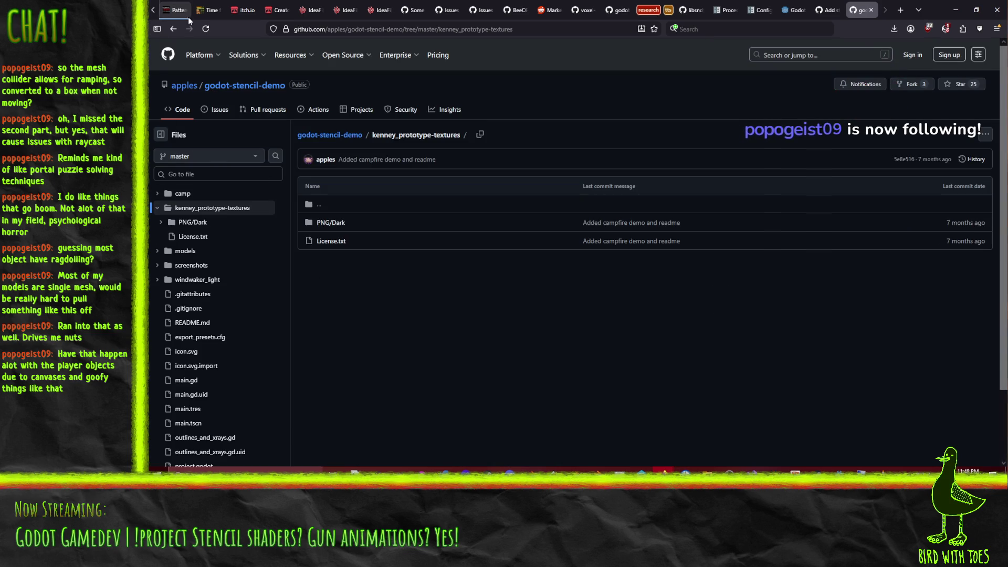
click(173, 29)
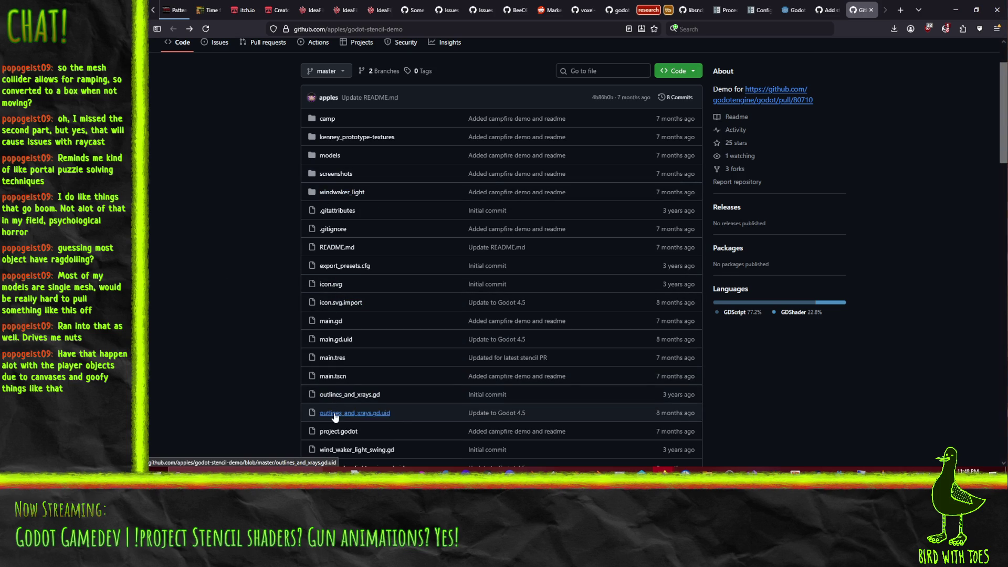
scroll(311, 434, down, 3)
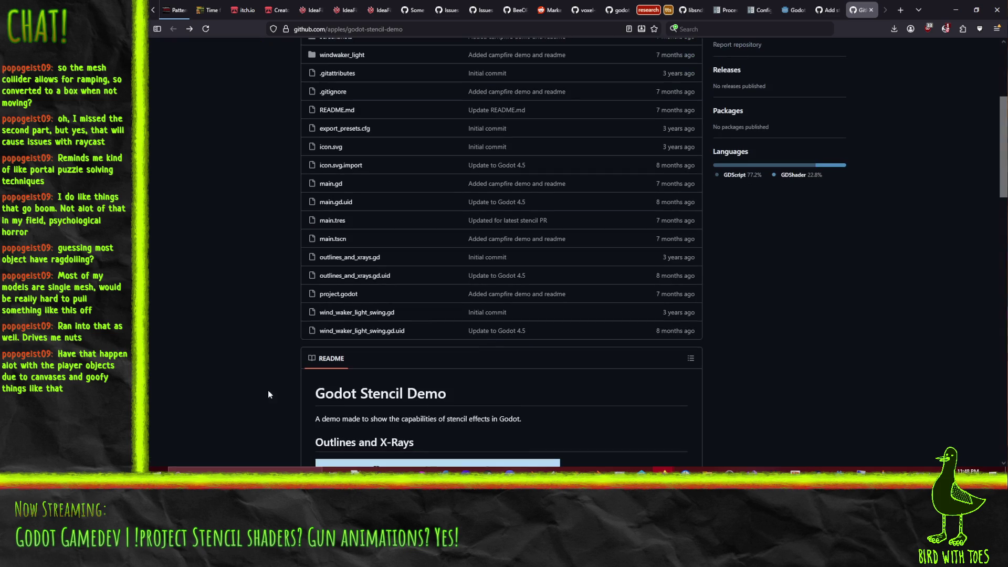
click(838, 469)
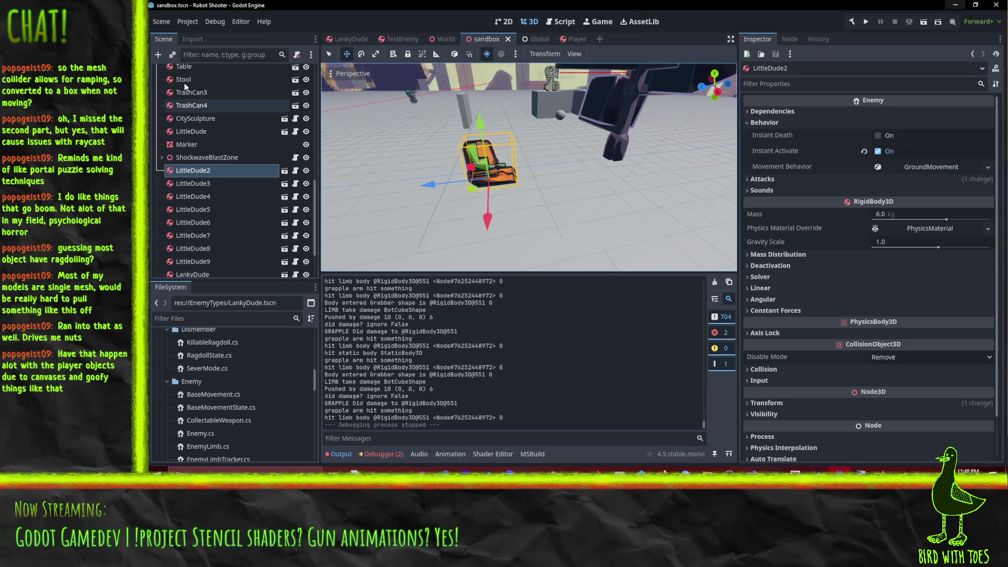
- Quit the Robot Shooter editor to the Project Manager and scroll through its project list
click(175, 16)
click(220, 168)
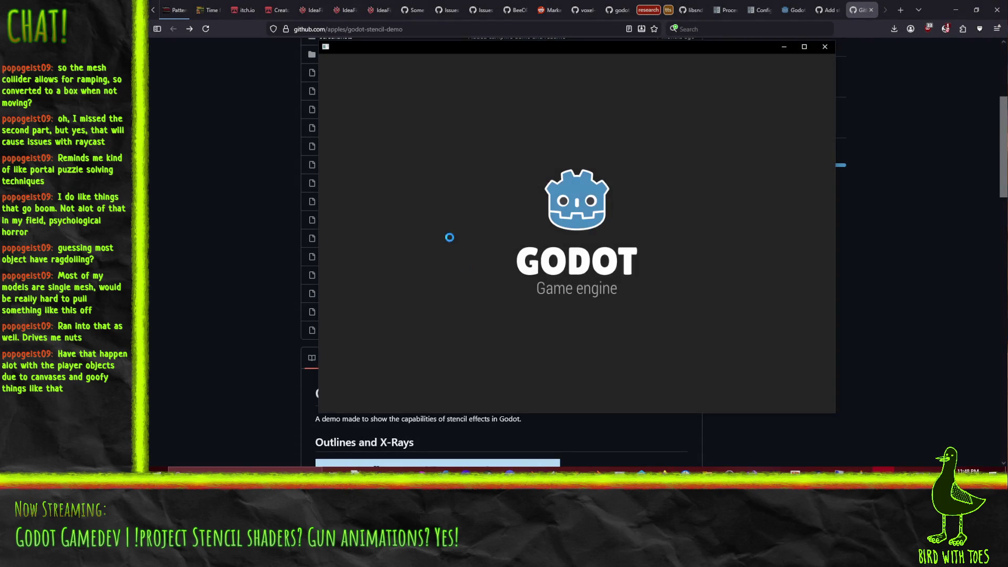
scroll(430, 186, down, 3)
scroll(432, 186, down, 5)
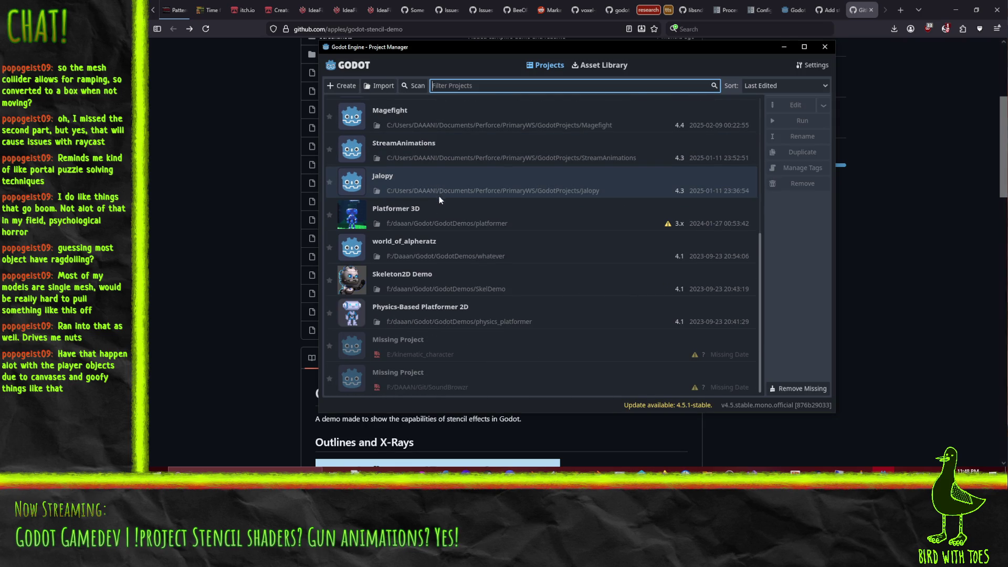
scroll(439, 196, up, 7)
scroll(463, 238, up, 1)
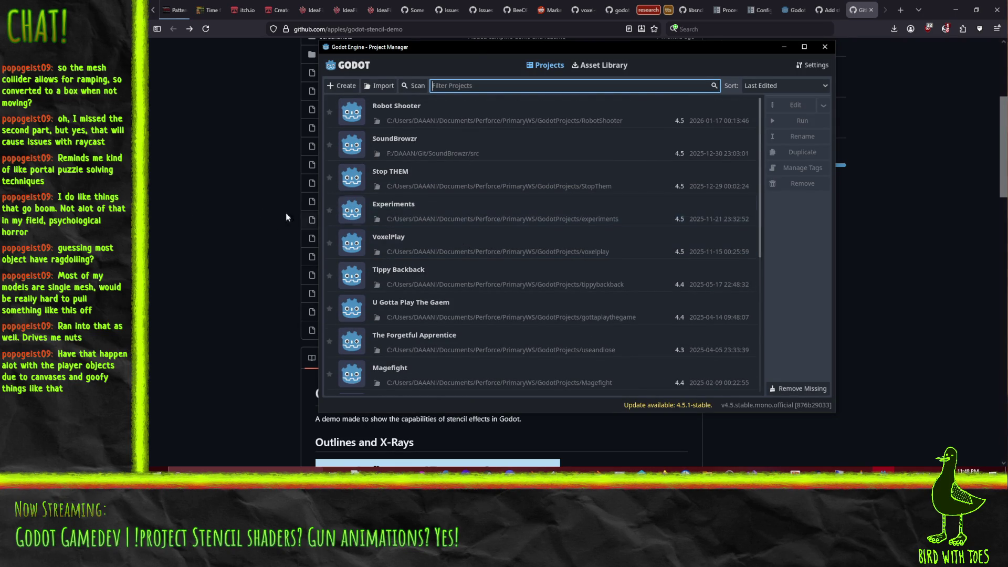
- Bring the godot-stencil-demo GitHub repository page back, scrolled to the top
click(210, 216)
scroll(219, 212, up, 1)
scroll(607, 235, up, 3)
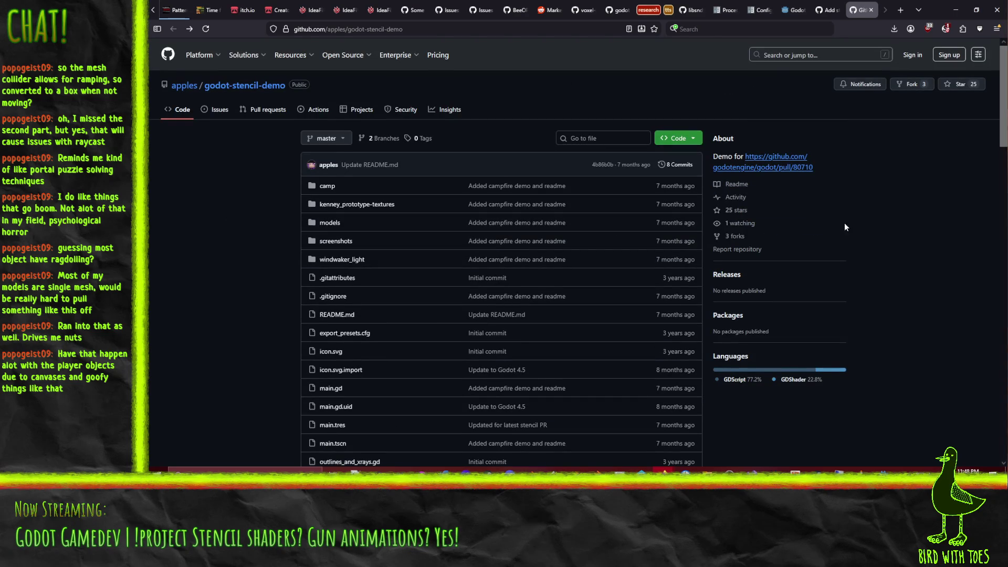
- Show the Code button's clone and download options for godot-stencil-demo
click(693, 140)
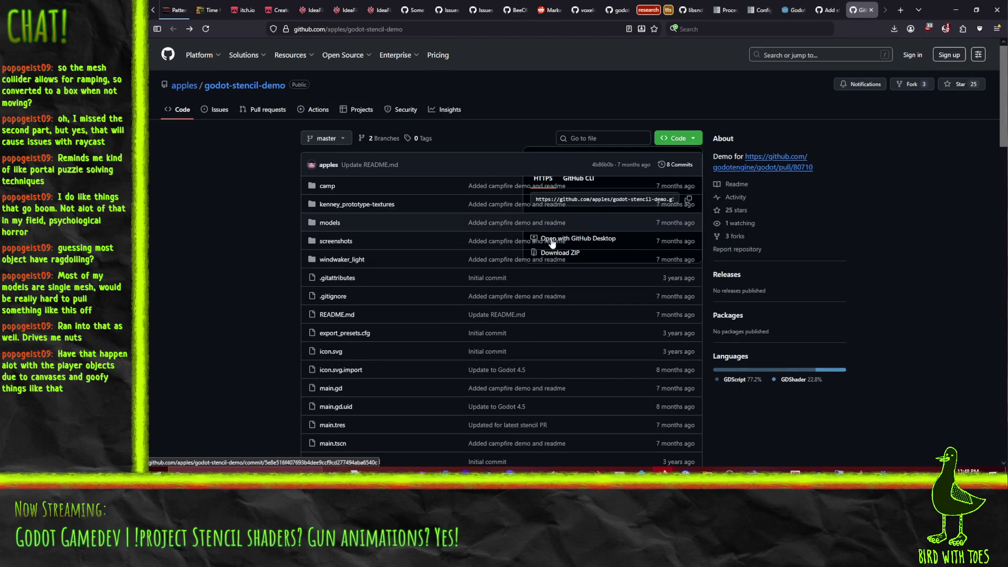
click(263, 225)
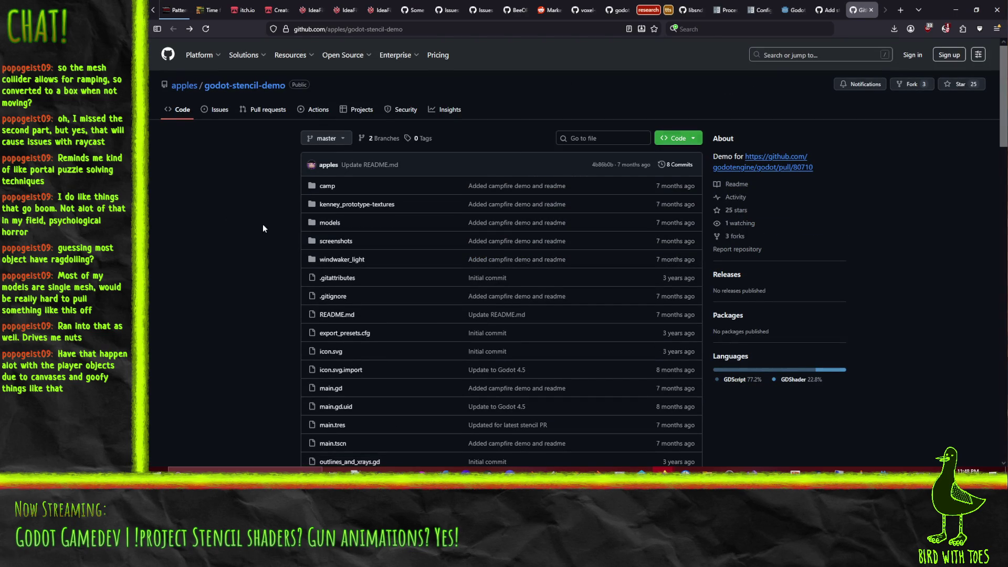
click(697, 137)
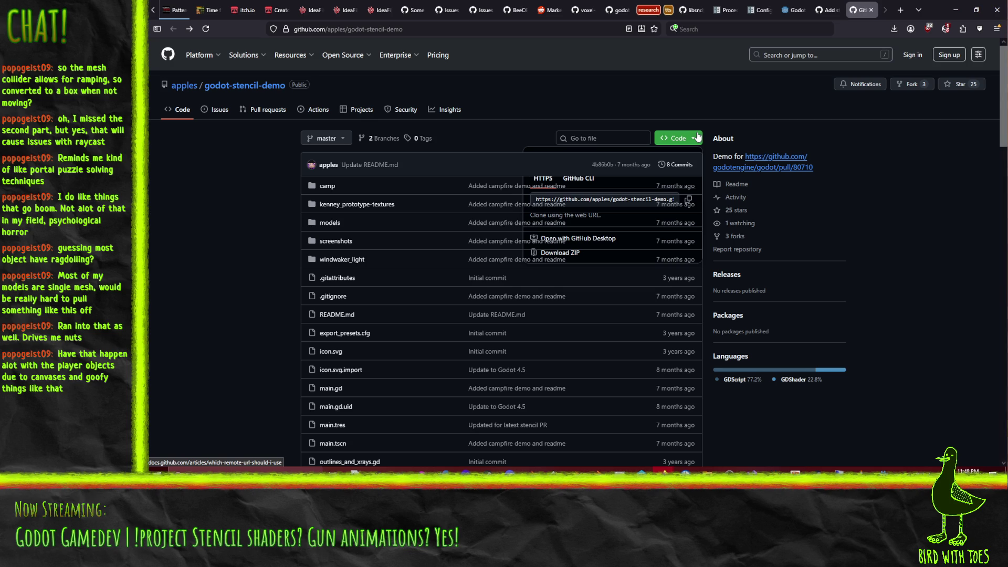
click(697, 137)
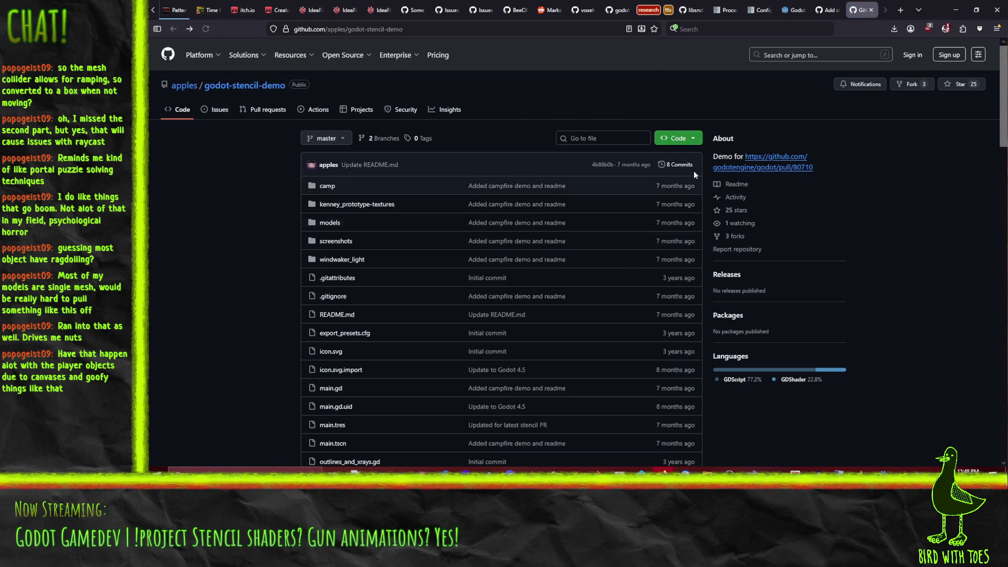
click(694, 142)
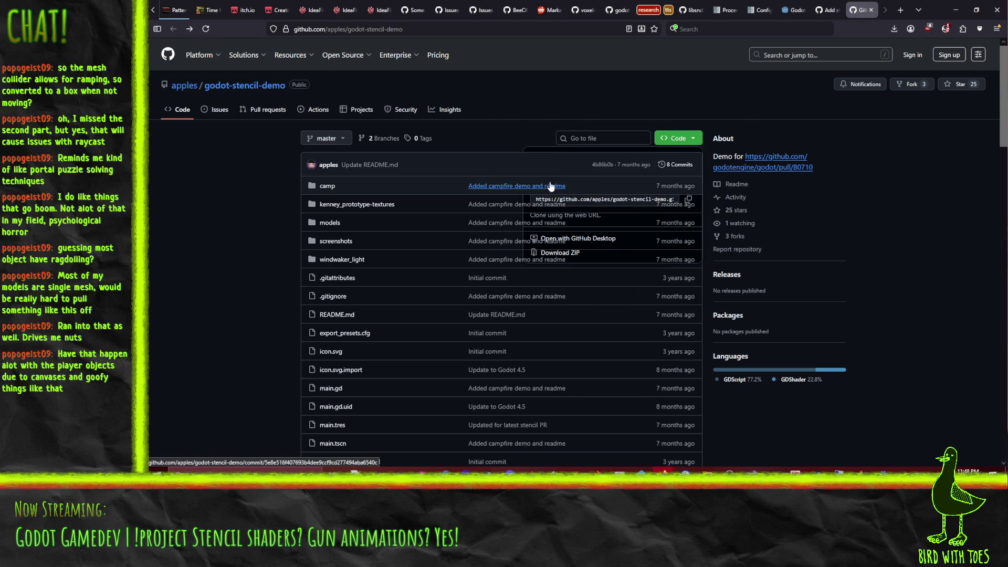
- Temporarily trust githubusercontent in NoScript, then download the repository as a master ZIP
click(945, 29)
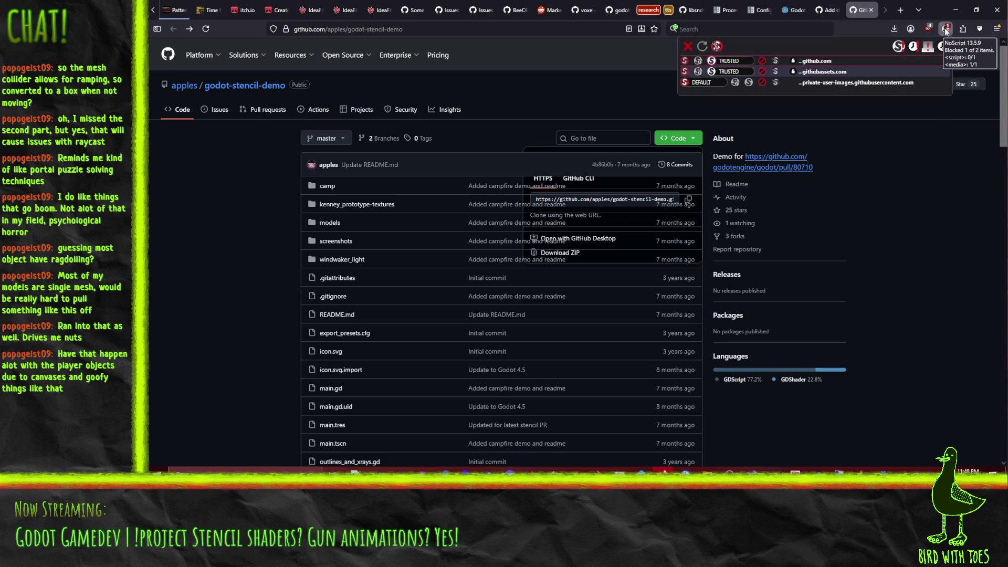
click(735, 83)
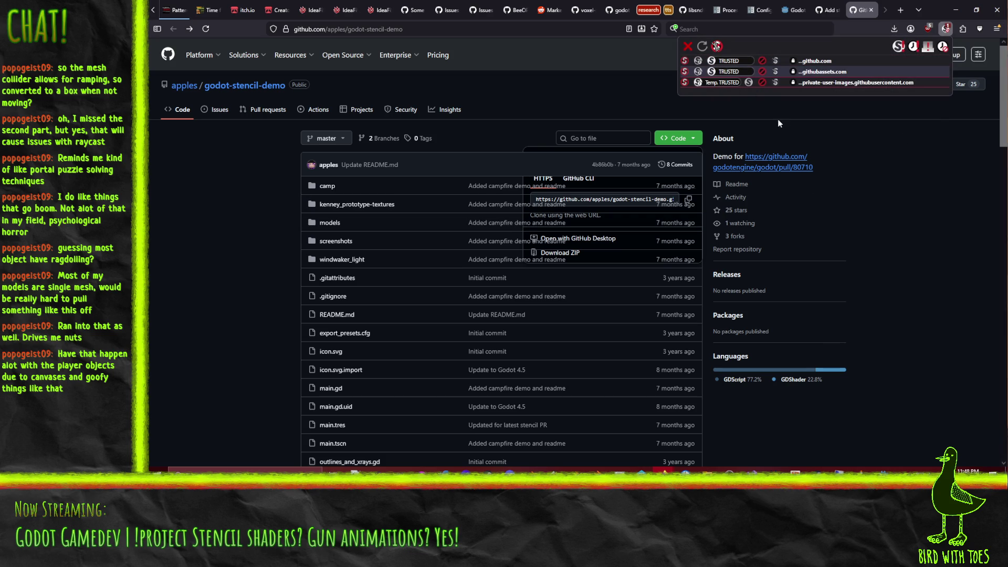
click(902, 196)
click(696, 139)
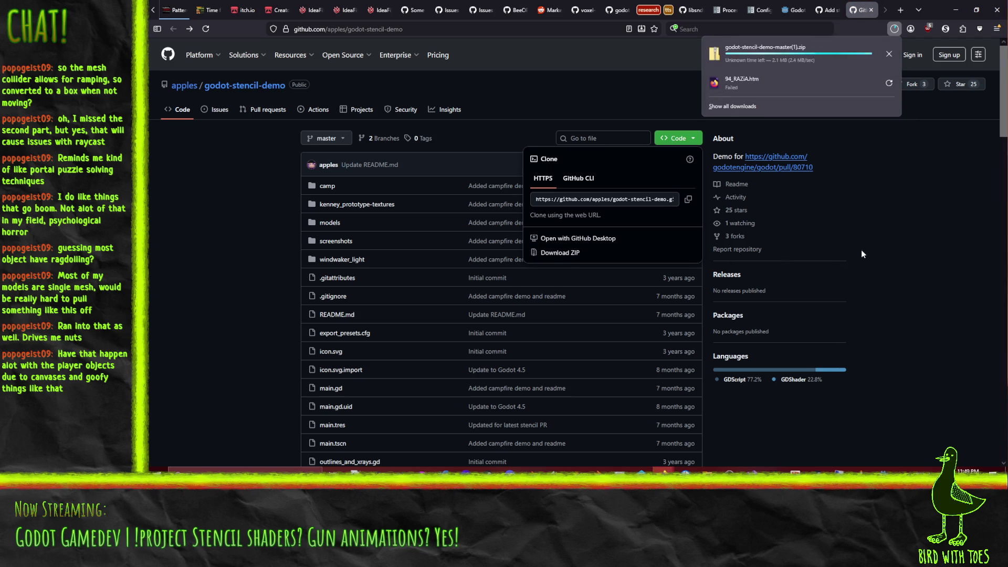
click(756, 51)
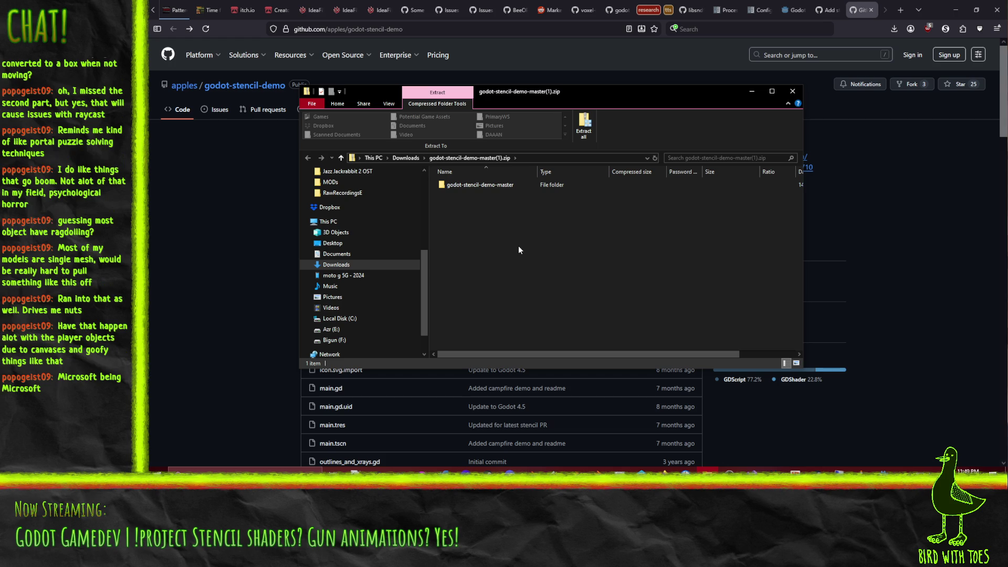
- Select godot-stencil-demo-master in the zip, then open the DAAAN > Godot folder in a new Explorer window
click(476, 187)
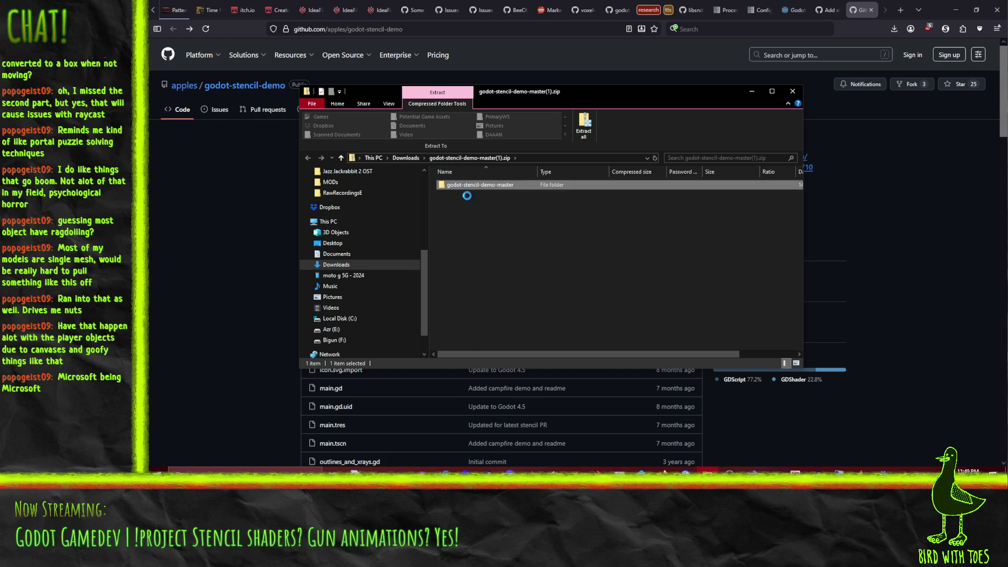
scroll(367, 246, up, 5)
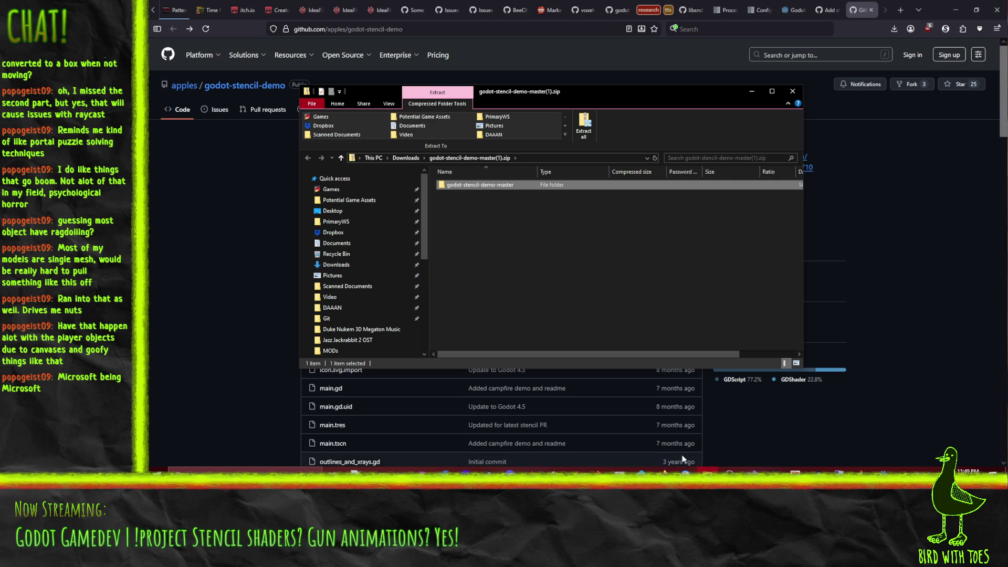
right_click(707, 471)
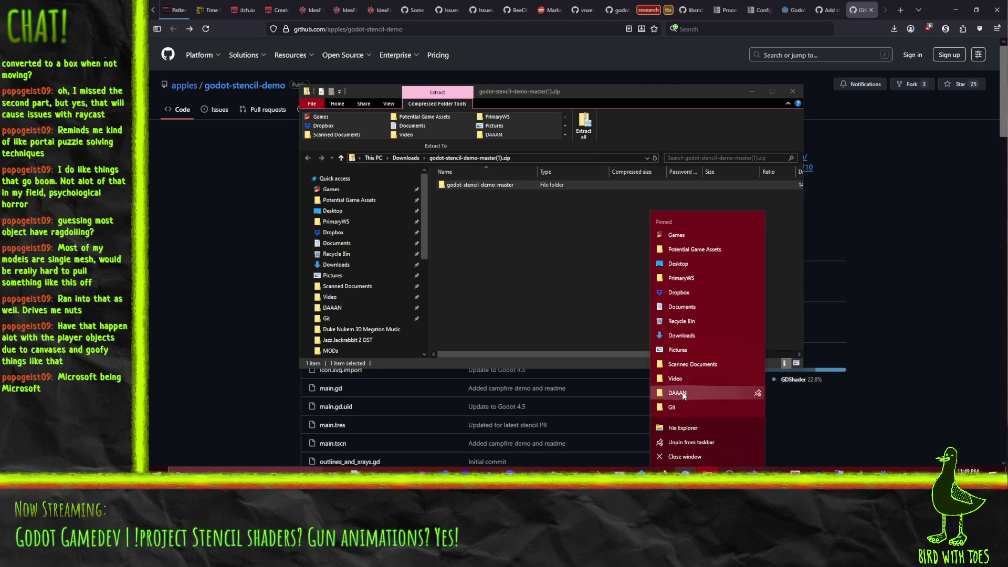
click(578, 283)
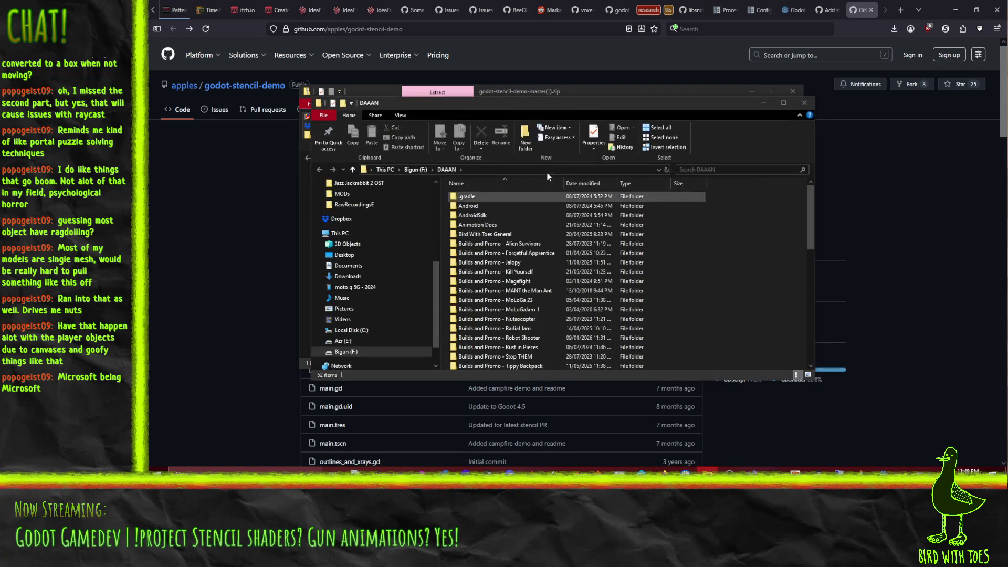
drag(501, 108, 700, 110)
scroll(806, 303, down, 10)
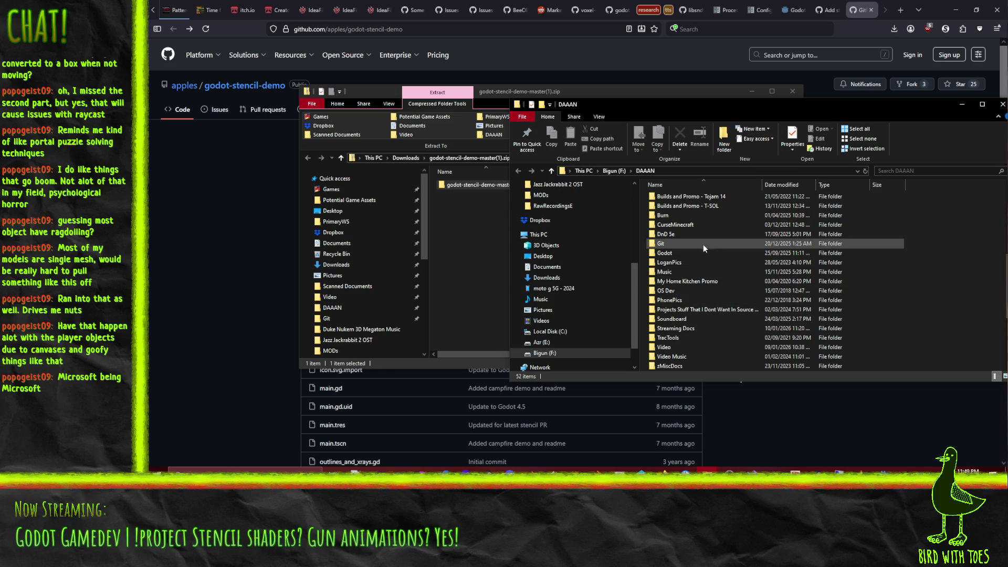
double_click(674, 254)
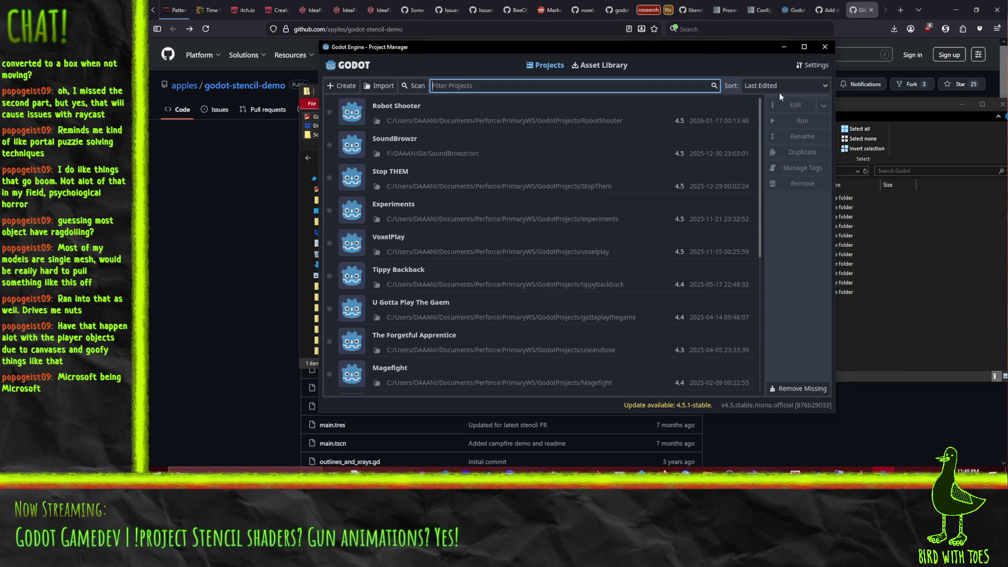
- Import F:/DAAAN/Godot/godot-stencil-demo-master/project.godot and open it in the editor
click(380, 85)
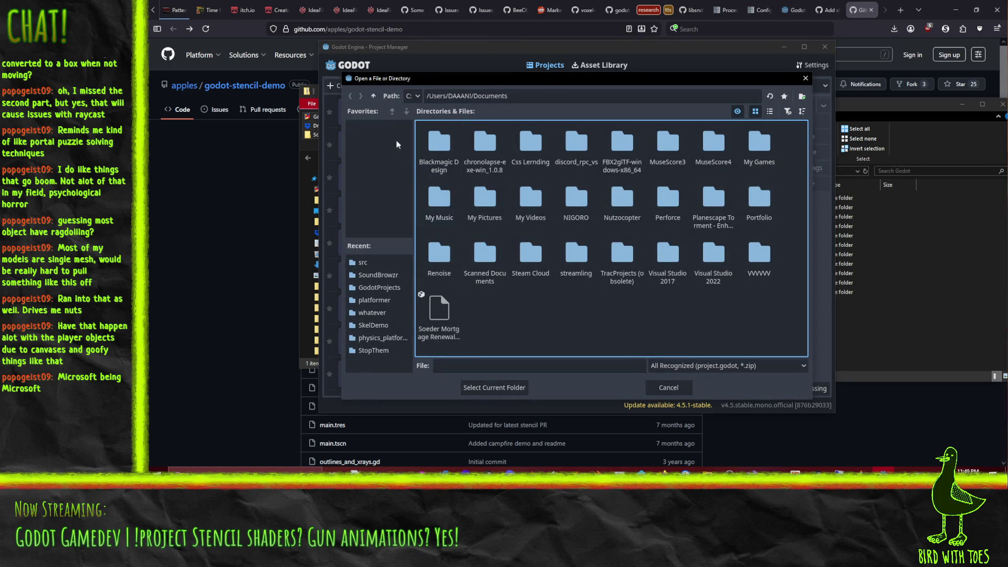
click(413, 96)
click(417, 149)
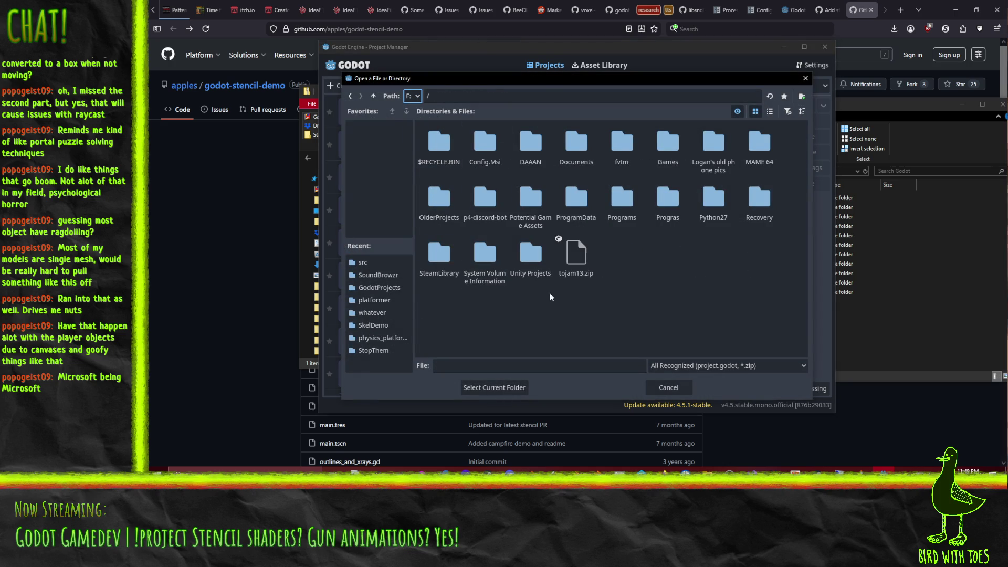
double_click(543, 146)
scroll(534, 230, down, 1)
double_click(533, 264)
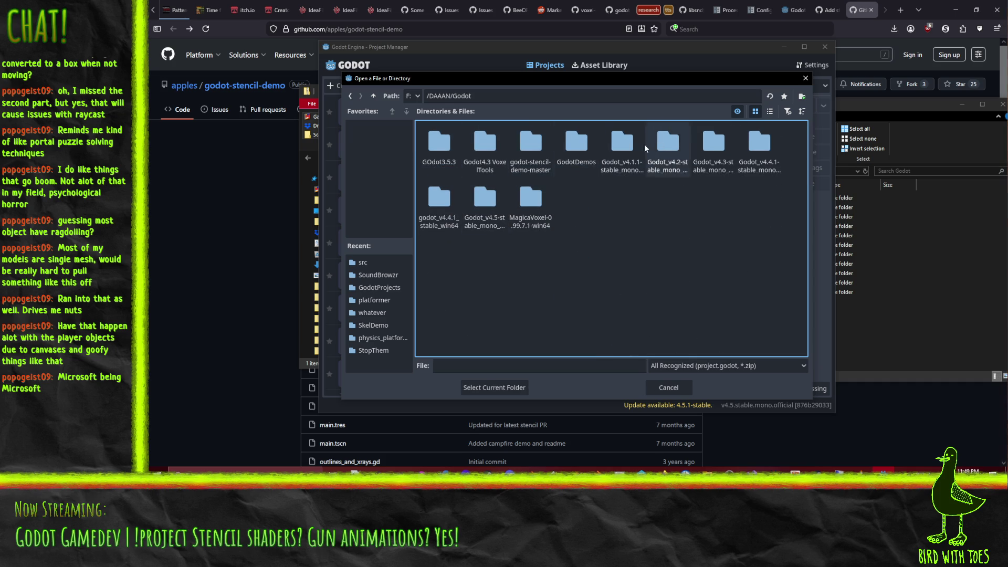
double_click(534, 171)
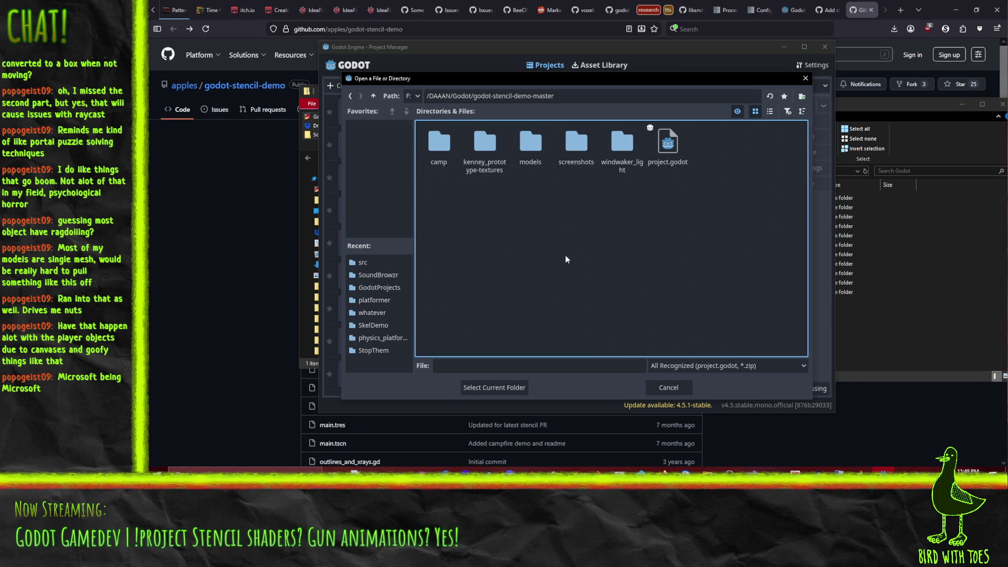
click(668, 144)
click(494, 387)
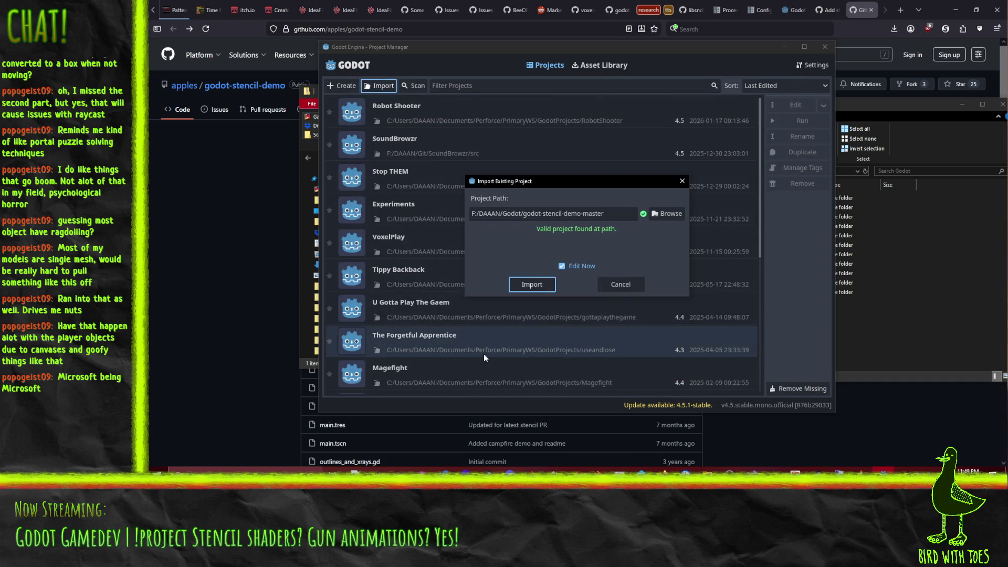
click(536, 287)
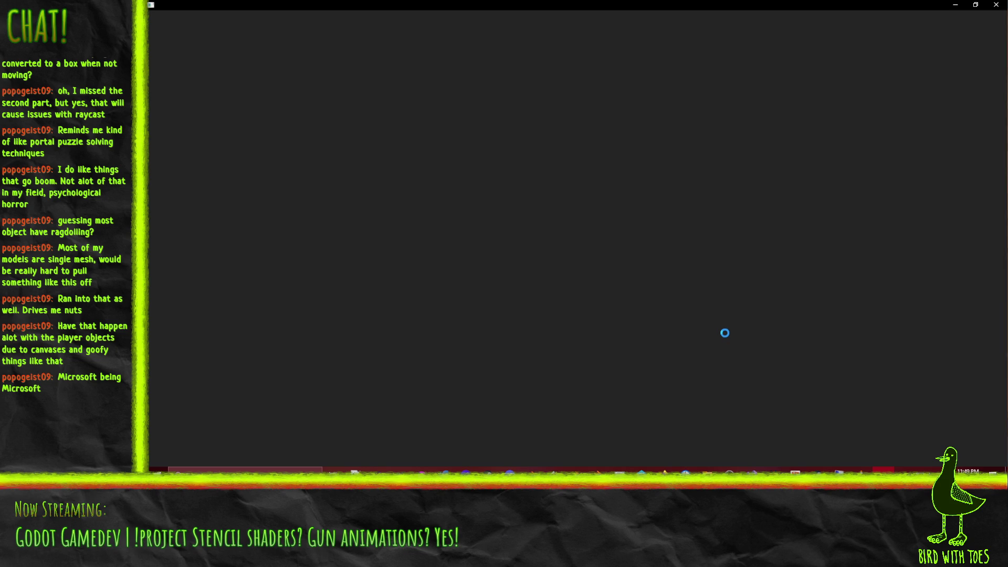
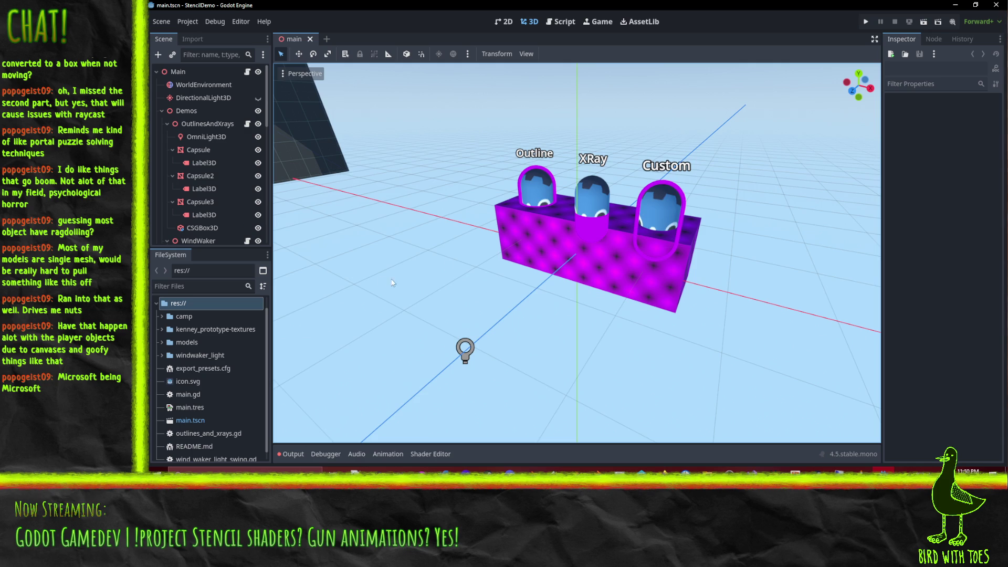
- Select the Outline capsule (Capsule2), expand its Material Override and Next Pass, and widen the Inspector
mouse_move(598, 297)
mouse_down()
mouse_move(569, 241)
mouse_move(631, 241)
mouse_move(637, 166)
mouse_move(575, 185)
mouse_move(498, 238)
mouse_up()
click(493, 196)
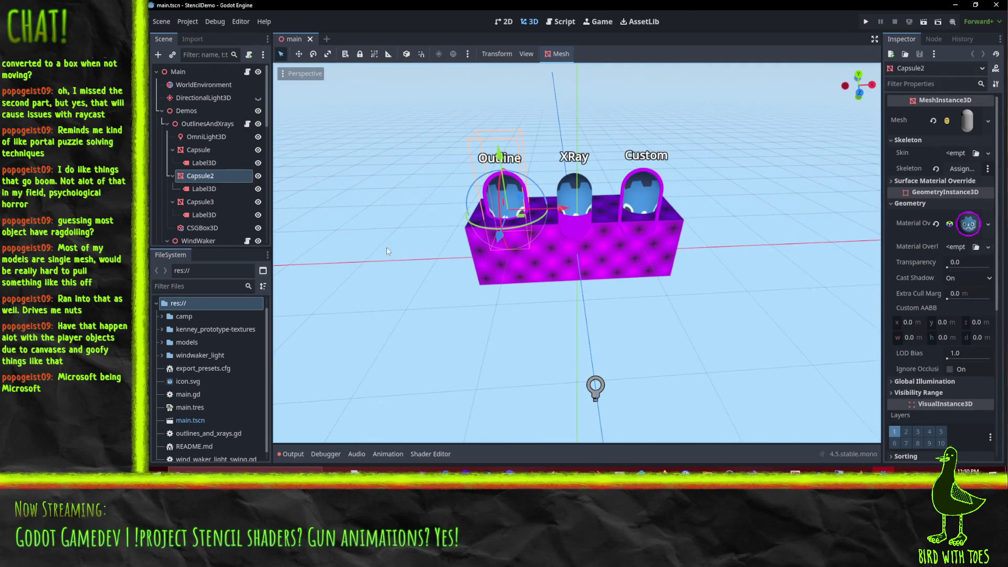
click(968, 225)
scroll(941, 354, down, 2)
scroll(941, 355, down, 2)
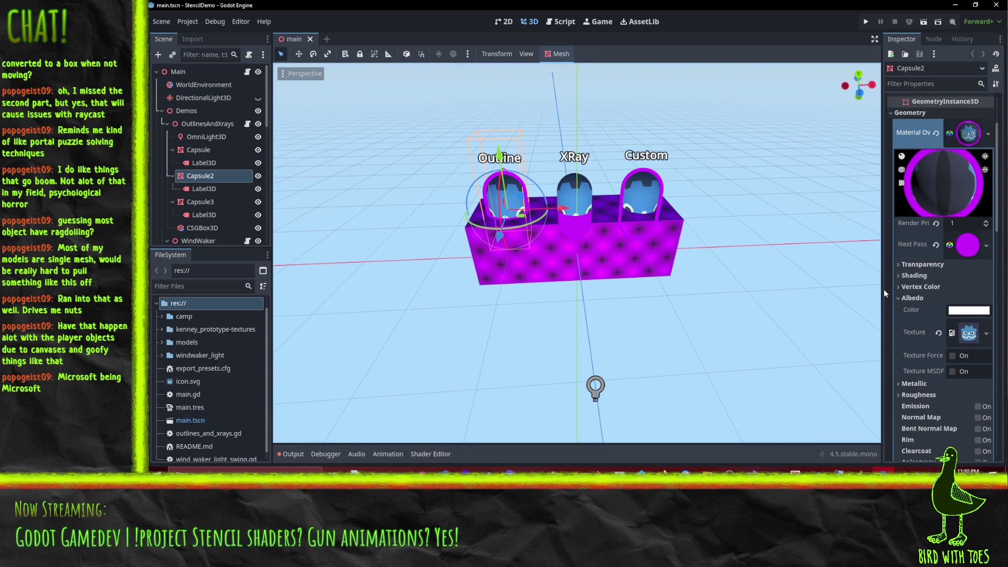
drag(883, 289, 765, 289)
click(939, 245)
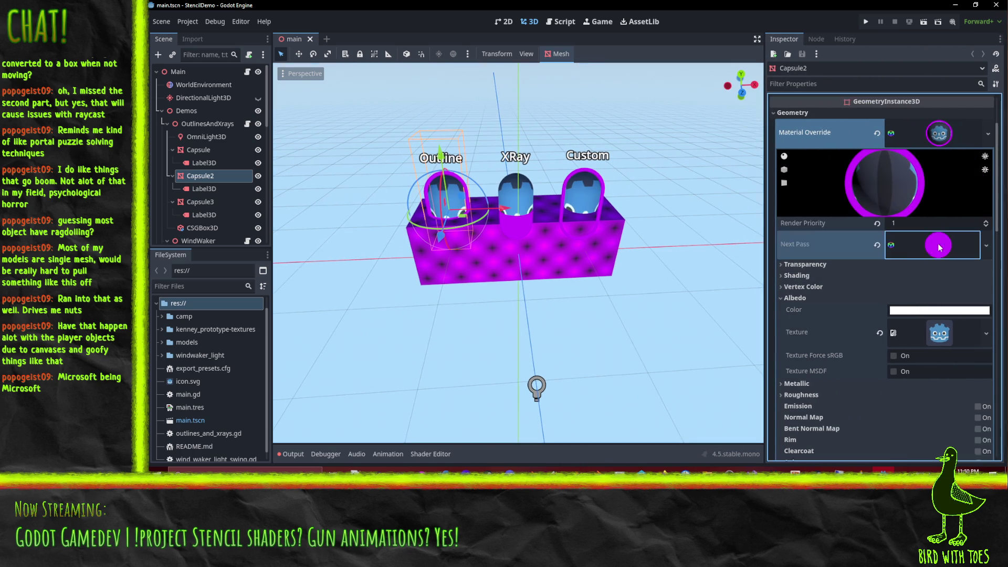
- Collapse the Next Pass material and scroll Capsule2's override material to its Stencil section
scroll(919, 270, down, 2)
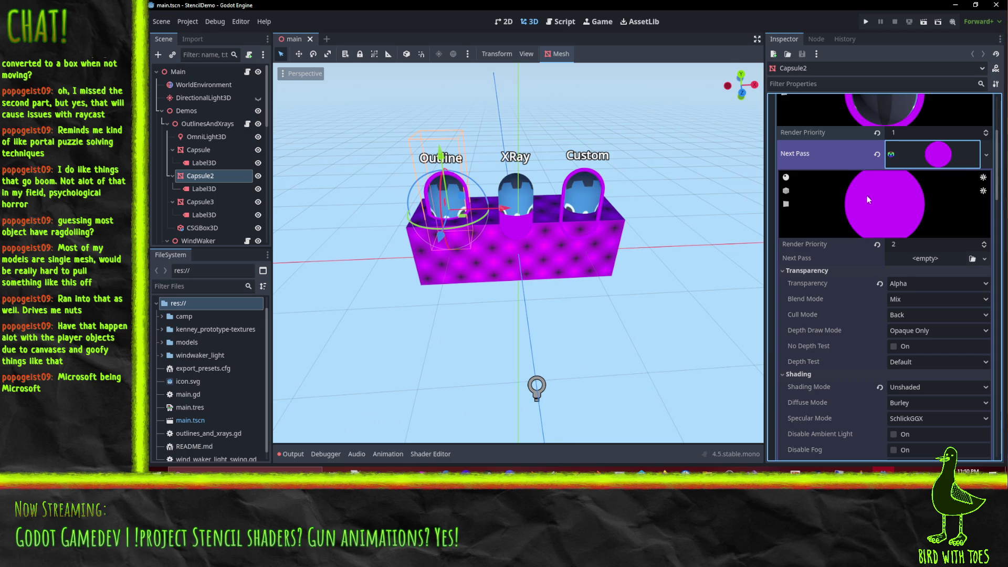
scroll(901, 206, up, 5)
click(940, 224)
click(940, 225)
scroll(868, 258, down, 5)
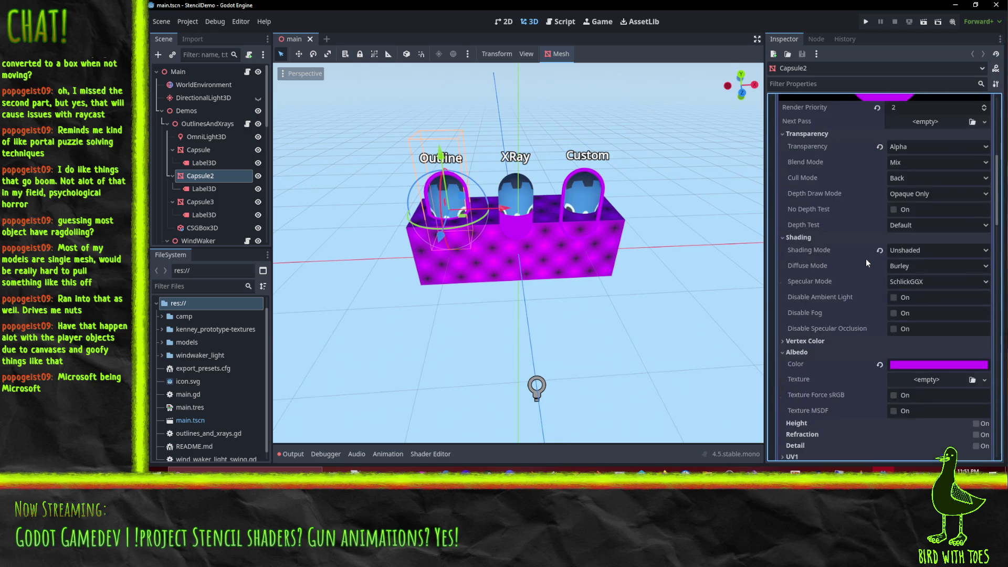
scroll(867, 262, up, 2)
click(942, 251)
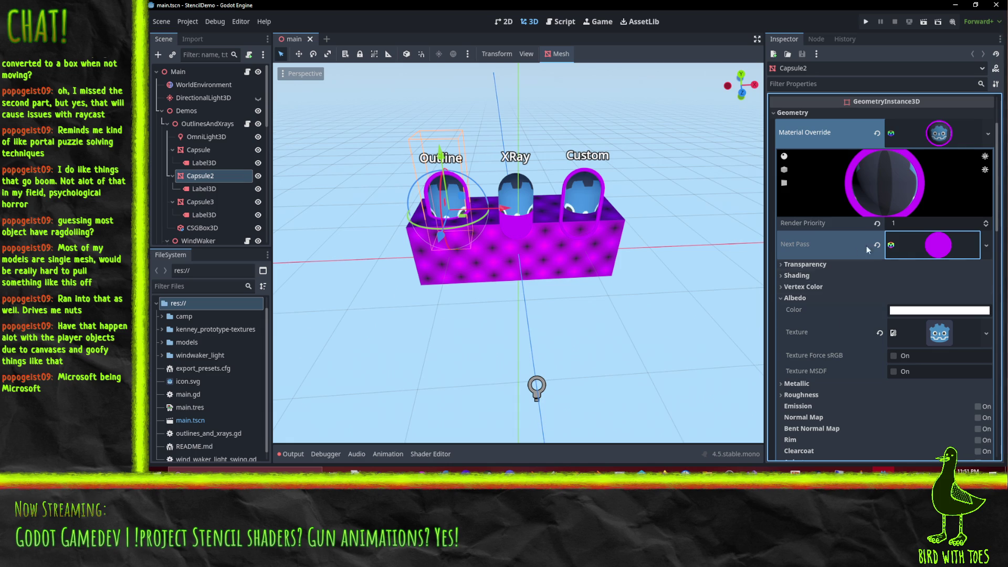
scroll(856, 309, up, 3)
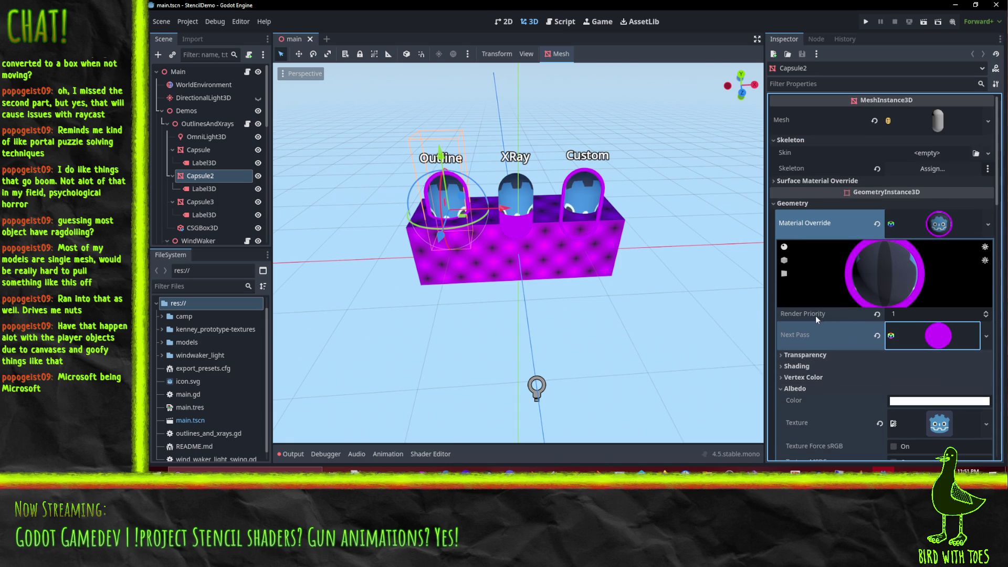
scroll(809, 289, down, 10)
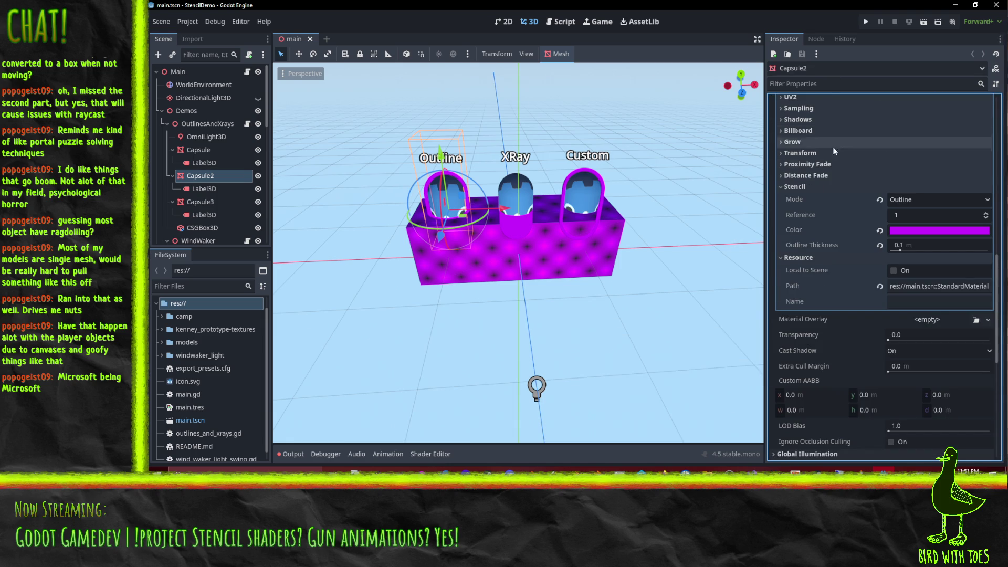
- Switch Capsule2's Stencil Mode from Outline to Custom
click(823, 192)
scroll(829, 299, up, 10)
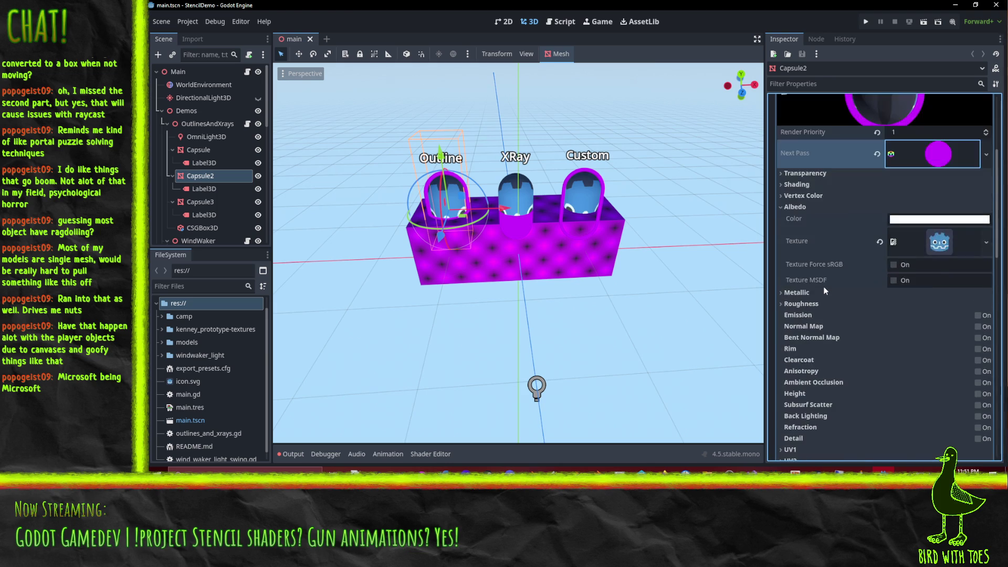
scroll(824, 288, down, 10)
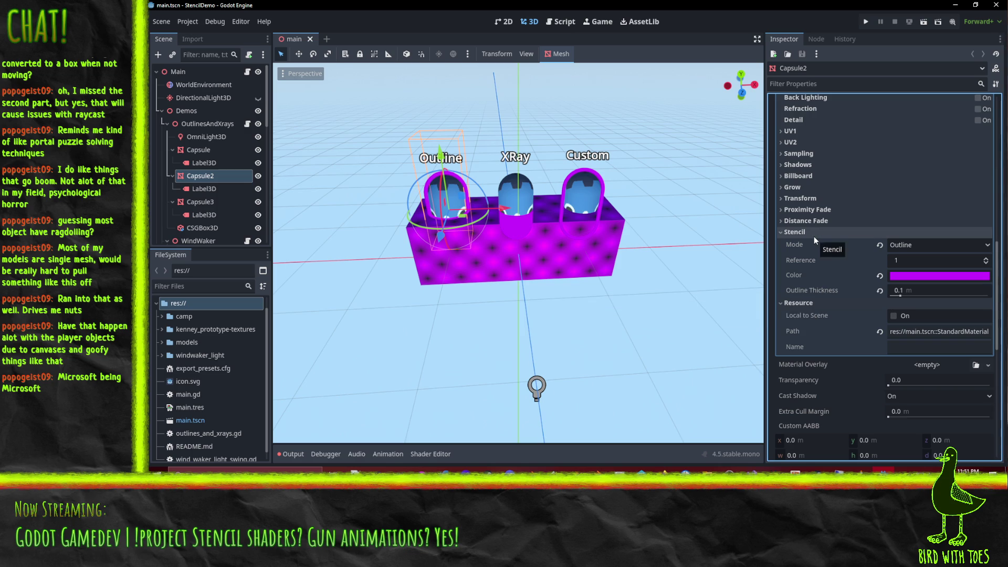
click(921, 247)
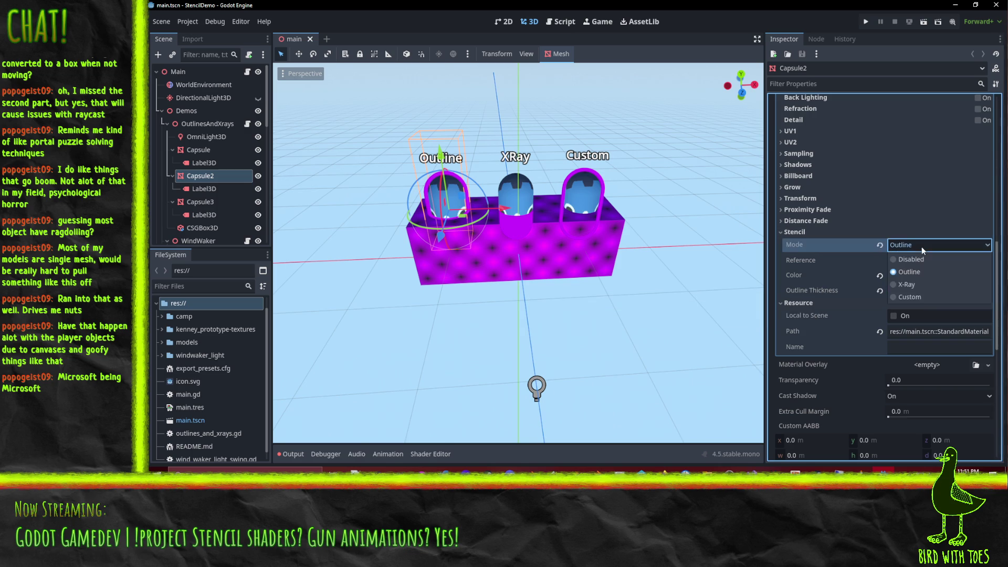
click(911, 296)
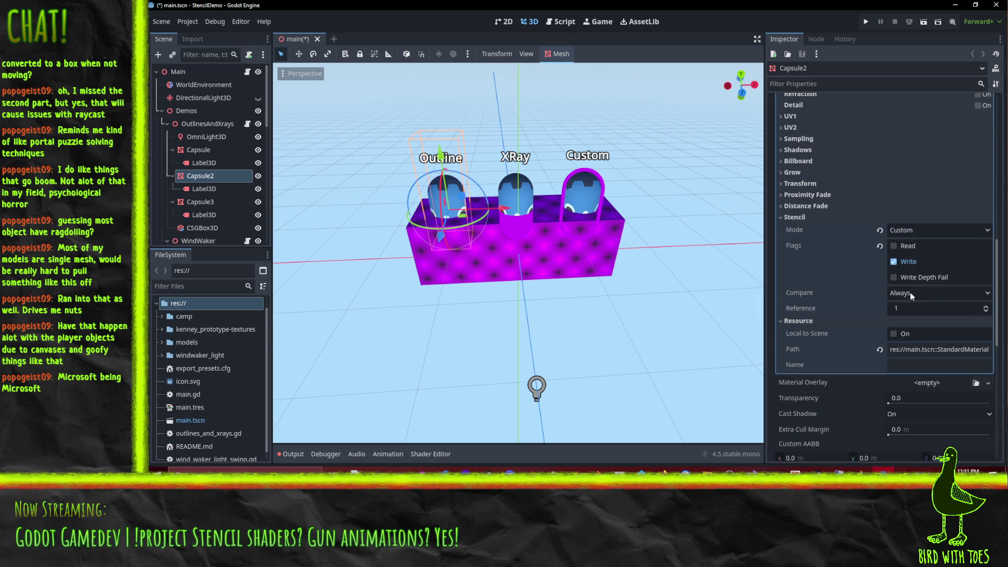
- Return Stencil Mode to Outline and drag Outline Thickness up to 0.228 m
click(913, 231)
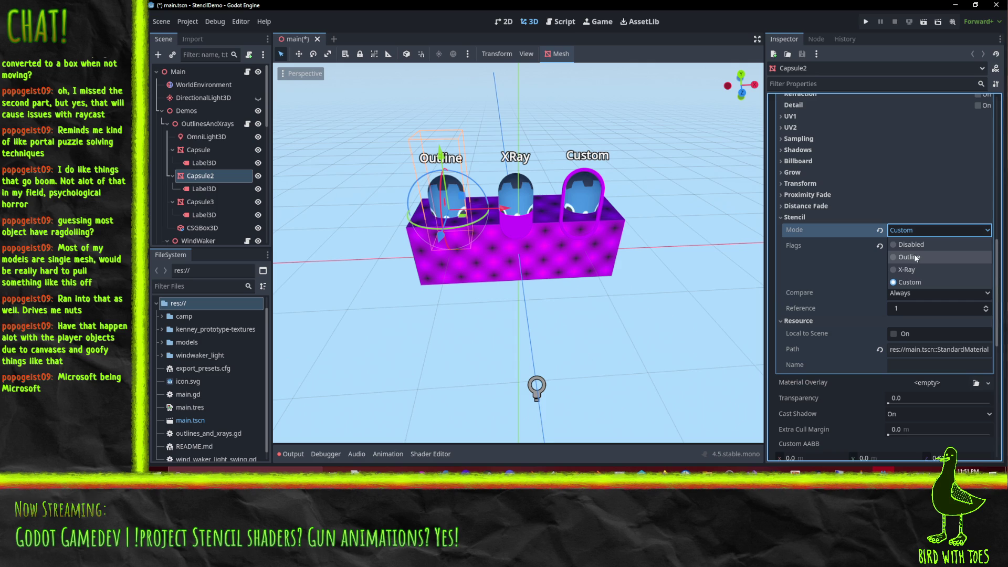
click(915, 257)
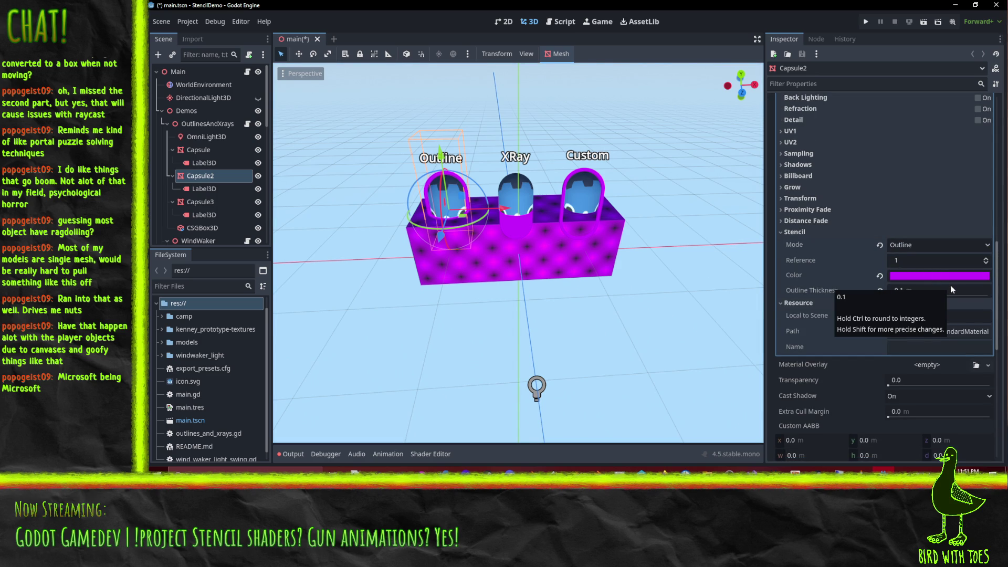
mouse_move(950, 285)
mouse_down()
mouse_move(977, 288)
mouse_move(862, 296)
mouse_move(993, 312)
mouse_move(957, 312)
mouse_move(969, 320)
mouse_move(929, 310)
mouse_move(922, 286)
mouse_up()
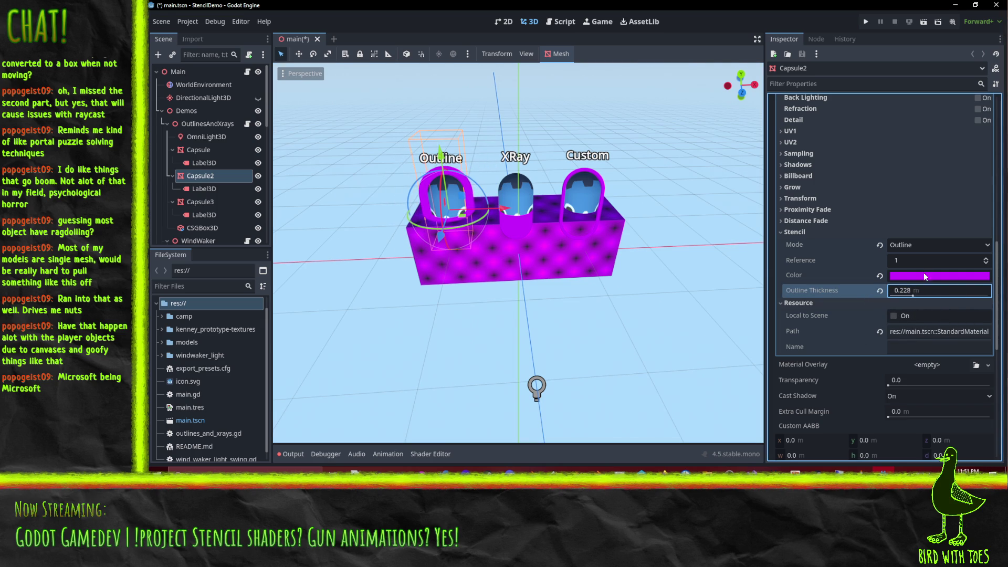
click(923, 274)
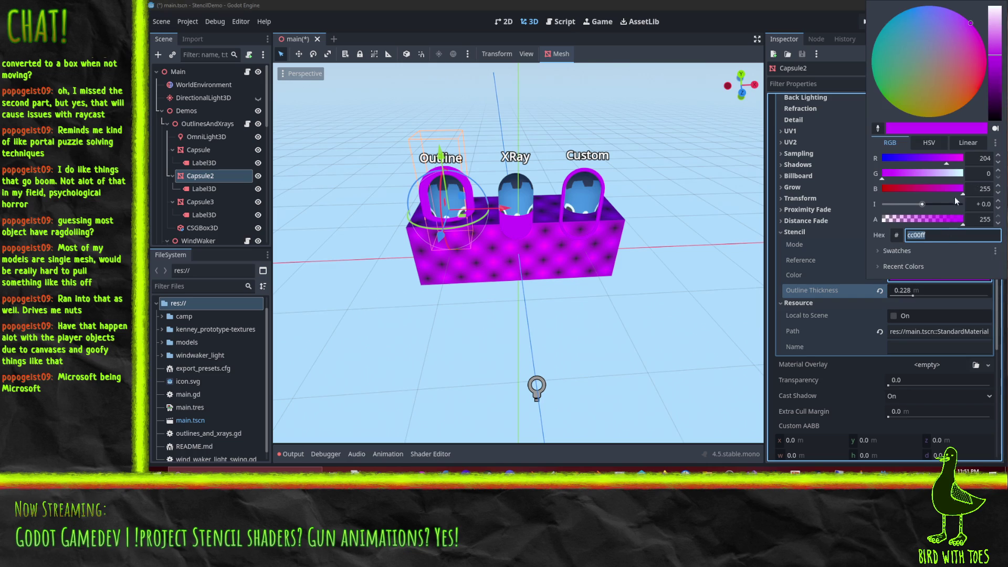
- Make the stencil outline colour a semi-transparent pale blue and zoom in on the capsule
mouse_move(921, 206)
mouse_down()
mouse_move(882, 207)
mouse_move(952, 207)
mouse_move(920, 210)
mouse_move(929, 207)
mouse_move(874, 188)
mouse_move(940, 188)
mouse_move(918, 188)
mouse_move(940, 173)
mouse_move(890, 159)
mouse_move(912, 159)
mouse_up()
mouse_move(936, 219)
mouse_down()
mouse_move(914, 220)
mouse_move(985, 179)
mouse_move(920, 176)
mouse_move(936, 175)
mouse_move(929, 203)
mouse_up()
click(925, 158)
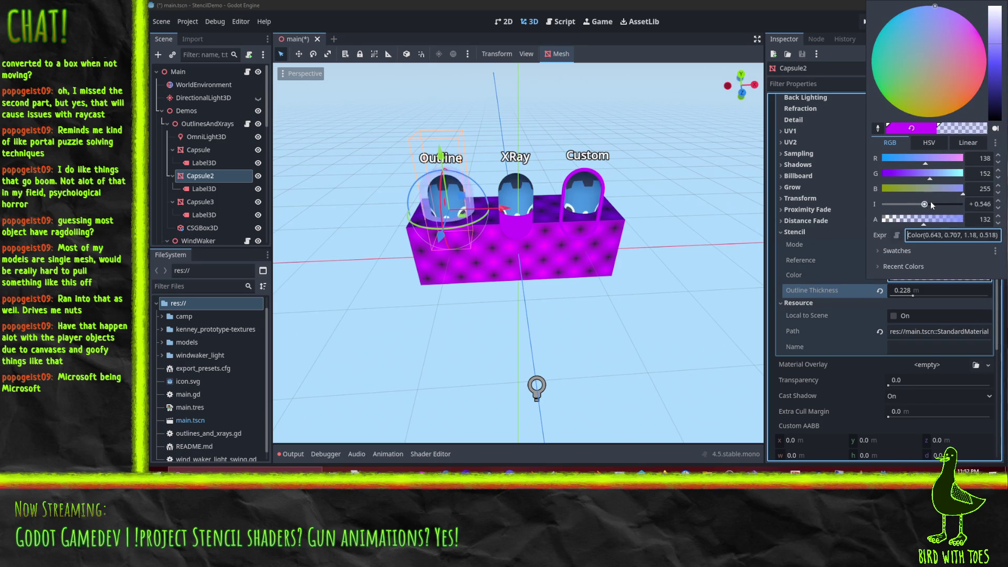
drag(630, 189, 534, 184)
scroll(534, 184, up, 8)
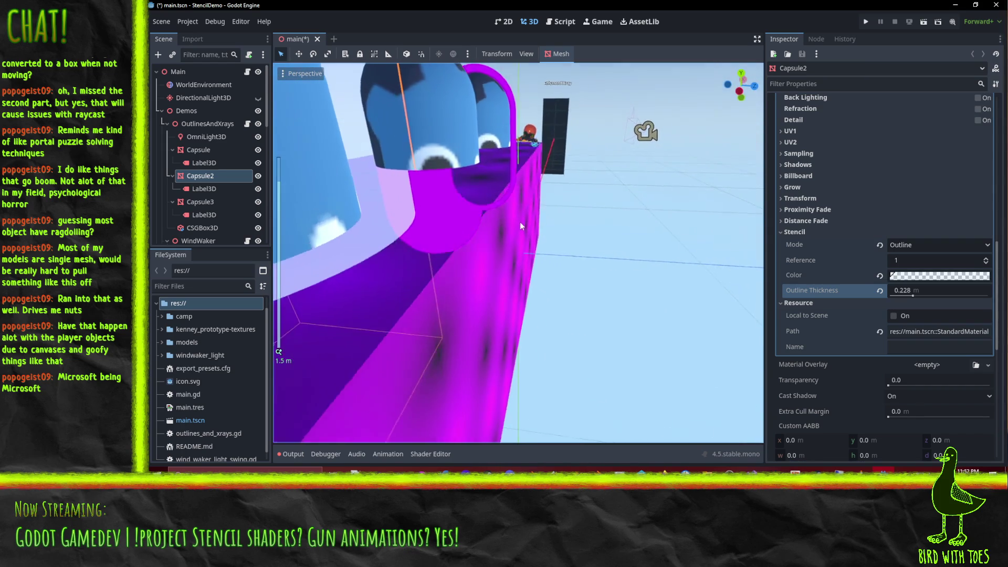
mouse_move(520, 221)
mouse_down()
mouse_move(541, 228)
mouse_move(510, 222)
mouse_move(541, 219)
mouse_move(503, 221)
mouse_move(517, 240)
mouse_up()
scroll(503, 220, up, 3)
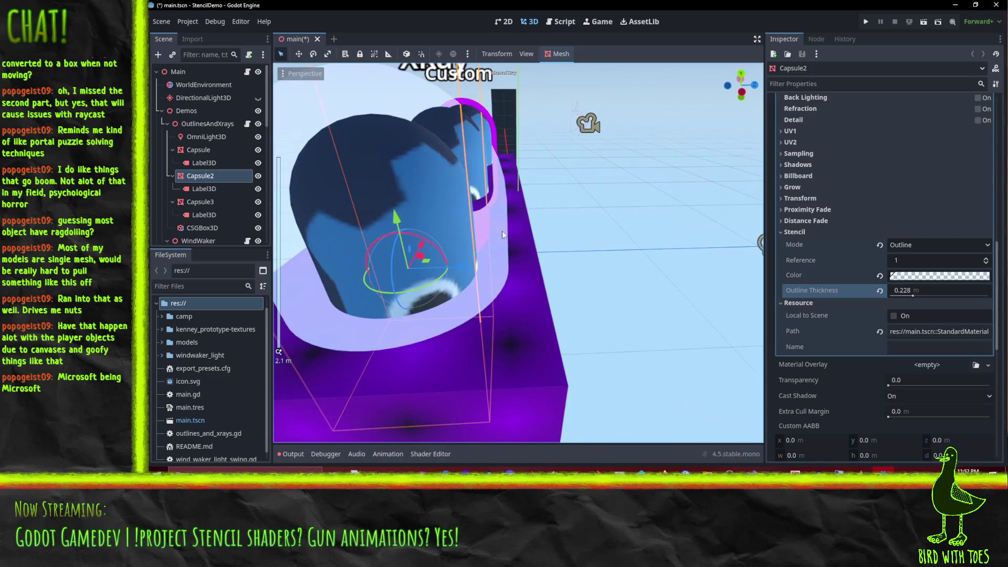
- Raise the material's Sorting offset to 2.865, then reset it to 0
drag(573, 176, 568, 176)
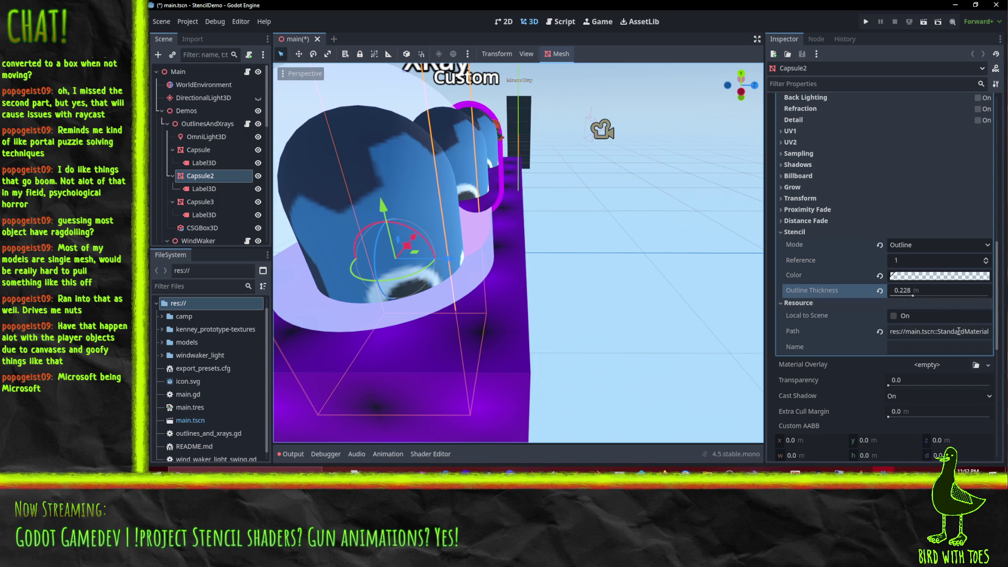
scroll(847, 292, down, 2)
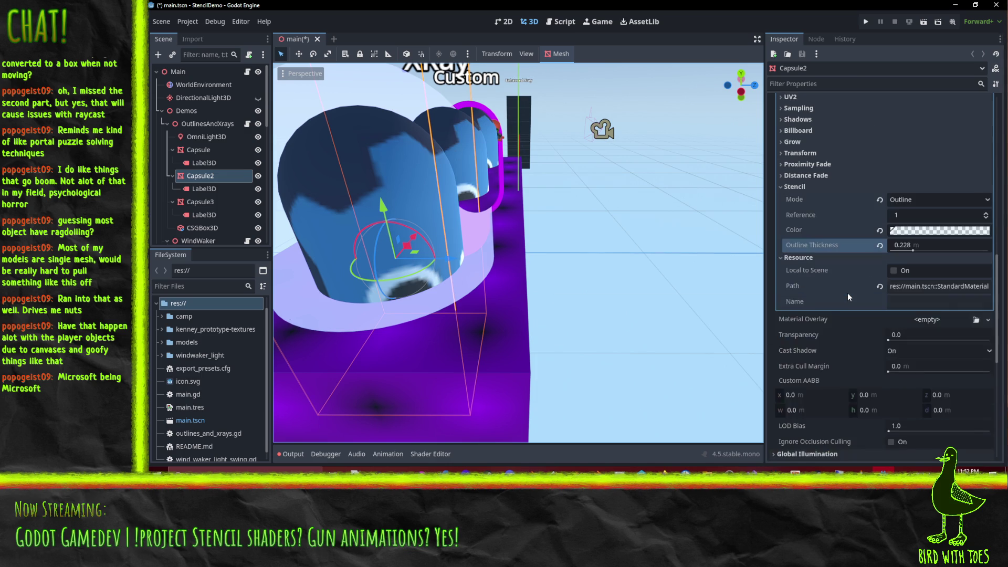
scroll(847, 292, down, 6)
scroll(861, 310, down, 5)
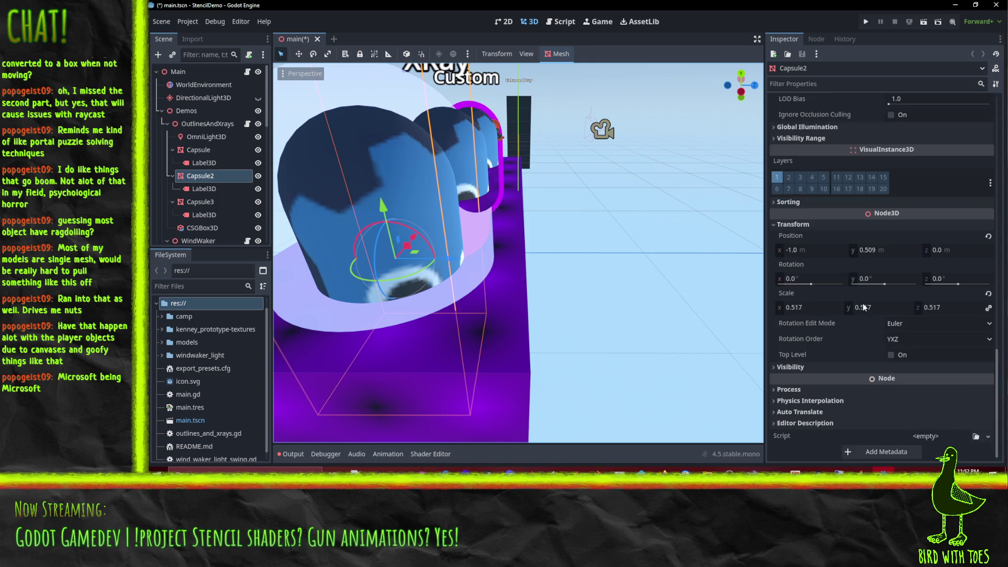
click(786, 203)
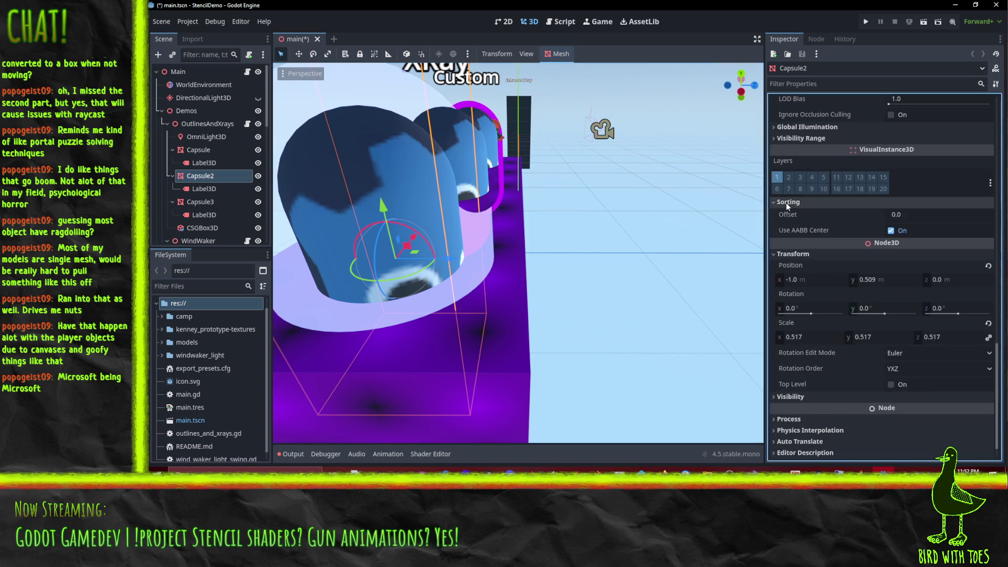
scroll(857, 218, up, 2)
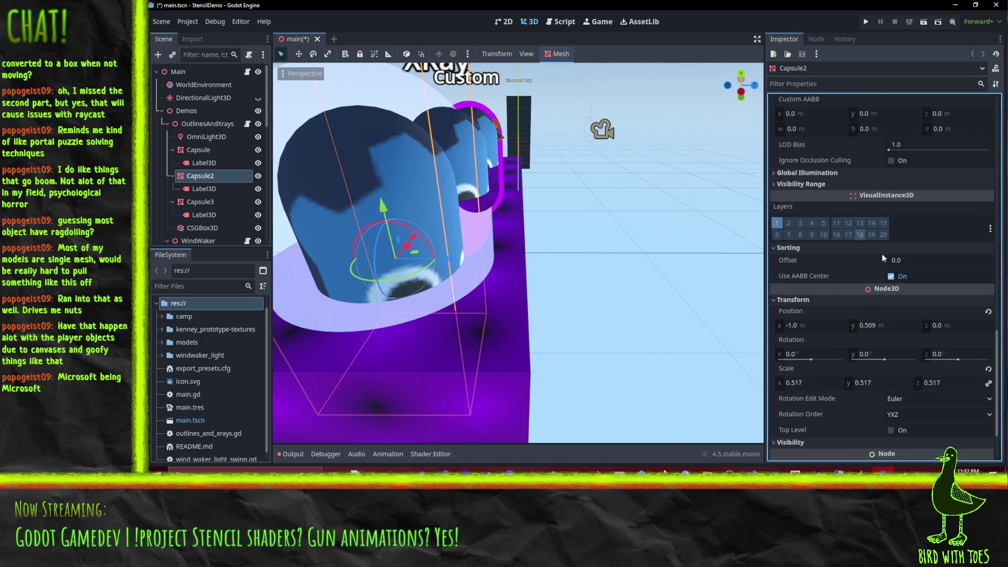
click(914, 261)
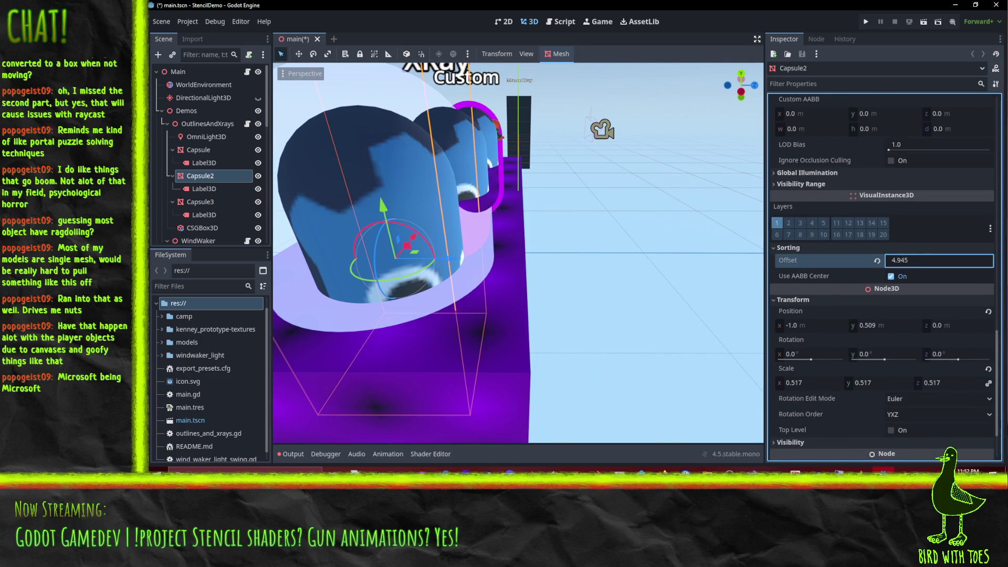
drag(904, 260, 904, 261)
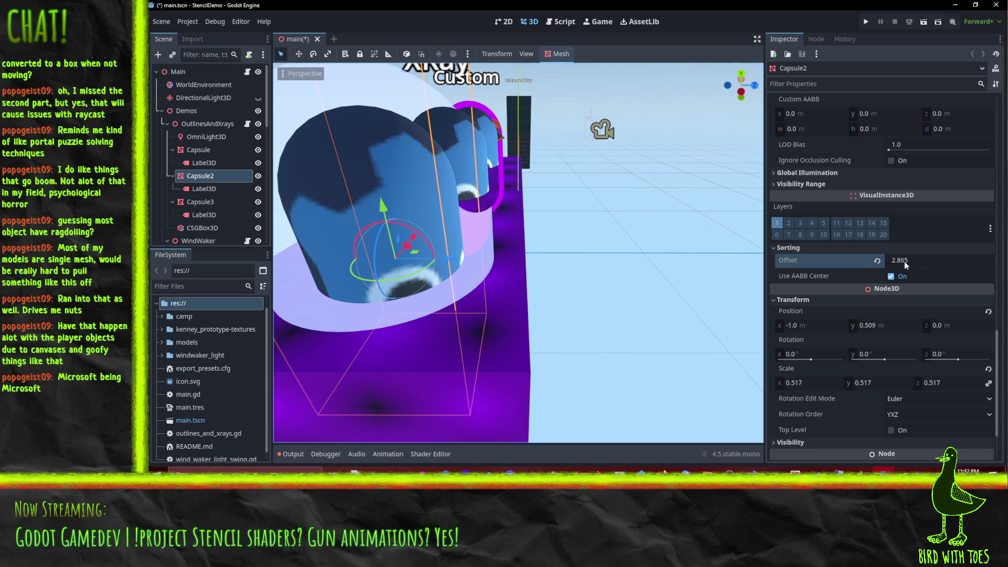
click(878, 262)
- Revert the stencil Outline Thickness to its default 0.01
scroll(864, 284, up, 3)
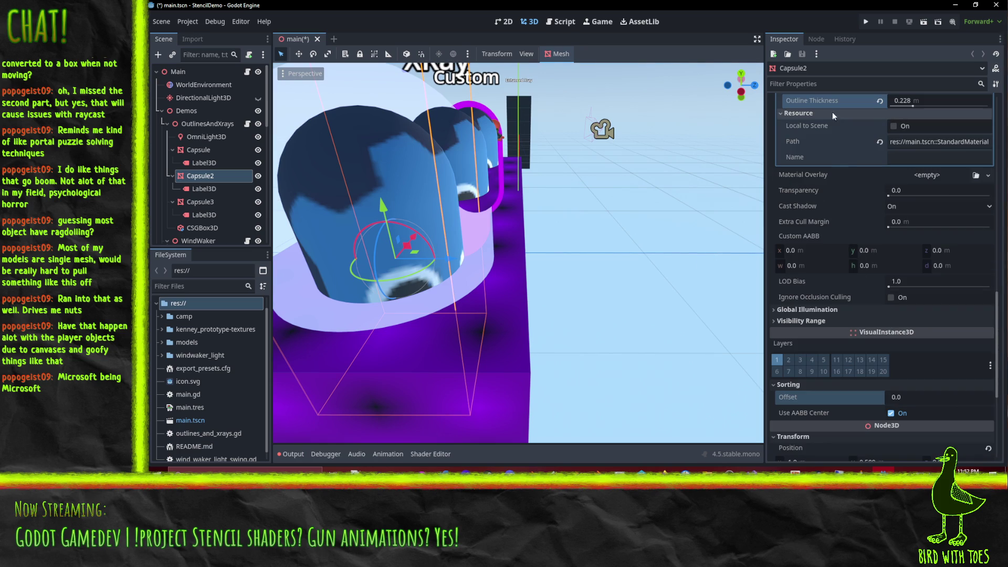
scroll(827, 308, up, 3)
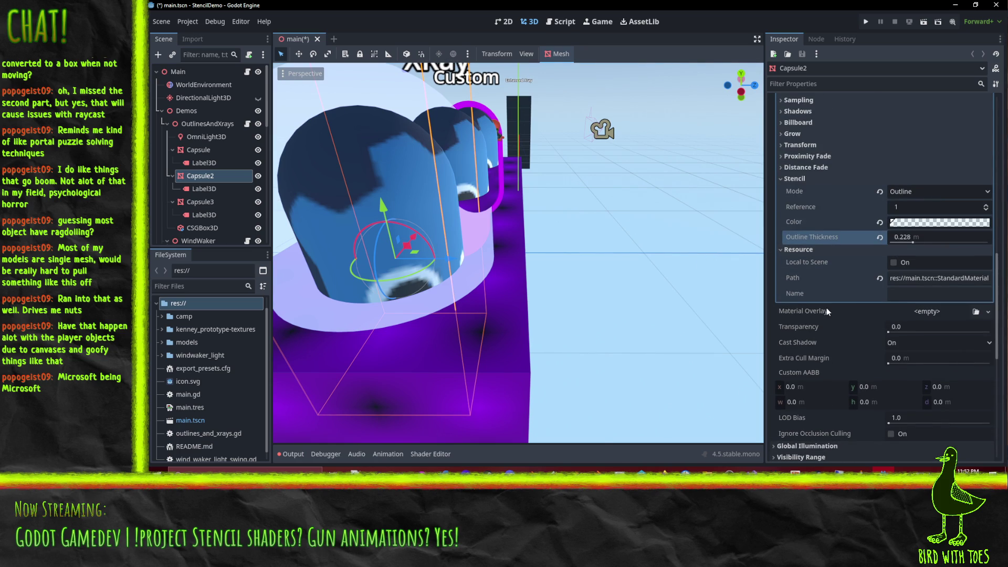
scroll(830, 348, down, 1)
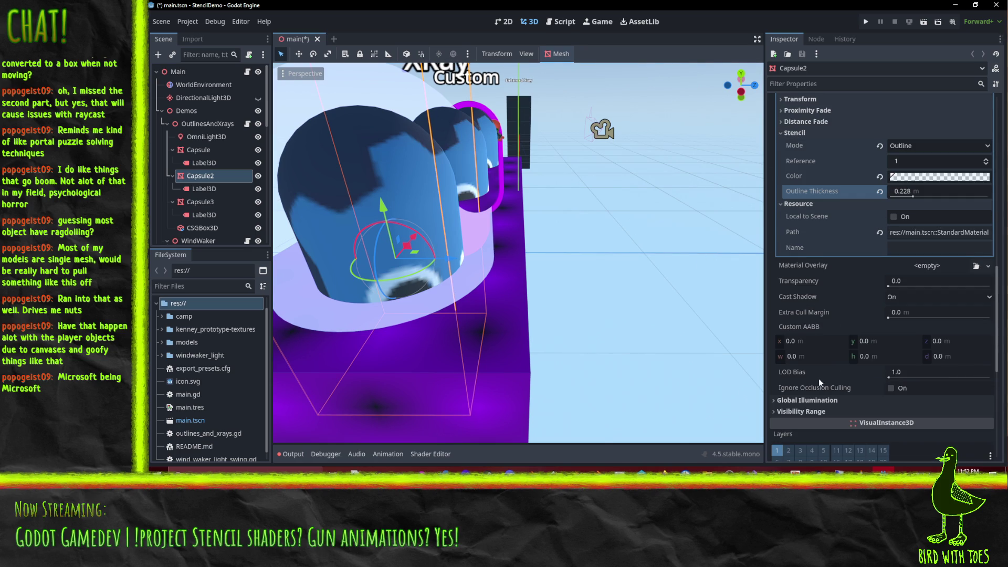
scroll(825, 410, down, 2)
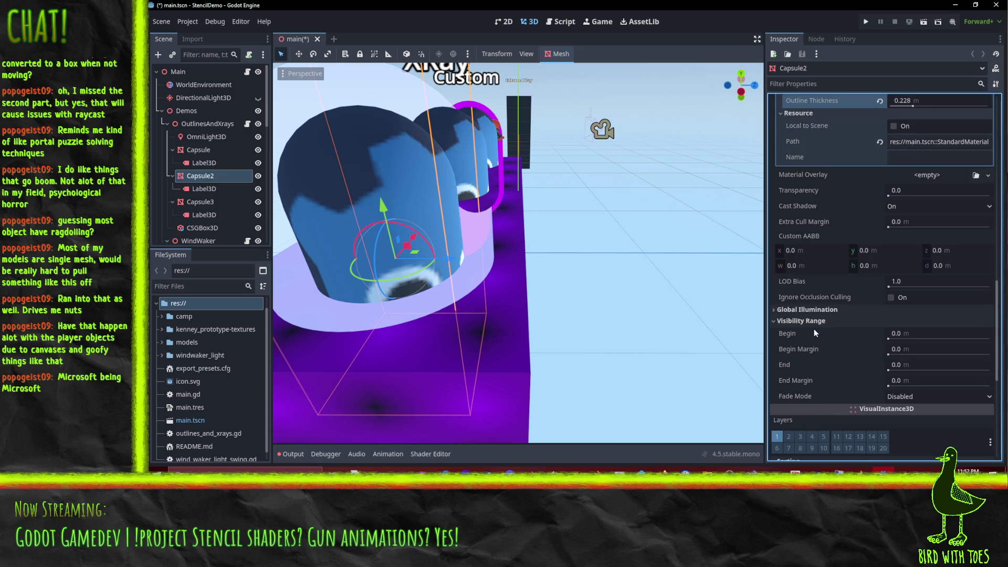
scroll(893, 320, up, 6)
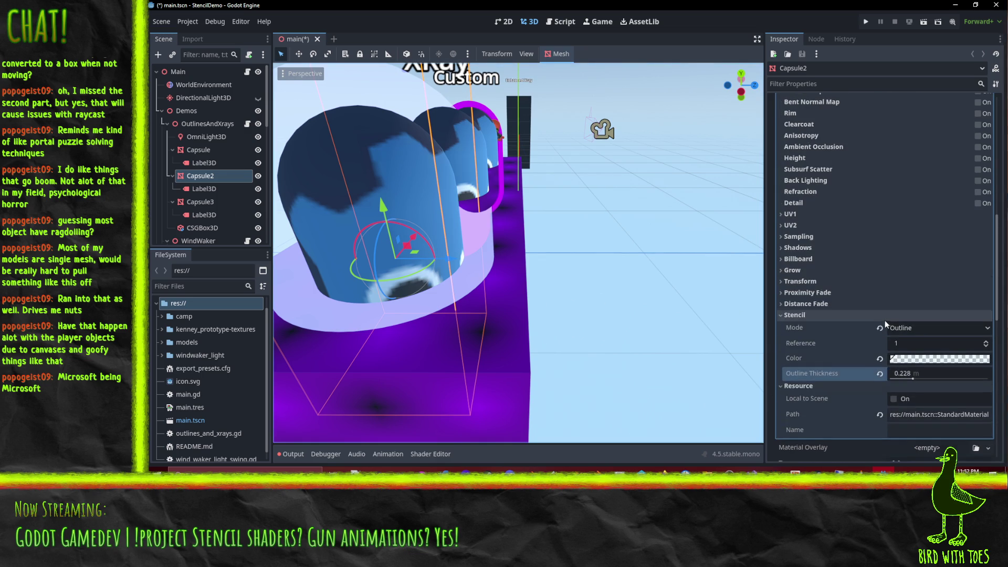
scroll(836, 386, down, 1)
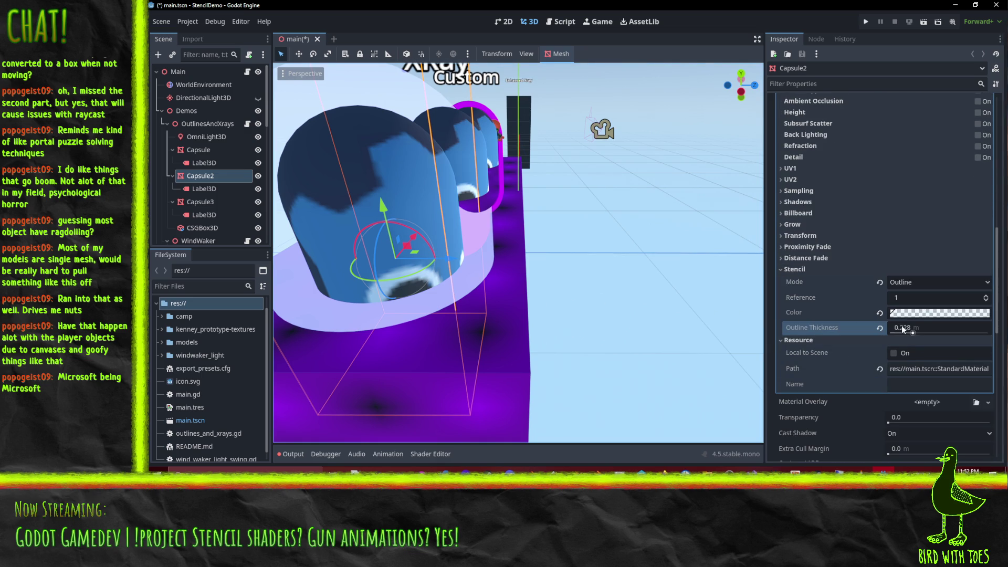
click(879, 327)
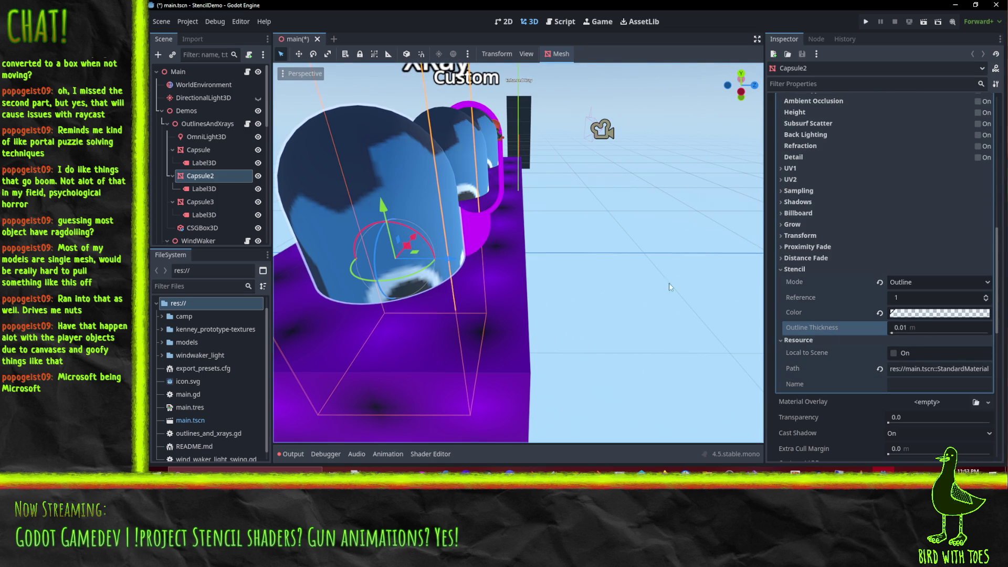
- Set the stencil Outline Thickness to 0.1
click(904, 332)
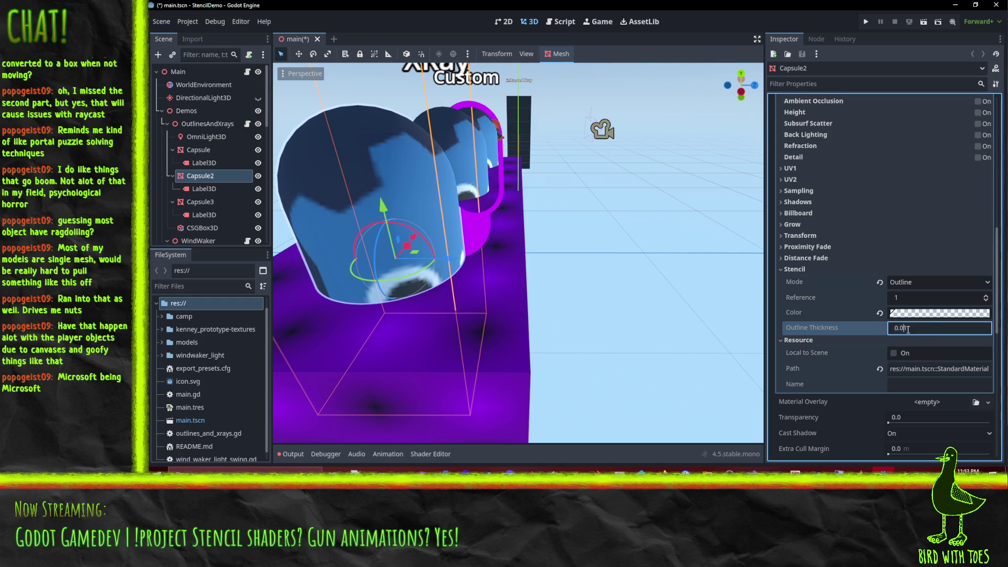
text(0.1)
key(Return)
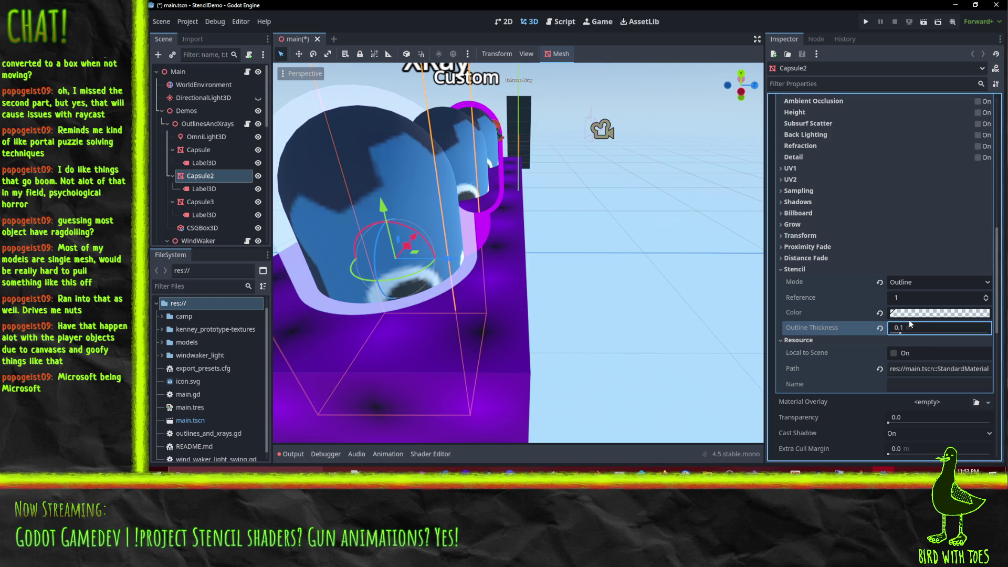
click(892, 313)
click(890, 311)
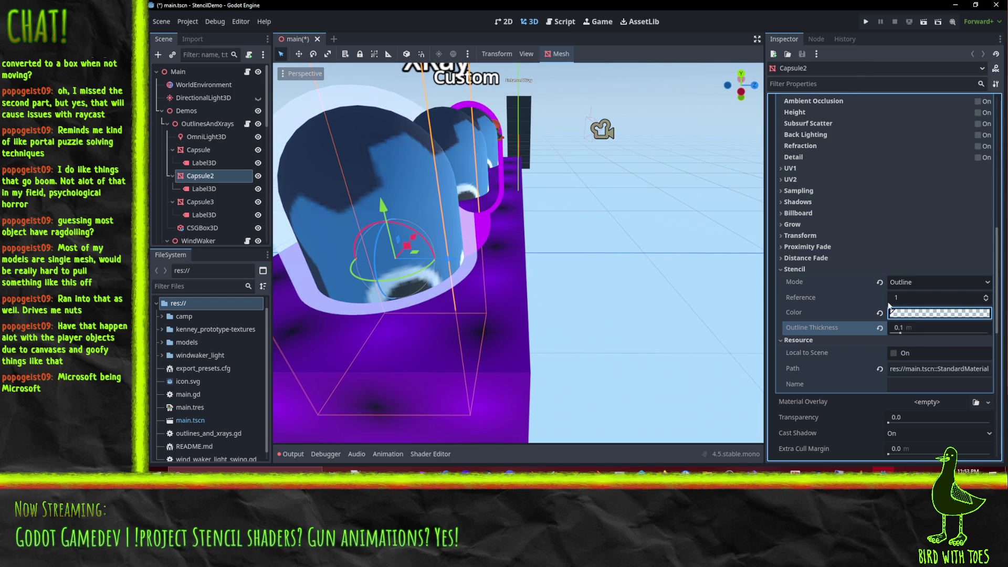
- Raise the stencil Reference to 28, revert it to 1, and view the block top-down
drag(984, 298, 985, 298)
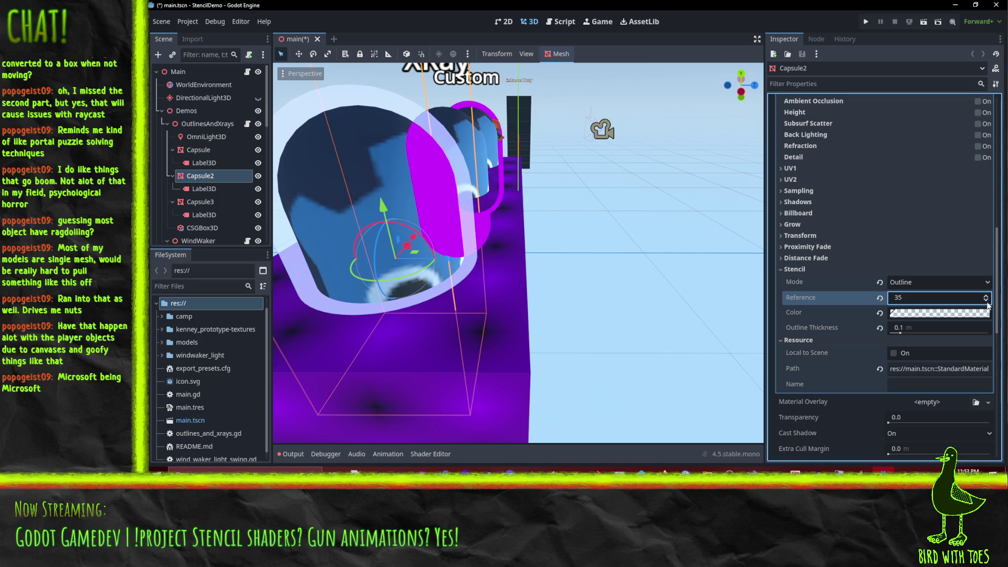
click(879, 298)
scroll(573, 214, down, 10)
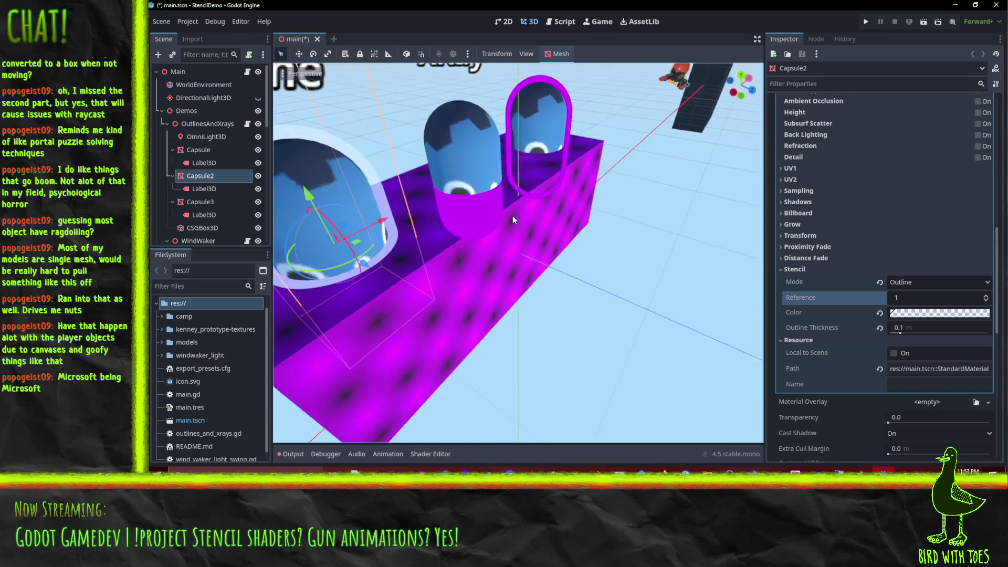
mouse_move(572, 197)
mouse_down()
mouse_move(615, 169)
mouse_move(621, 182)
mouse_move(394, 215)
mouse_move(434, 237)
mouse_up()
scroll(433, 238, up, 6)
mouse_move(538, 154)
mouse_down()
mouse_move(572, 188)
mouse_move(638, 302)
mouse_move(598, 253)
mouse_move(512, 241)
mouse_move(530, 247)
mouse_up()
scroll(604, 246, down, 5)
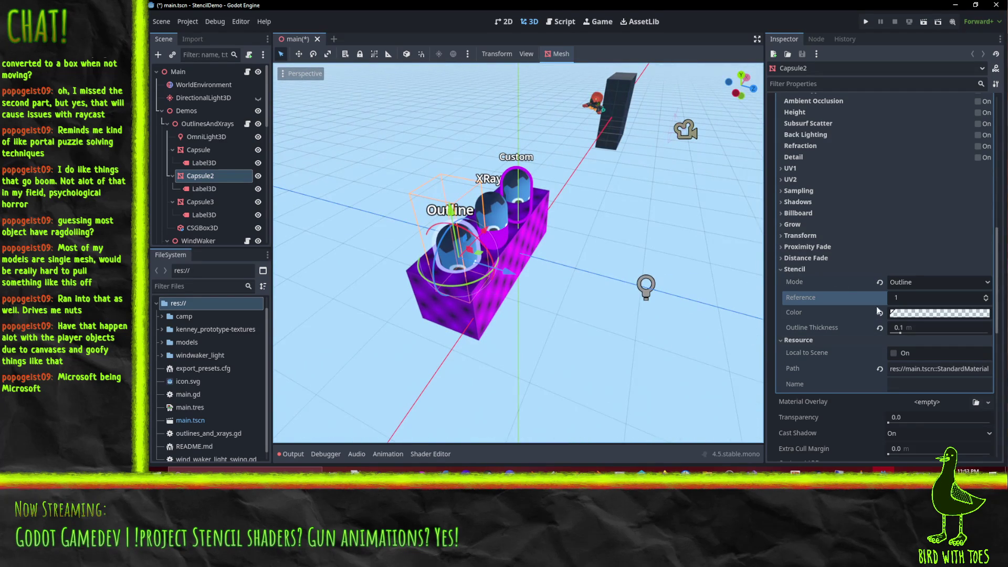
- Cycle Capsule2's Stencil Mode through X-Ray, Outline, and Custom
click(832, 258)
double_click(832, 260)
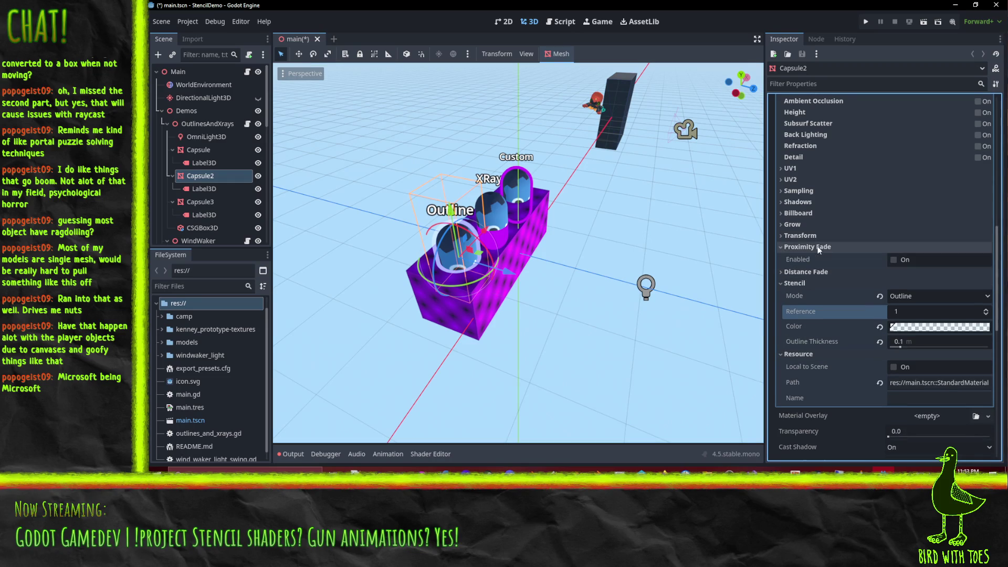
click(824, 260)
click(920, 284)
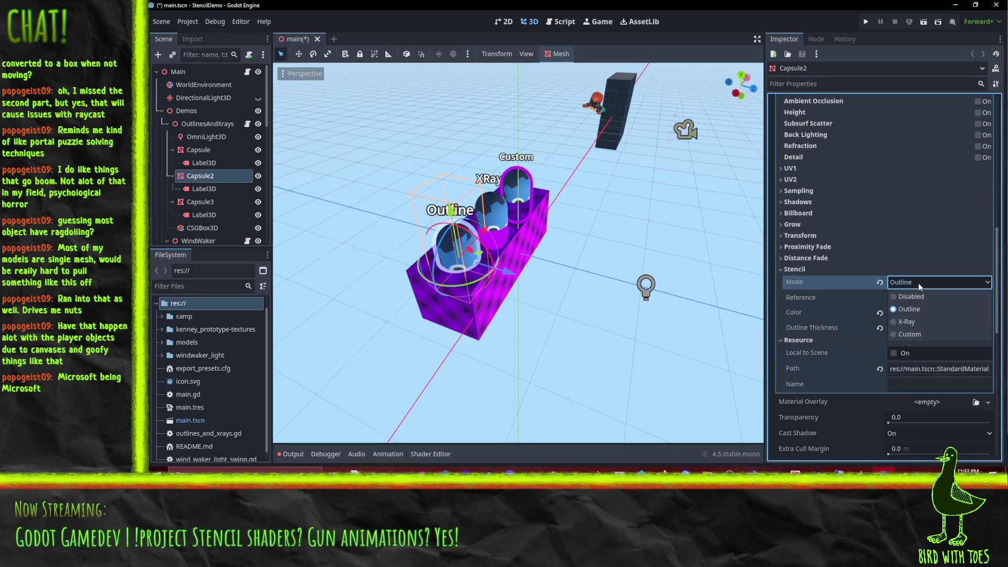
click(916, 320)
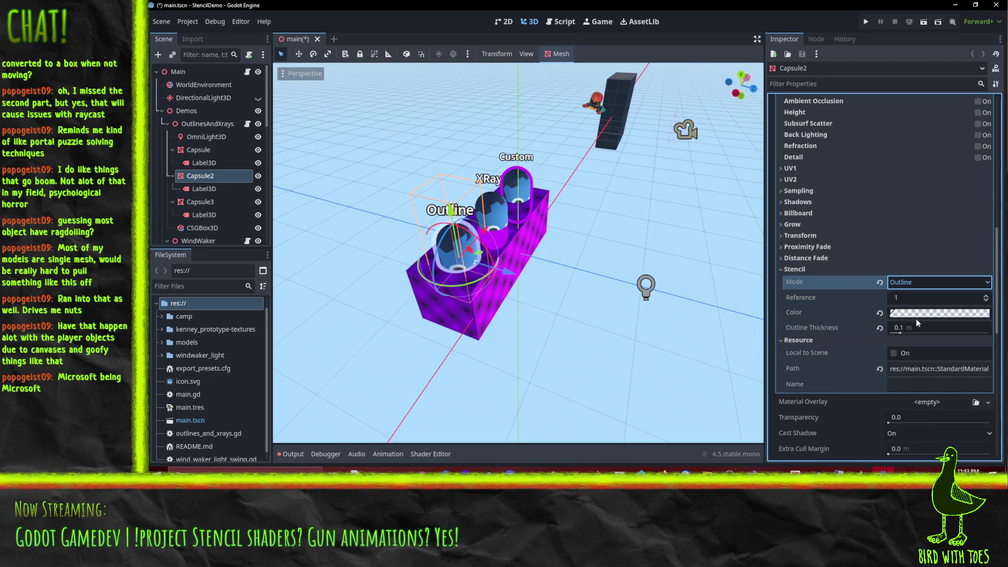
click(906, 286)
click(914, 311)
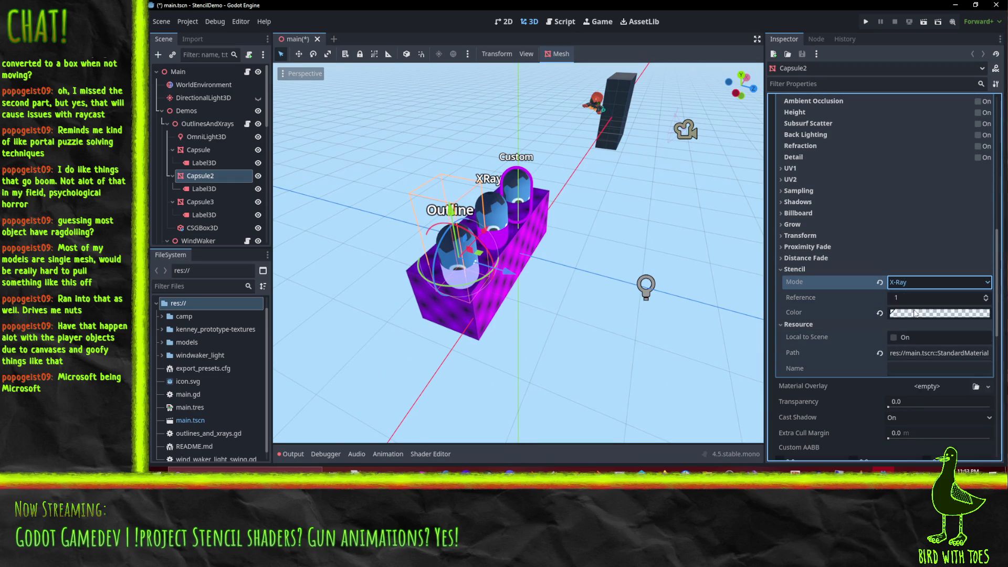
click(920, 282)
click(911, 328)
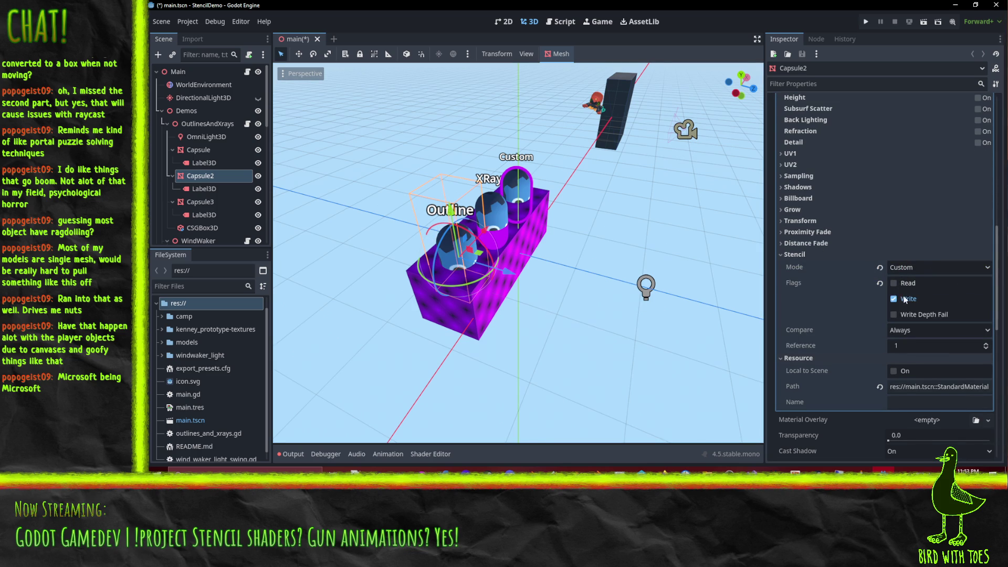
- Toggle the Read, Write and Write Depth Fail flags, then set Stencil Mode to Disabled
click(900, 314)
click(894, 298)
click(894, 283)
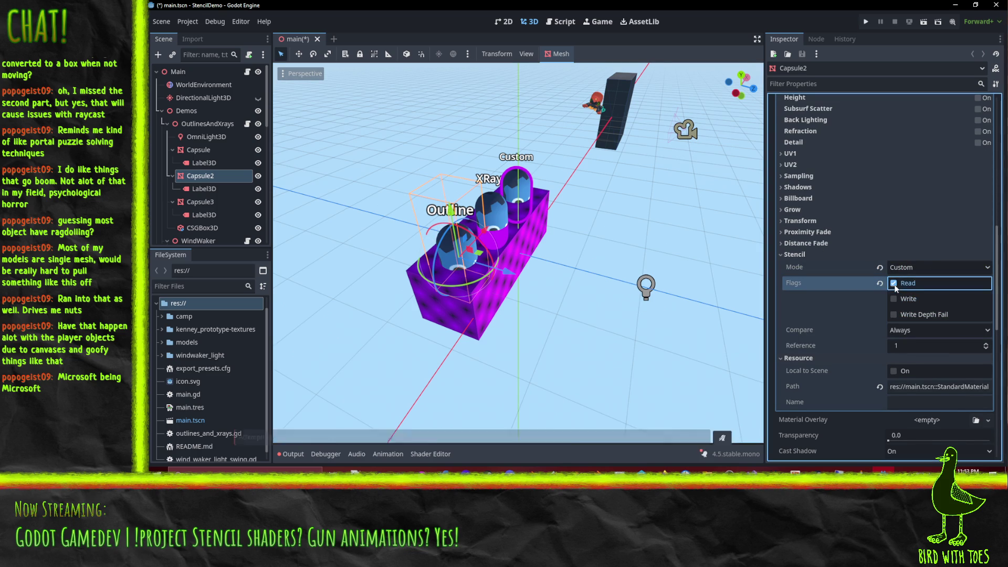
scroll(578, 266, up, 5)
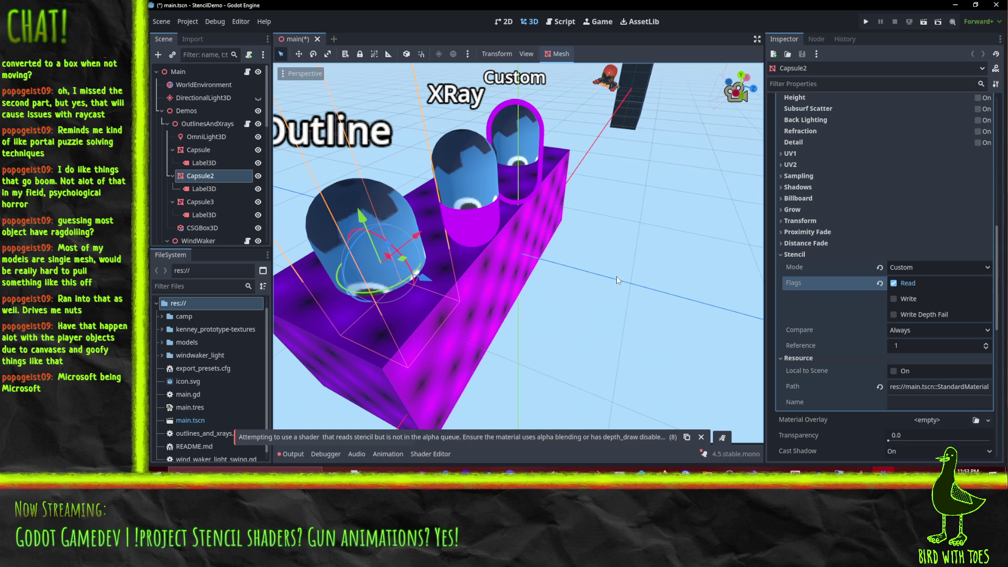
click(894, 298)
click(898, 314)
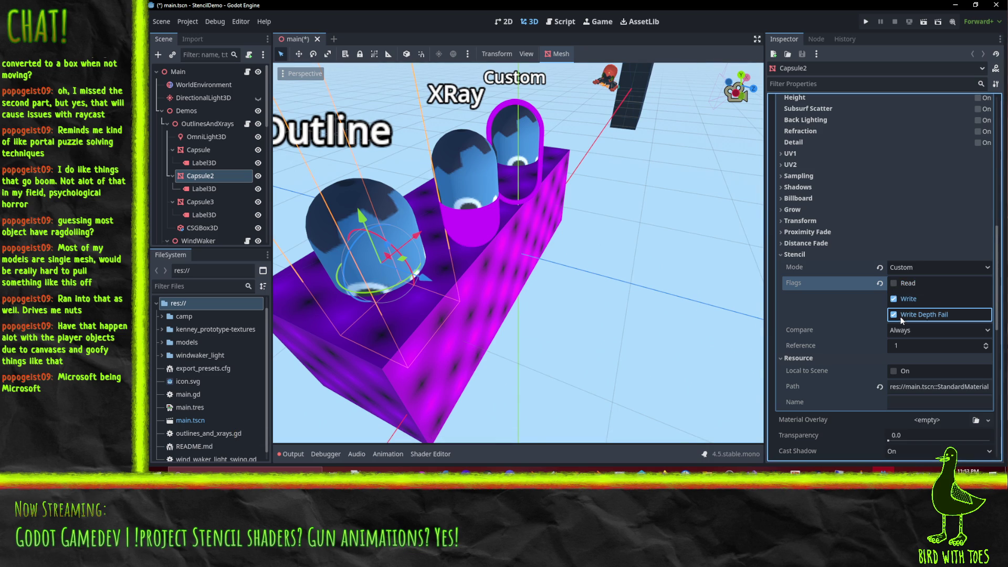
click(901, 316)
click(898, 299)
click(924, 267)
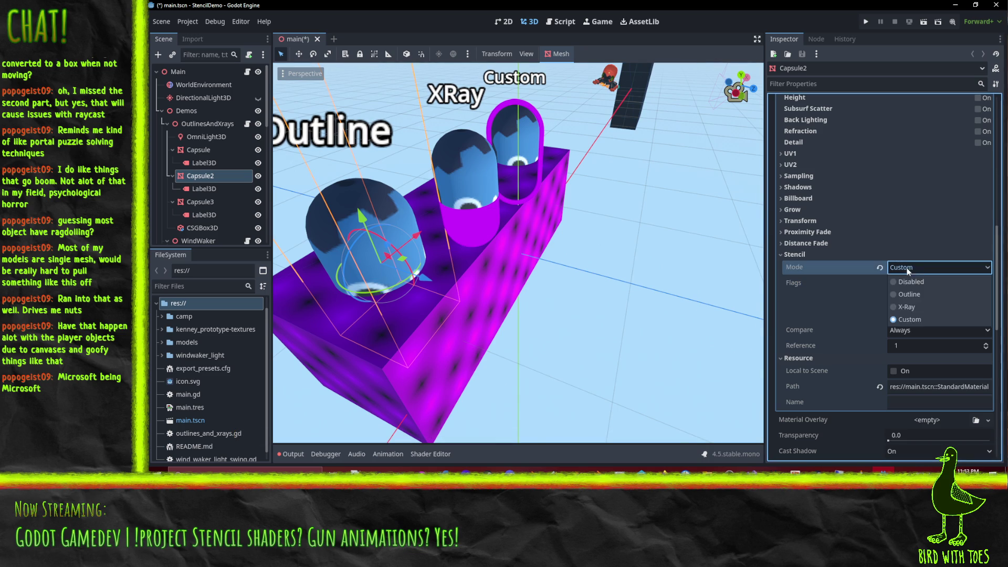
click(879, 270)
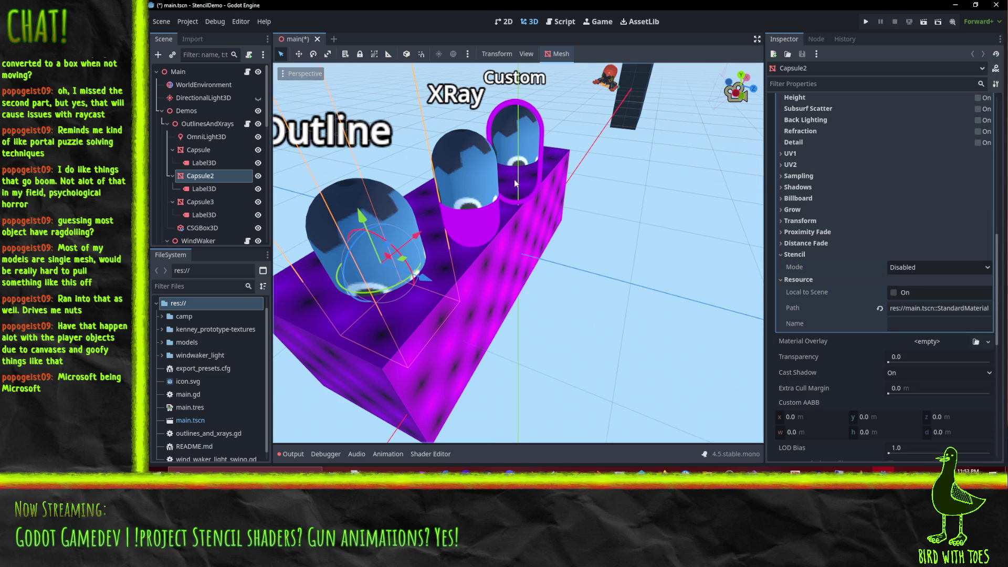
click(528, 169)
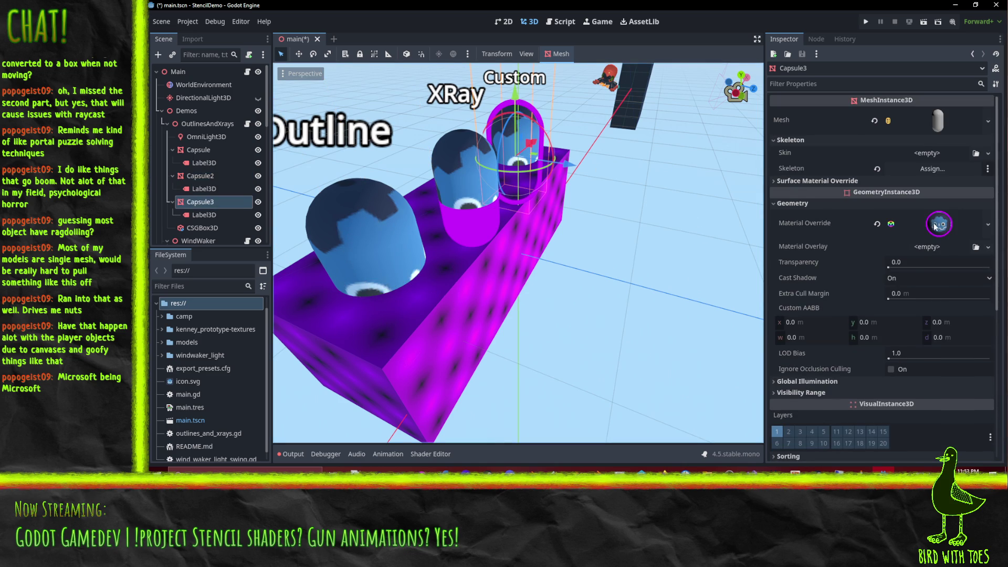
- Expand Capsule3's Material Override and scroll to its stencil Compare setting
scroll(925, 242, down, 2)
scroll(902, 239, up, 2)
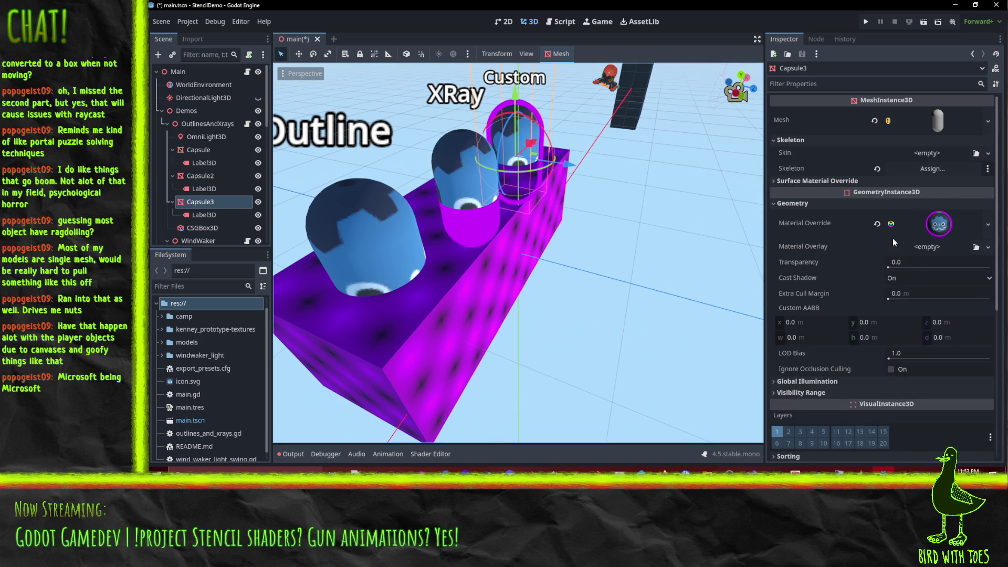
click(944, 226)
scroll(898, 282, down, 8)
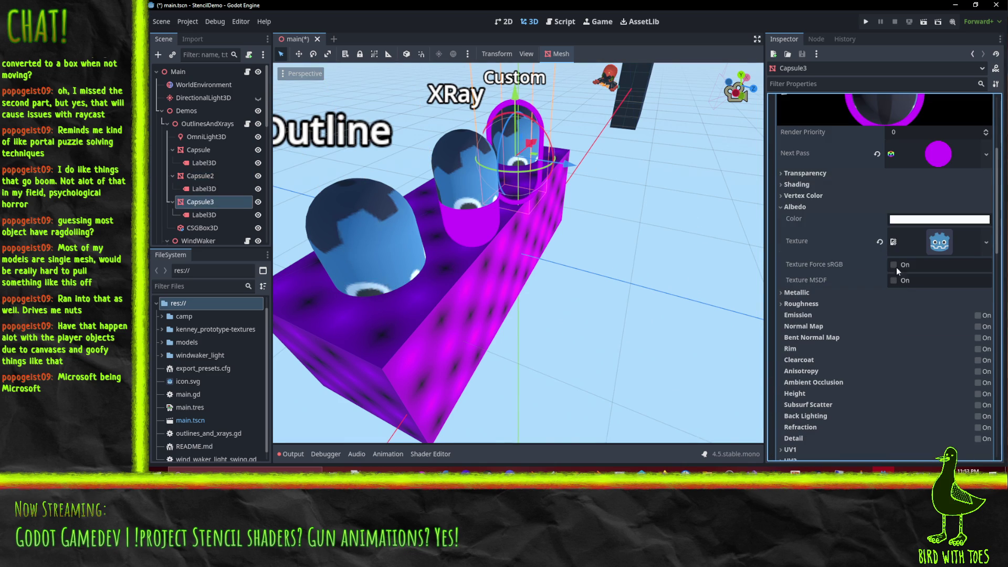
scroll(840, 231, down, 14)
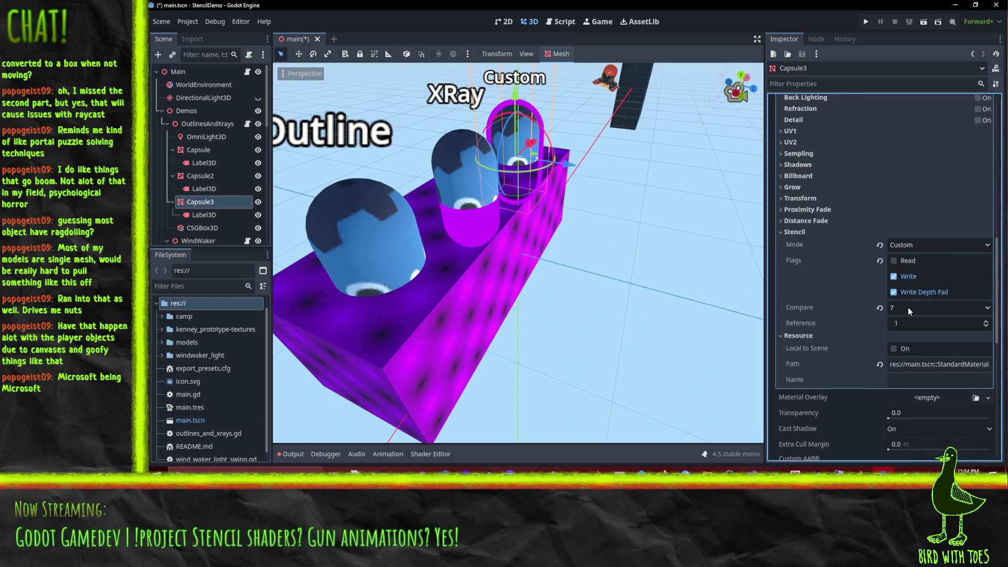
click(987, 308)
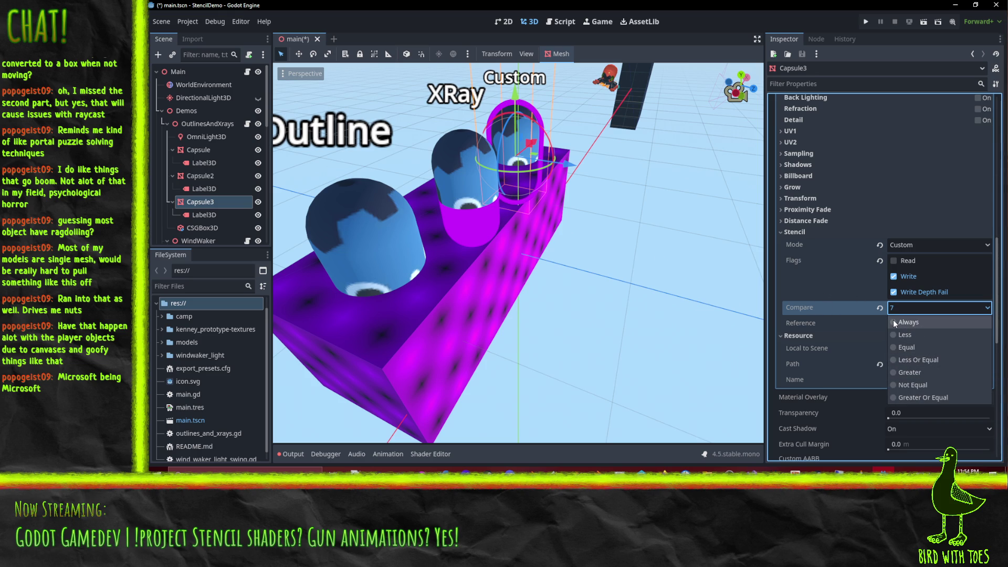
click(574, 247)
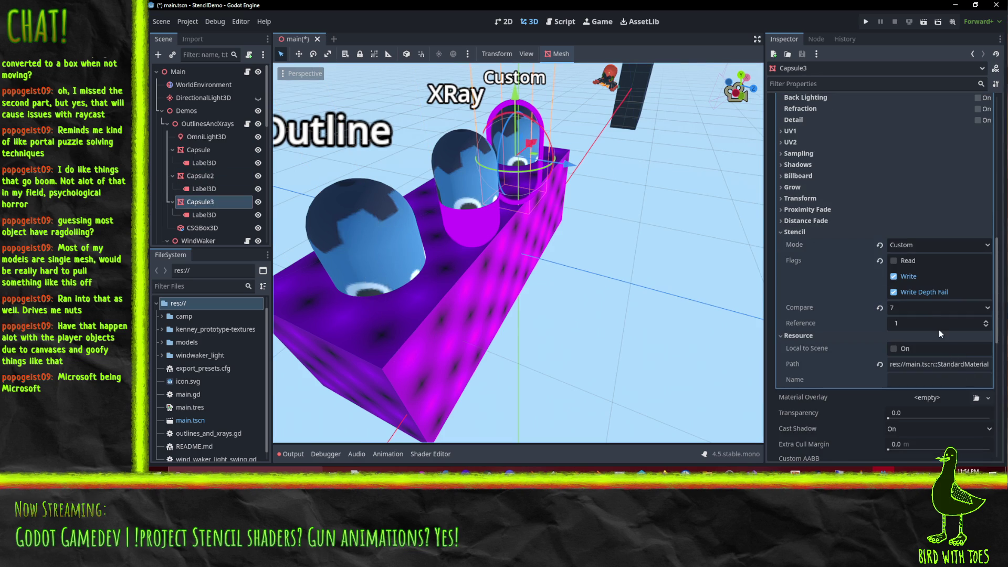
scroll(939, 333, down, 3)
- Set Compare to Less, Equal, Less Or Equal, Always, Greater Or Equal, then Always
click(940, 218)
click(930, 242)
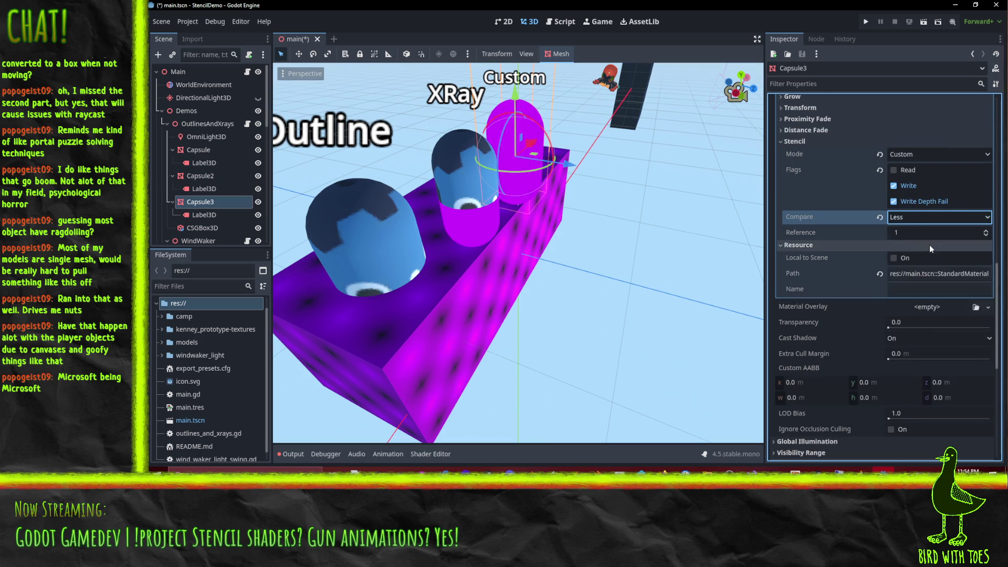
click(917, 216)
click(914, 257)
click(905, 218)
click(916, 272)
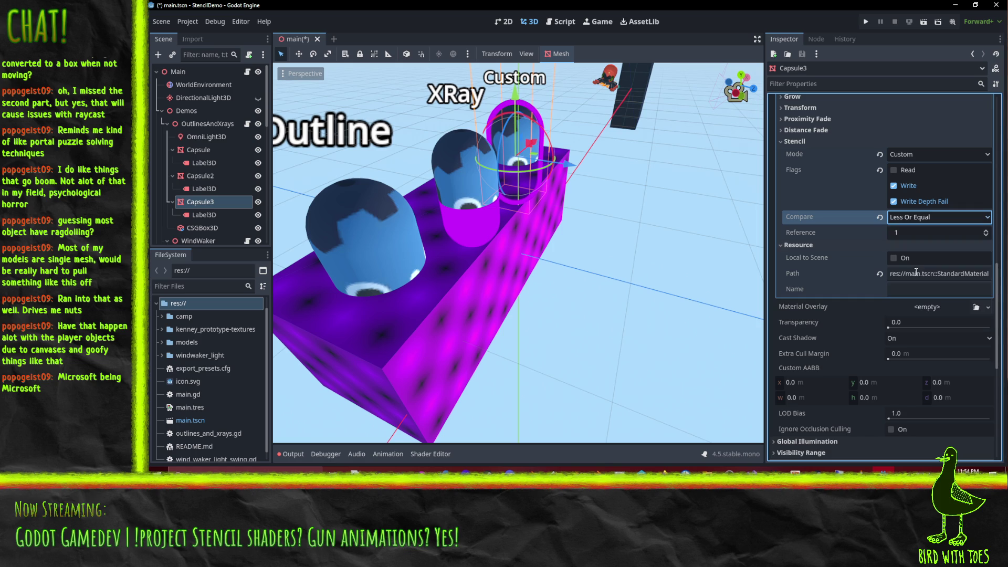
click(907, 219)
click(905, 231)
click(905, 217)
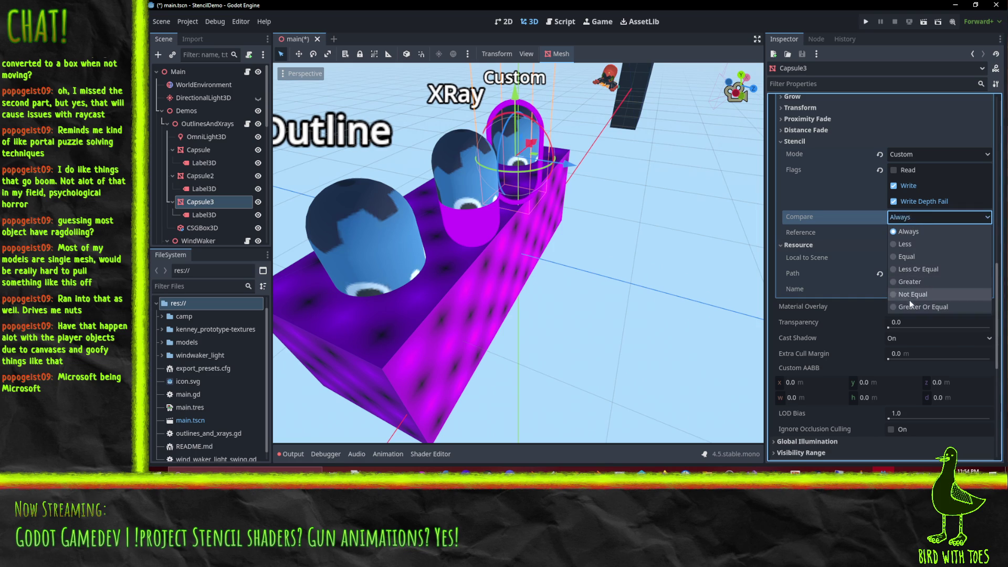
click(916, 307)
click(906, 217)
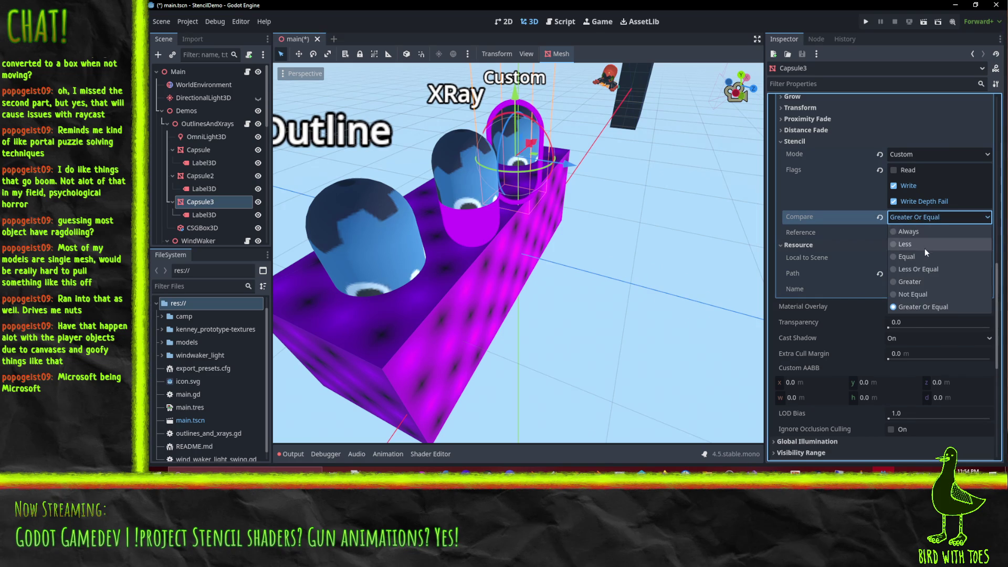
click(908, 232)
- Try Compare Less once more, settle on Always, and view the demos from the front
click(947, 217)
click(920, 243)
click(909, 217)
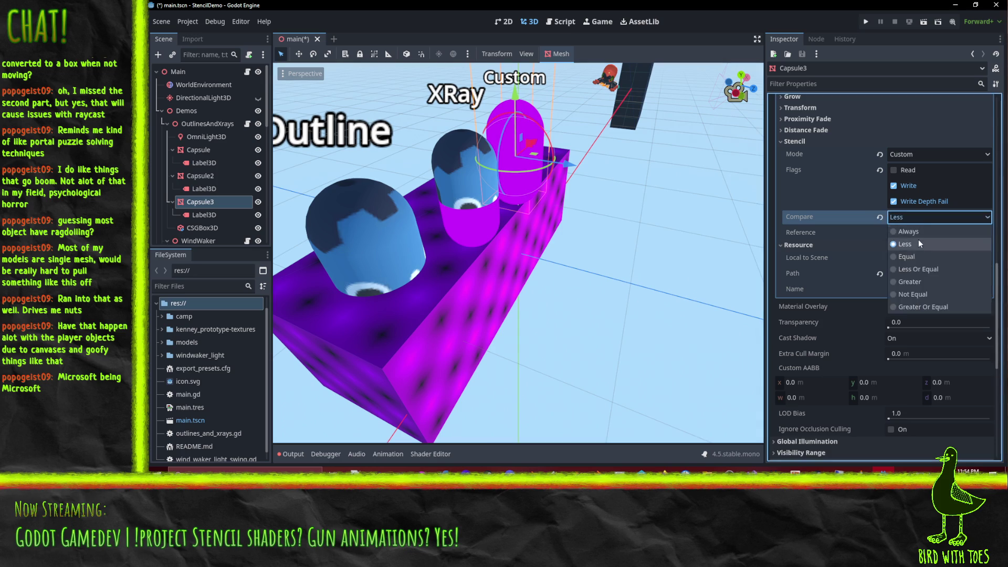
click(920, 232)
key(KP_1)
mouse_move(418, 114)
mouse_down()
mouse_move(477, 115)
mouse_move(543, 174)
mouse_move(371, 172)
mouse_up()
click(371, 172)
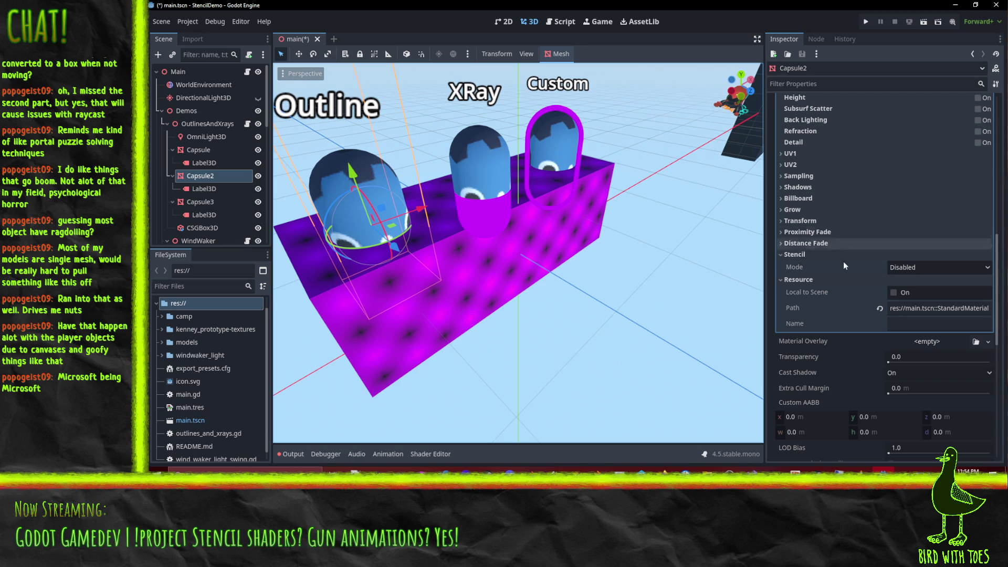
- Set Capsule2's Stencil Mode back to Outline, then bring up the GitHub repository in Firefox
click(922, 267)
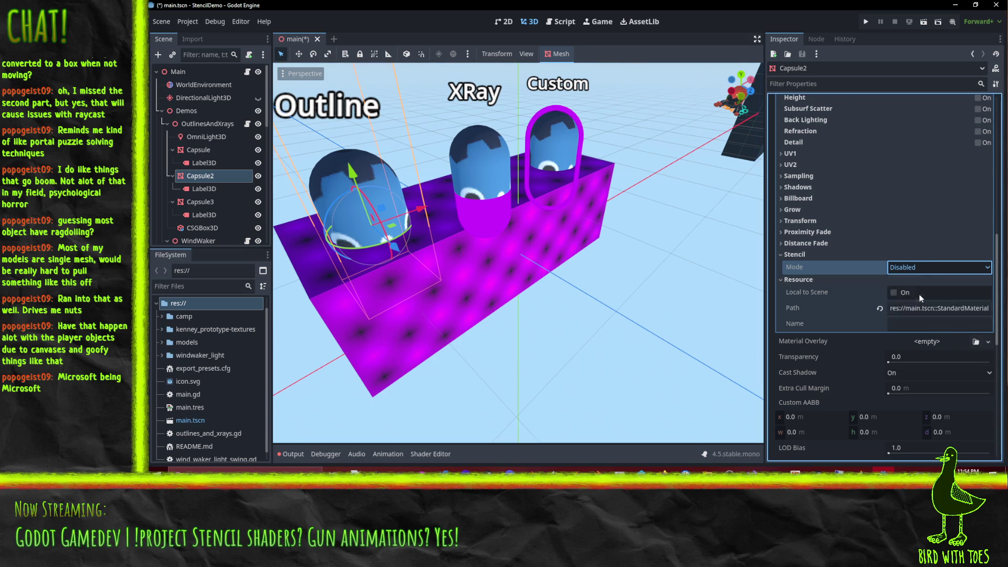
click(910, 294)
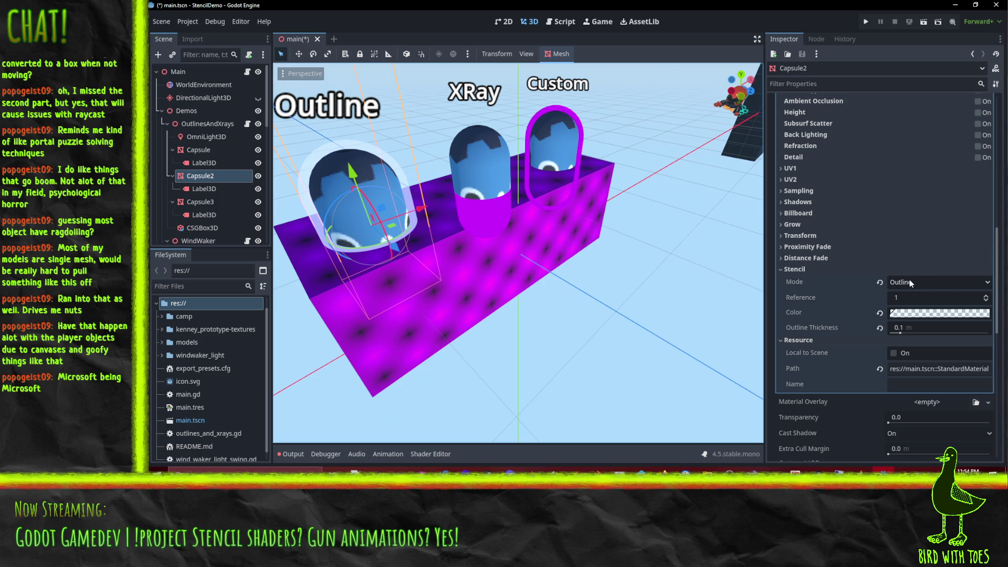
click(663, 471)
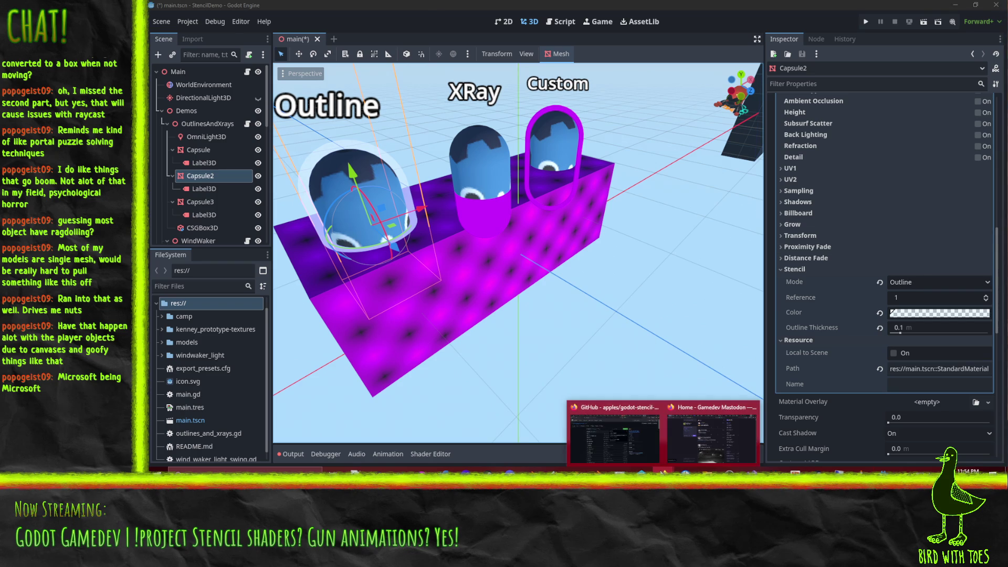
click(597, 426)
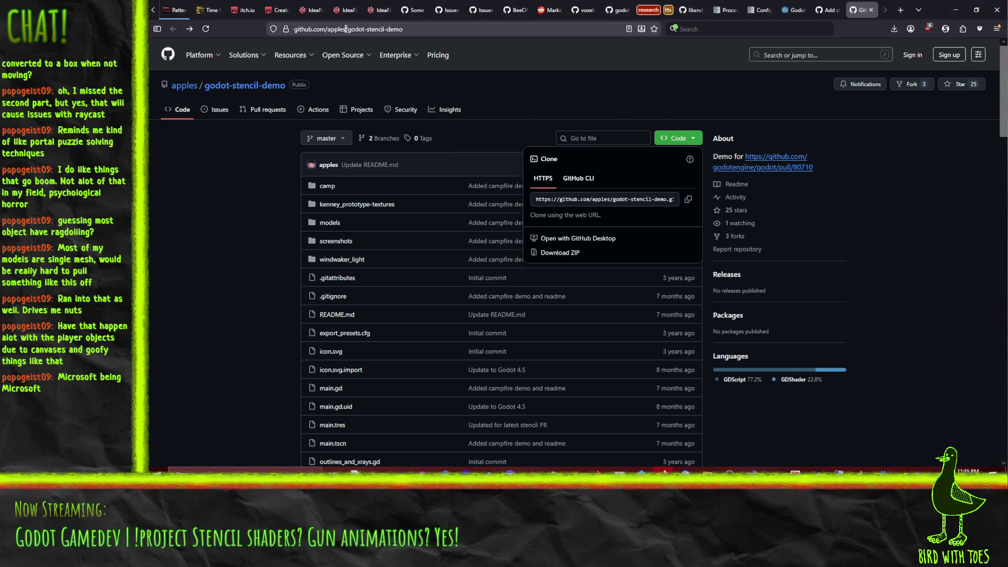
- Dismiss the clone options and scroll through the godot-stencil-demo README
key(ctrl+l)
click(206, 316)
scroll(255, 314, down, 10)
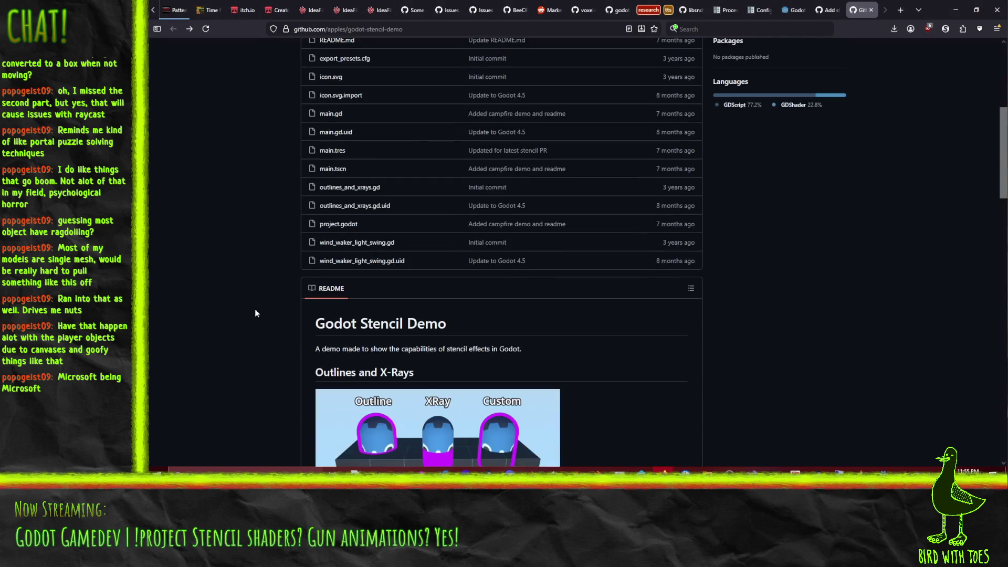
scroll(256, 314, down, 4)
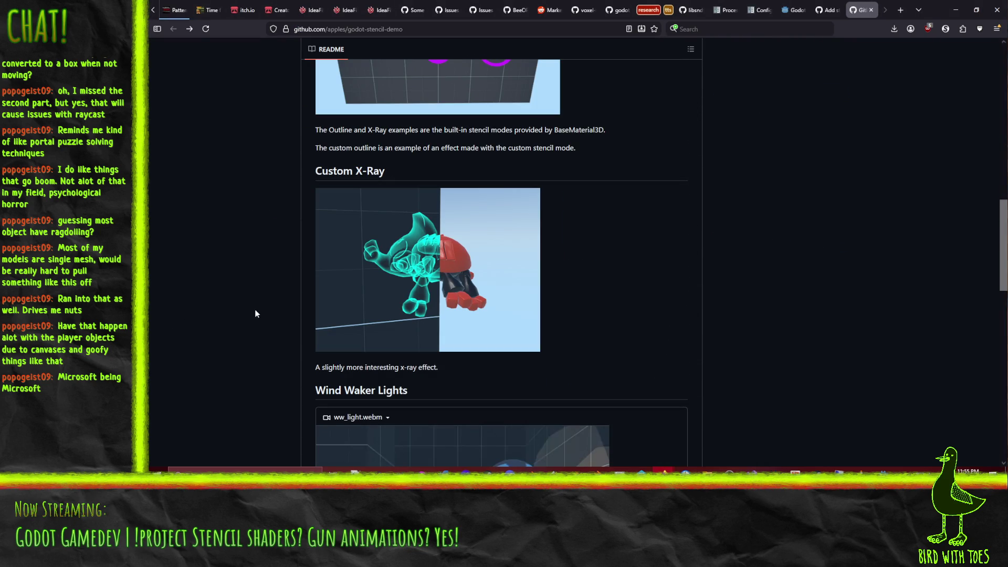
scroll(254, 308, down, 6)
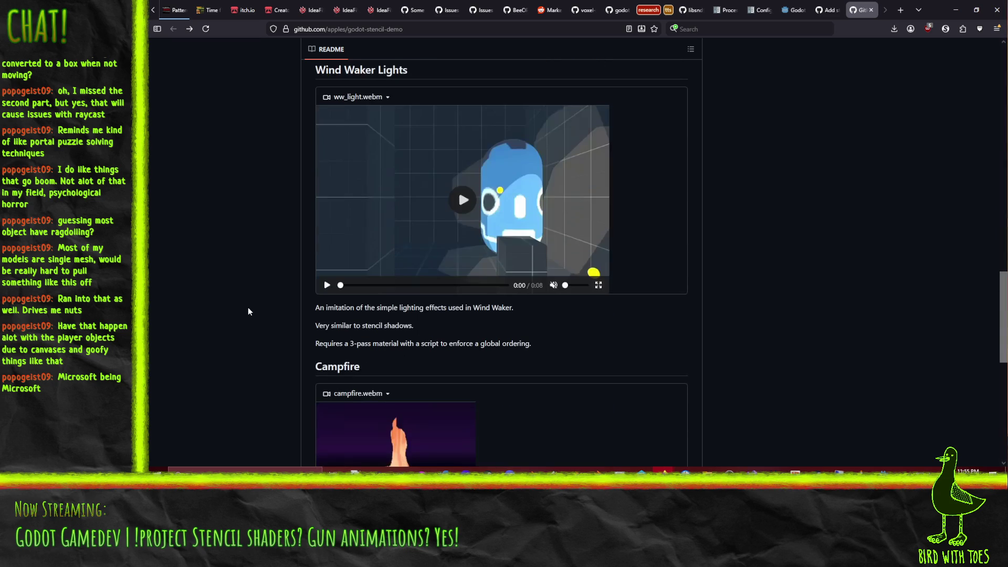
scroll(251, 307, down, 4)
scroll(248, 310, up, 2)
scroll(244, 312, down, 4)
scroll(244, 312, down, 3)
scroll(245, 310, up, 12)
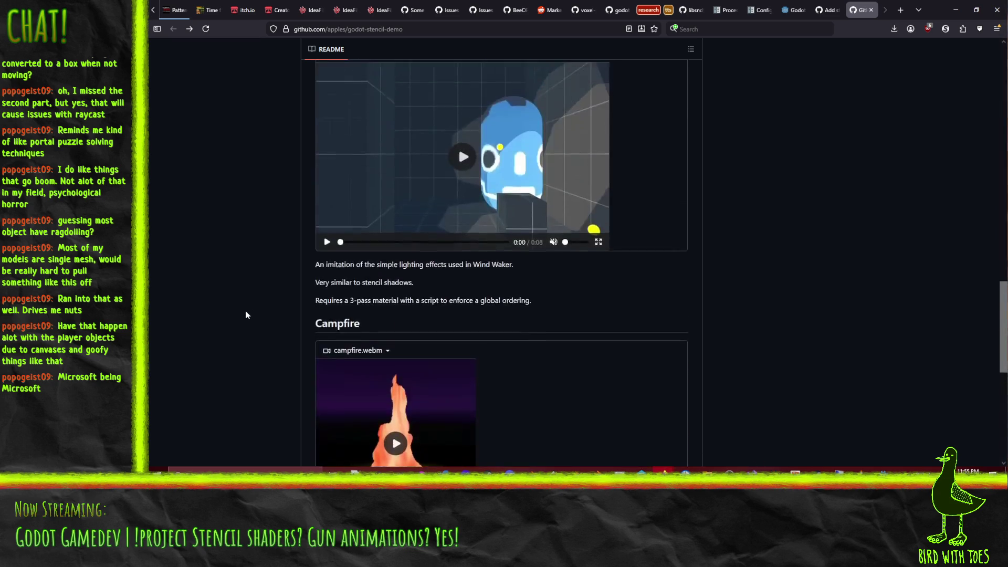
scroll(248, 303, up, 4)
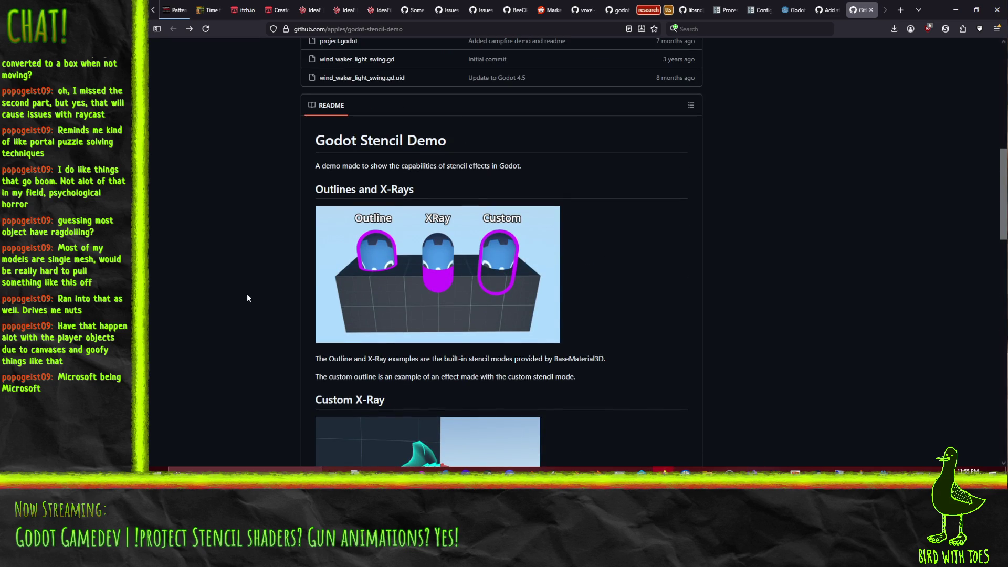
- Highlight the README sentence mentioning BaseMaterial3D, then return to the Godot editor
drag(373, 355, 600, 363)
click(496, 380)
scroll(609, 367, up, 4)
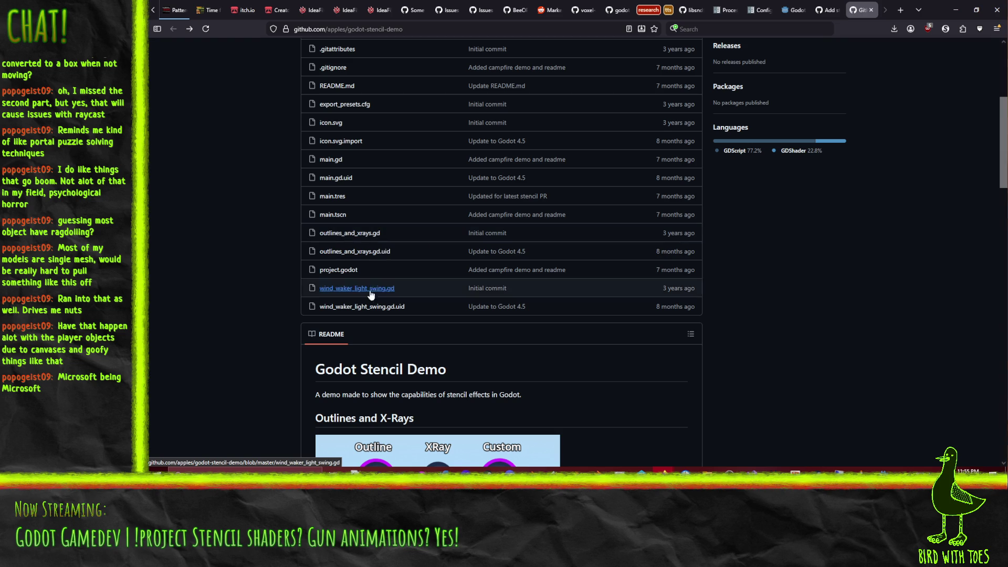
key(alt+Tab)
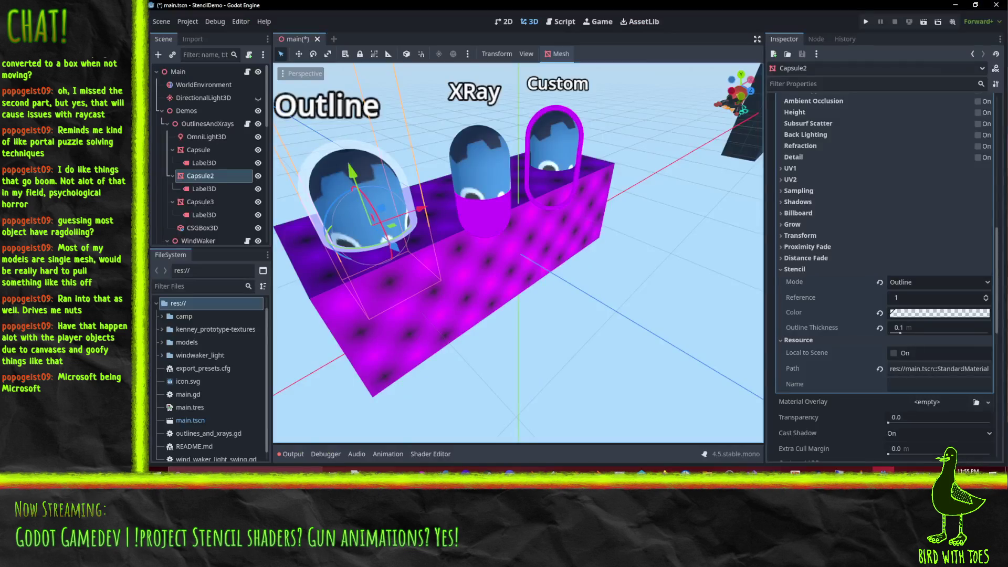
- Open wind_waker_light_swing.gd, outlines_and_xrays.gd and the main.tres visual shader
scroll(190, 370, down, 1)
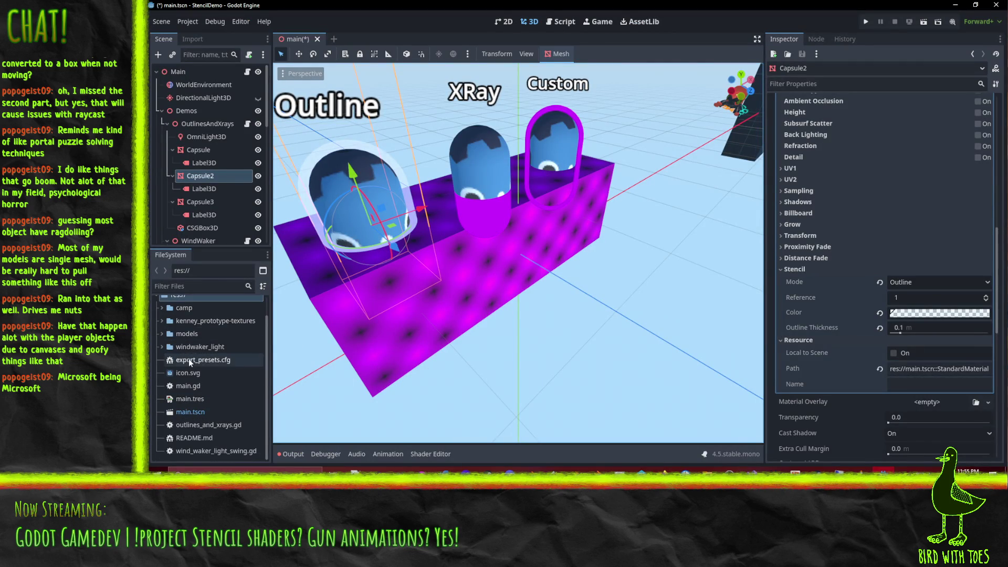
double_click(206, 452)
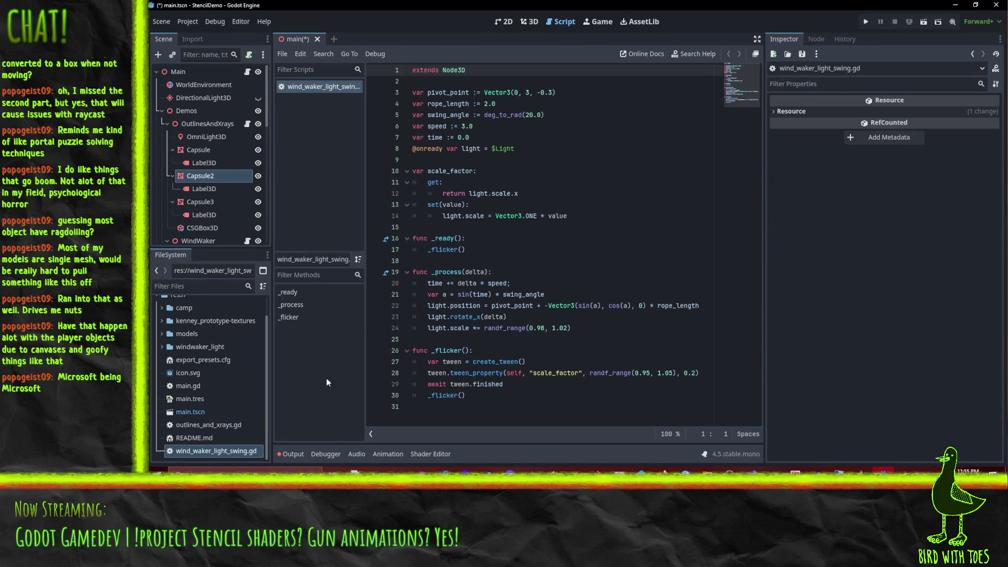
double_click(235, 425)
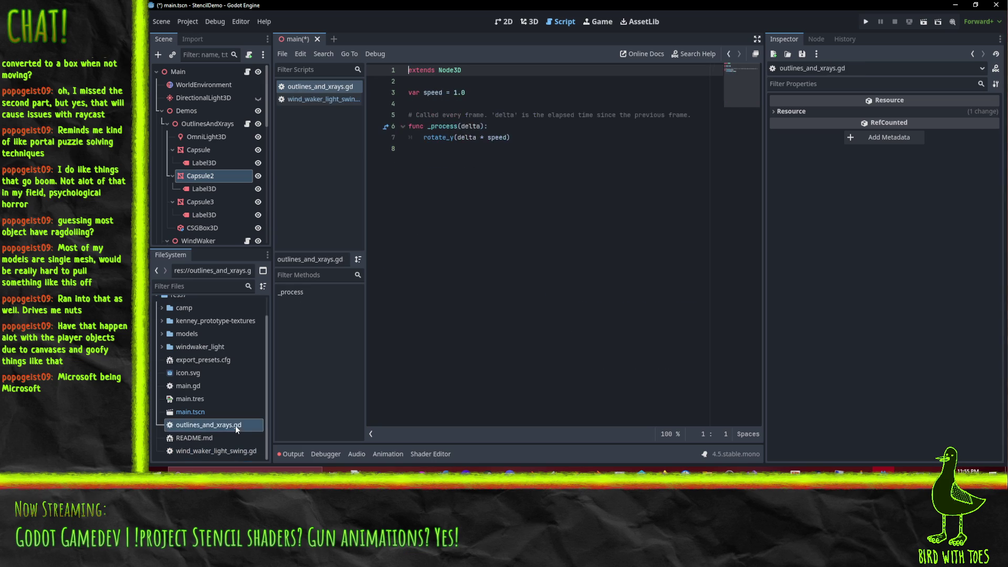
click(220, 455)
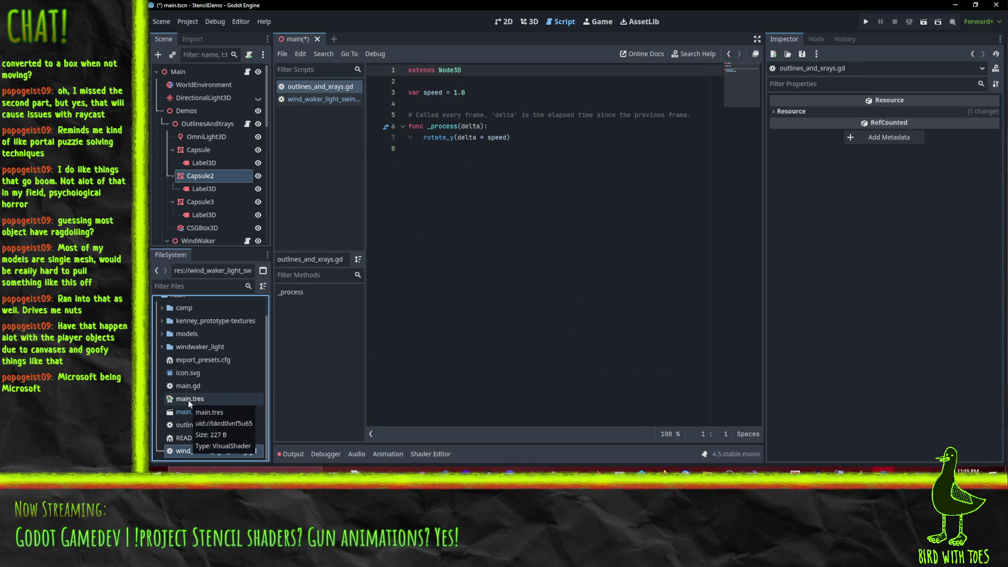
click(188, 400)
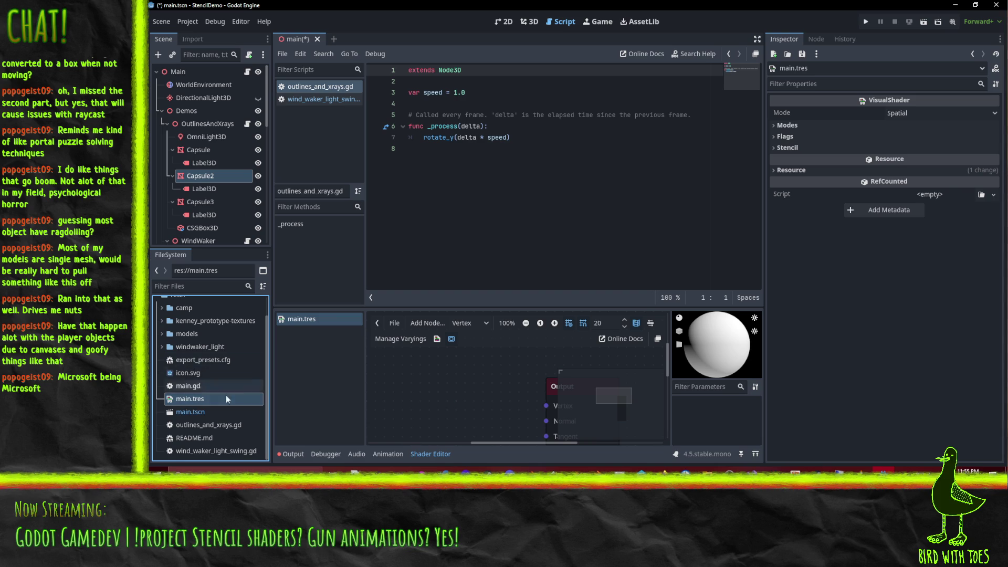
- Expand the windwaker_light folder and open the windwaker_light.tscn scene
scroll(523, 393, down, 4)
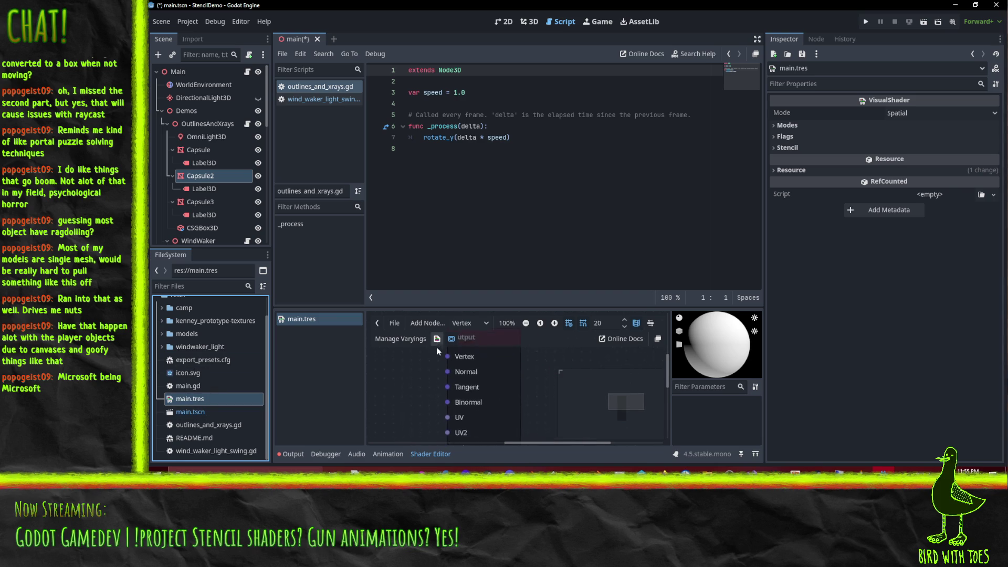
mouse_move(523, 391)
mouse_down()
mouse_move(445, 362)
mouse_move(453, 352)
mouse_move(478, 382)
mouse_up()
scroll(196, 362, up, 2)
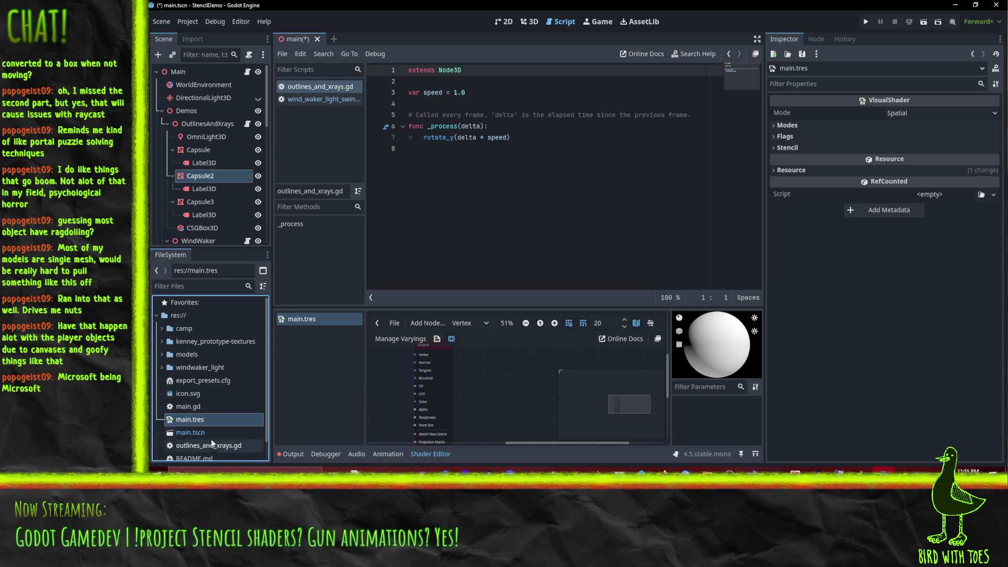
click(160, 368)
scroll(194, 416, down, 1)
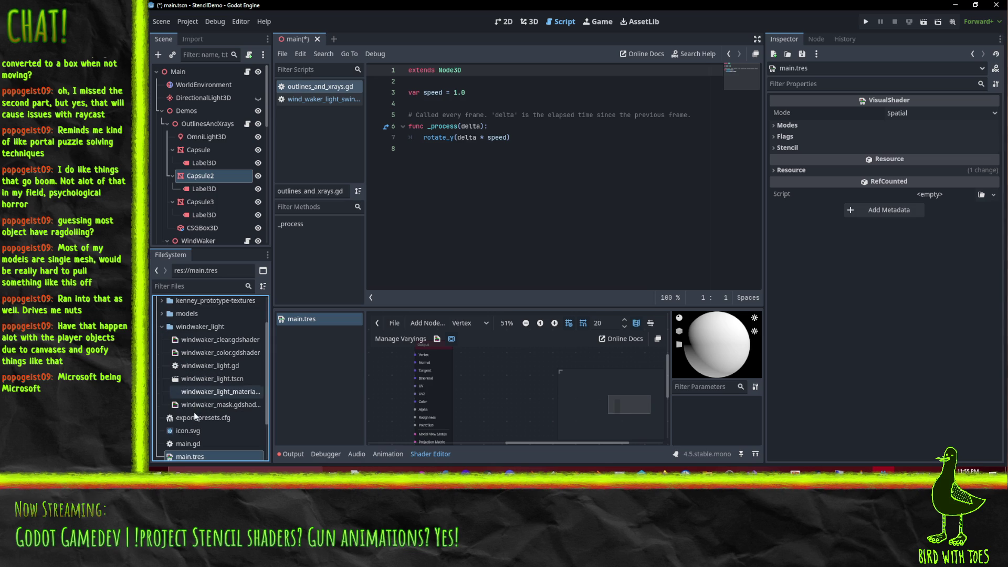
double_click(212, 378)
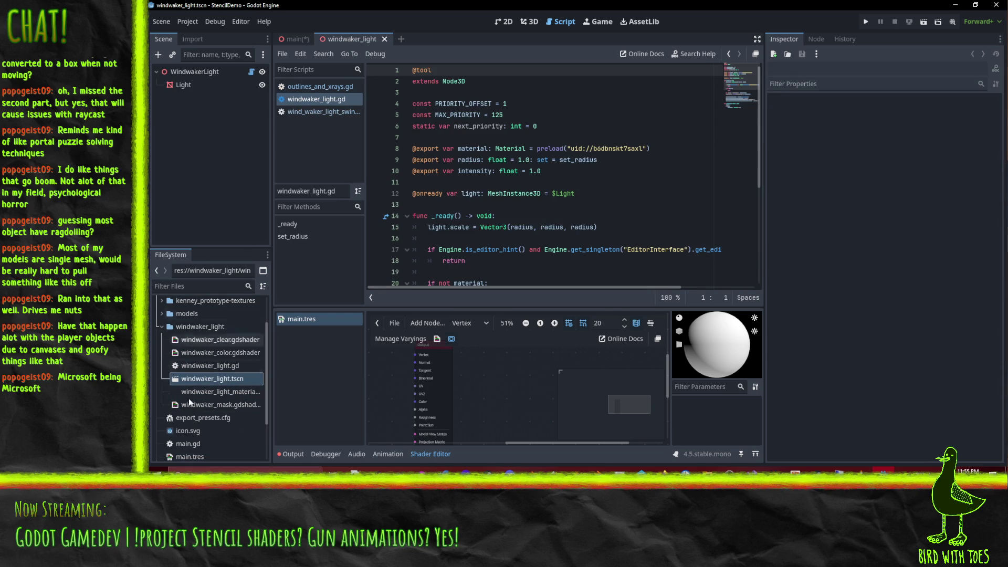
- View the windwaker_light scene in 3D, orbiting around and selecting the Light sphere
click(529, 22)
mouse_move(493, 213)
mouse_down()
mouse_move(613, 215)
mouse_move(285, 127)
mouse_up()
click(198, 86)
scroll(608, 171, down, 1)
scroll(608, 172, down, 3)
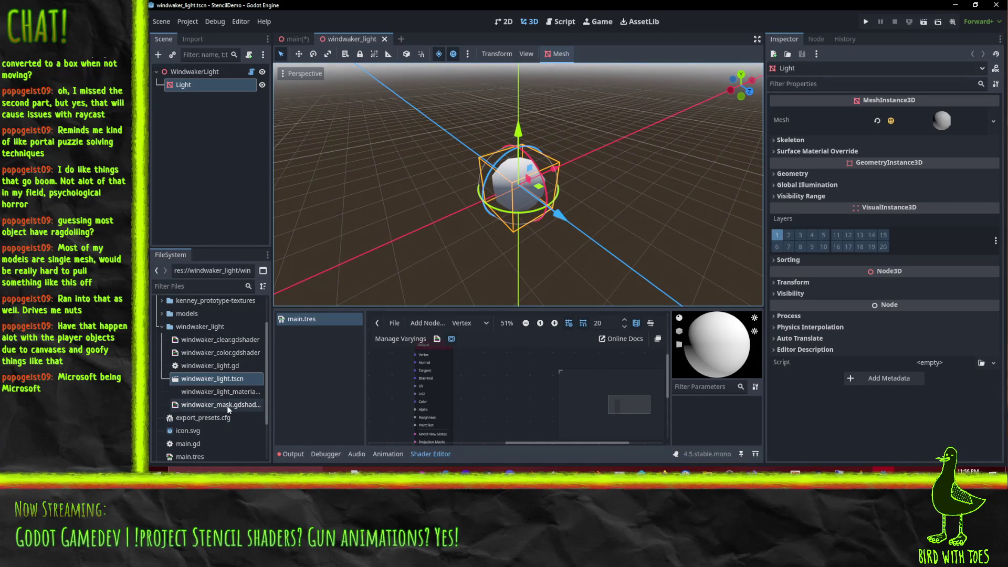
scroll(229, 396, up, 3)
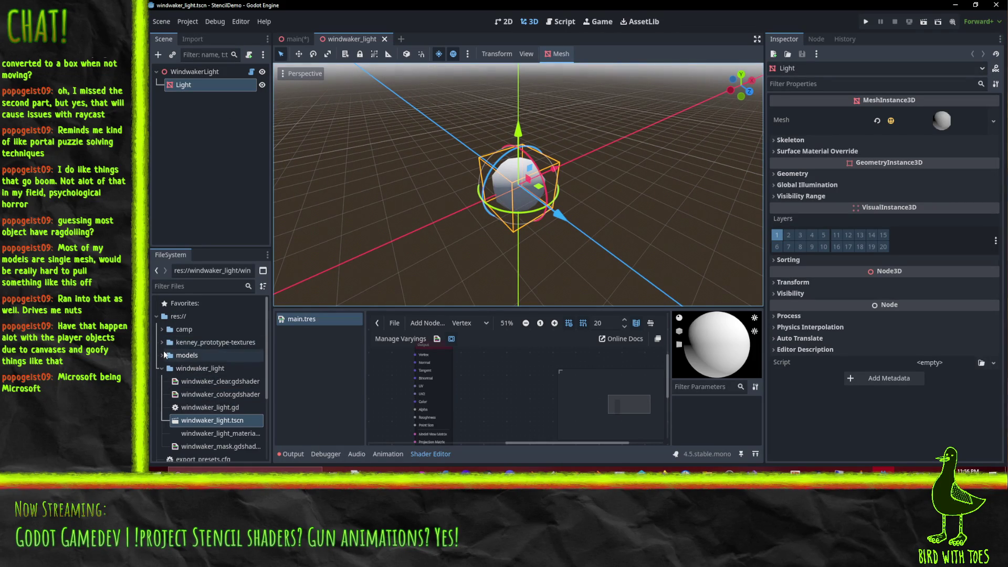
- Open camp.tscn from the camp folder, orbit to a low side view, and run it
click(162, 329)
double_click(209, 351)
mouse_move(544, 231)
mouse_down()
mouse_move(502, 193)
mouse_move(518, 158)
mouse_move(504, 248)
mouse_move(462, 229)
mouse_move(299, 235)
mouse_move(588, 225)
mouse_move(541, 65)
mouse_up()
click(924, 23)
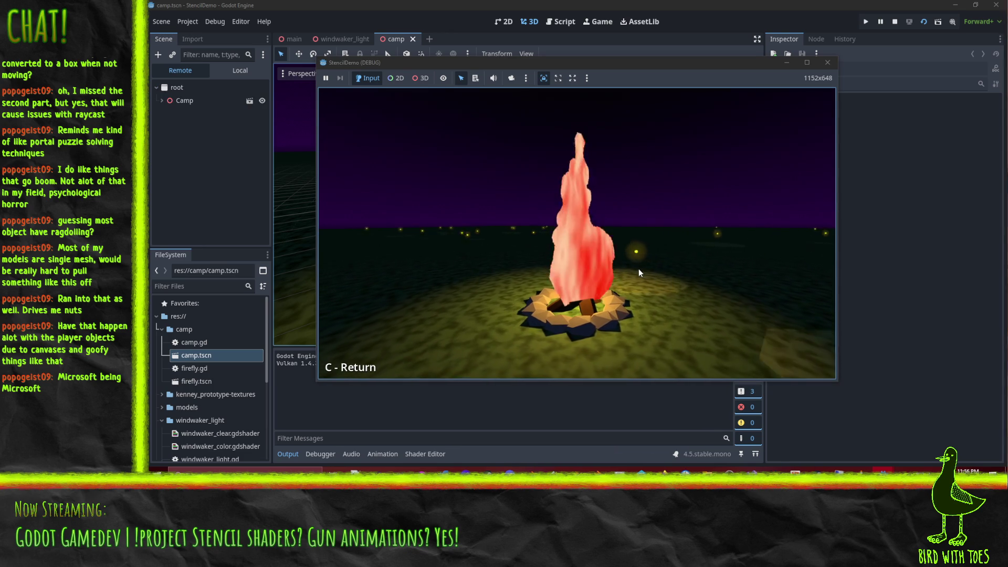
- Stop the campfire run and orbit down to a horizon-level view showing the moon
click(827, 63)
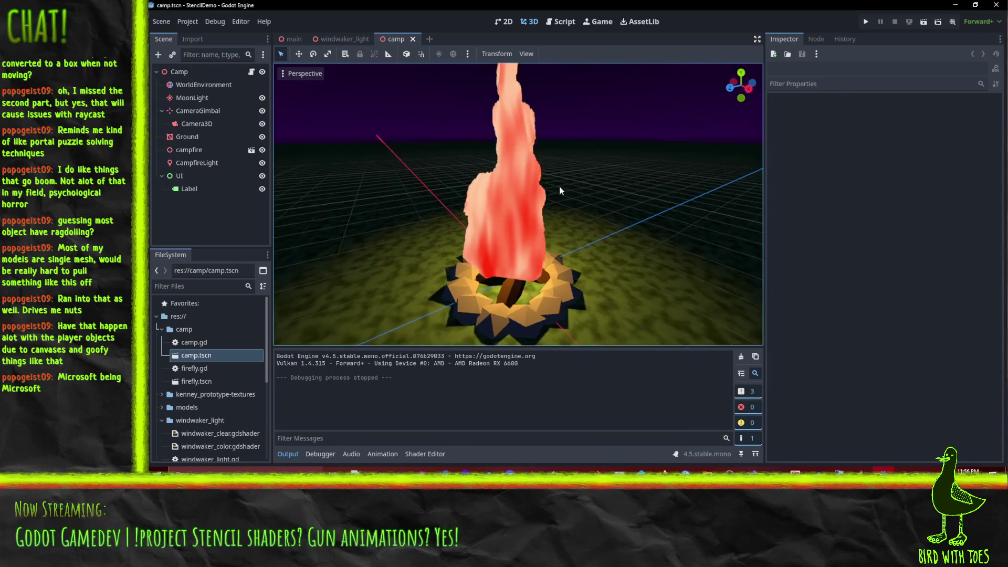
scroll(502, 210, down, 10)
drag(602, 169, 572, 133)
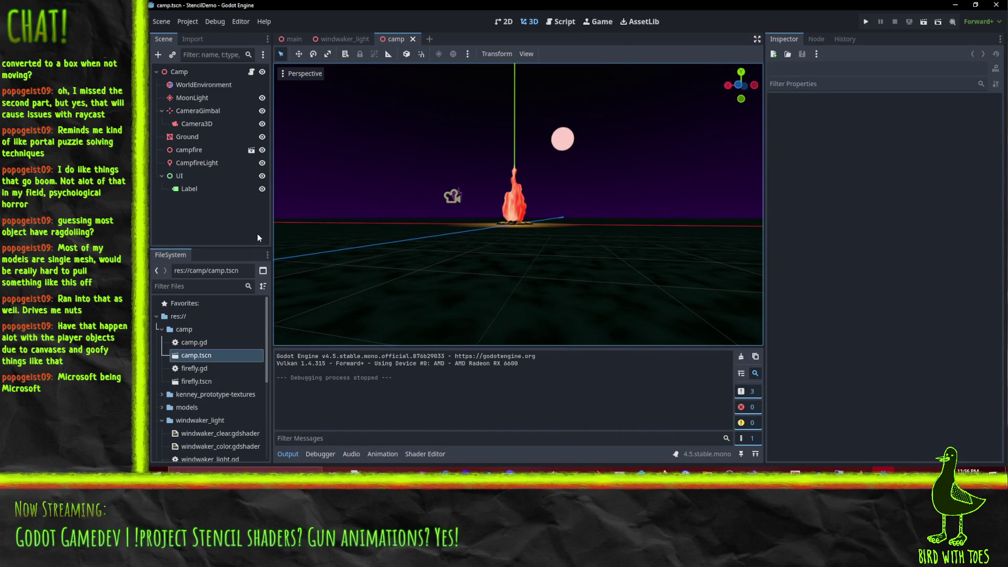
click(163, 23)
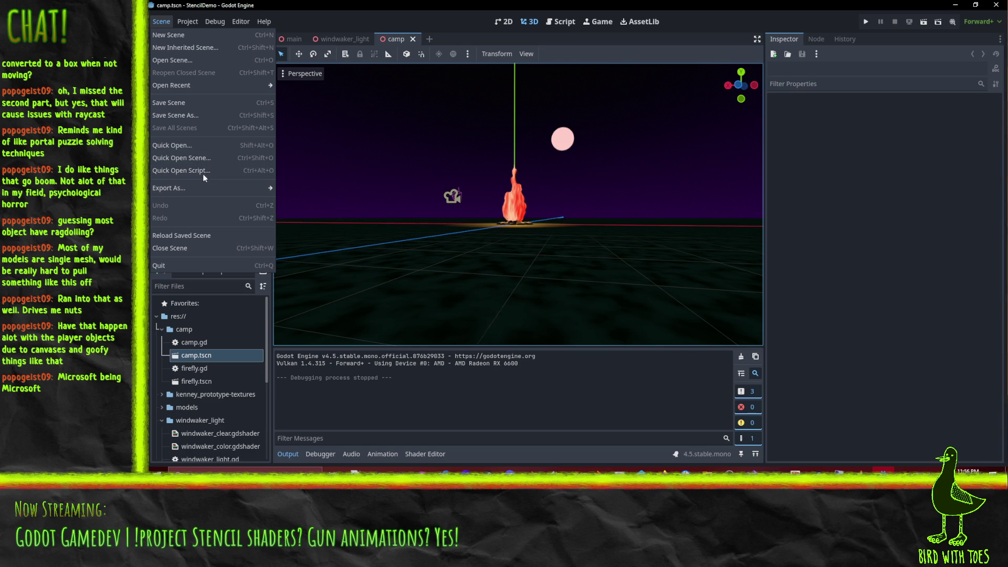
- Quit StencilDemo to the Project List and open the Robot Shooter project
click(193, 20)
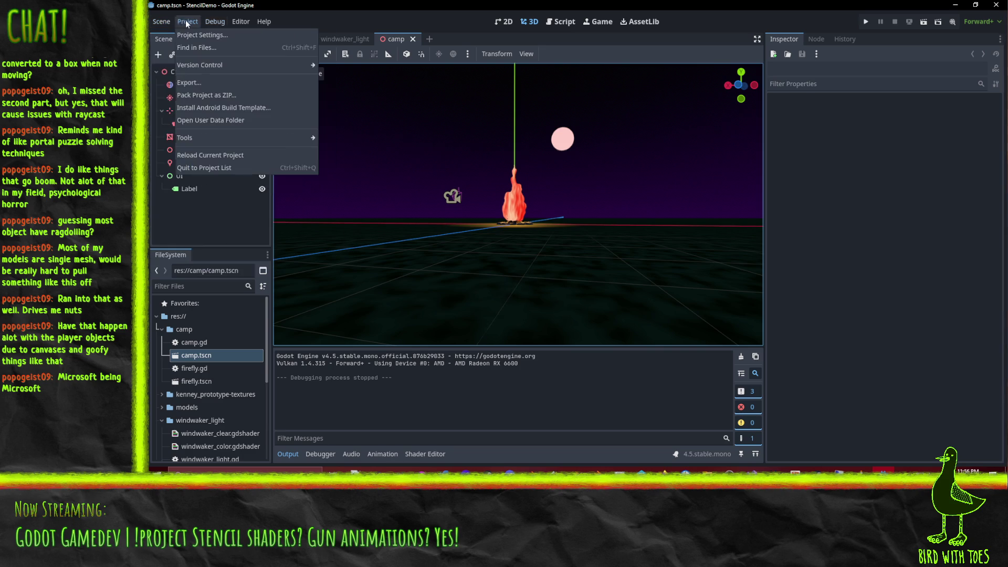
click(214, 168)
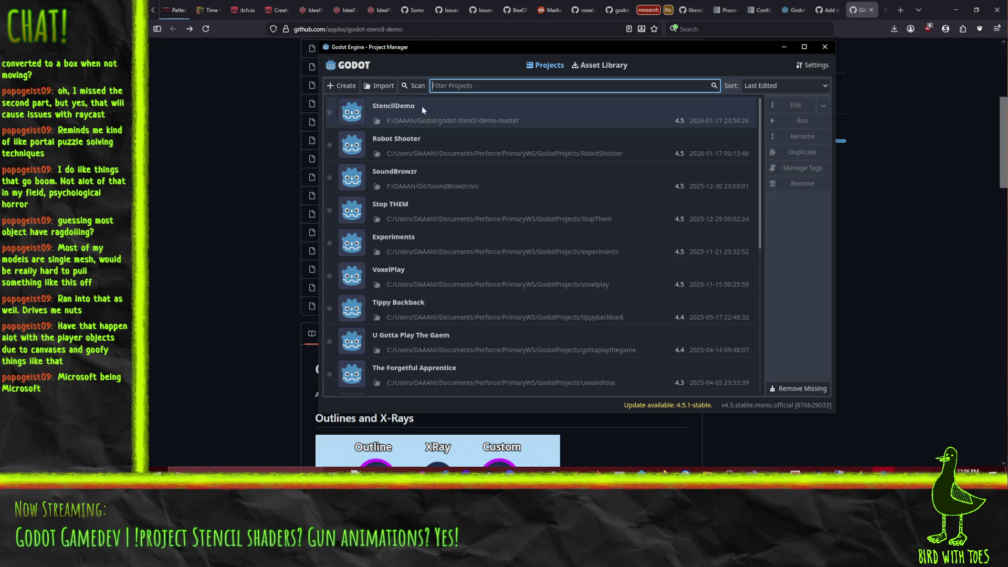
double_click(426, 143)
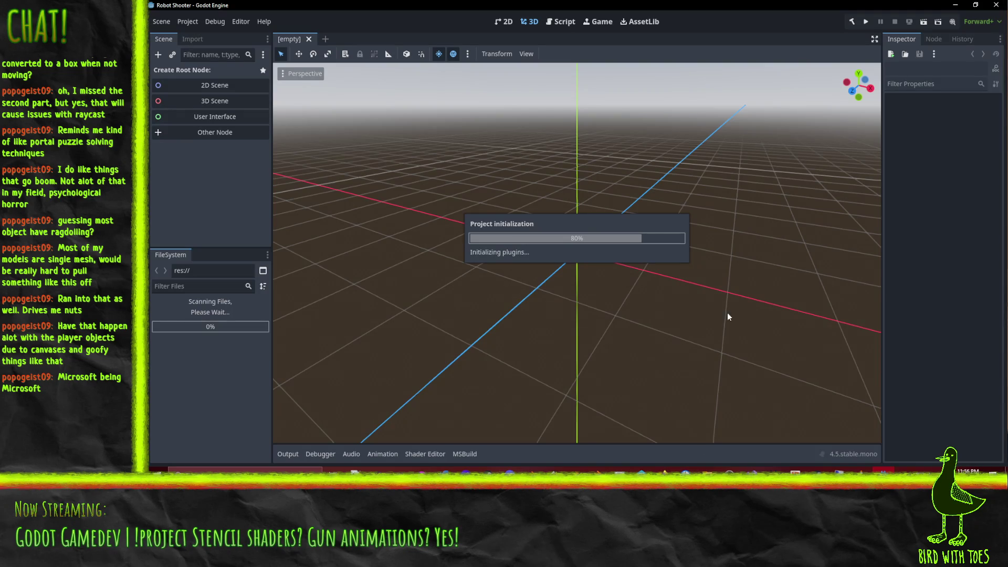
mouse_move(663, 469)
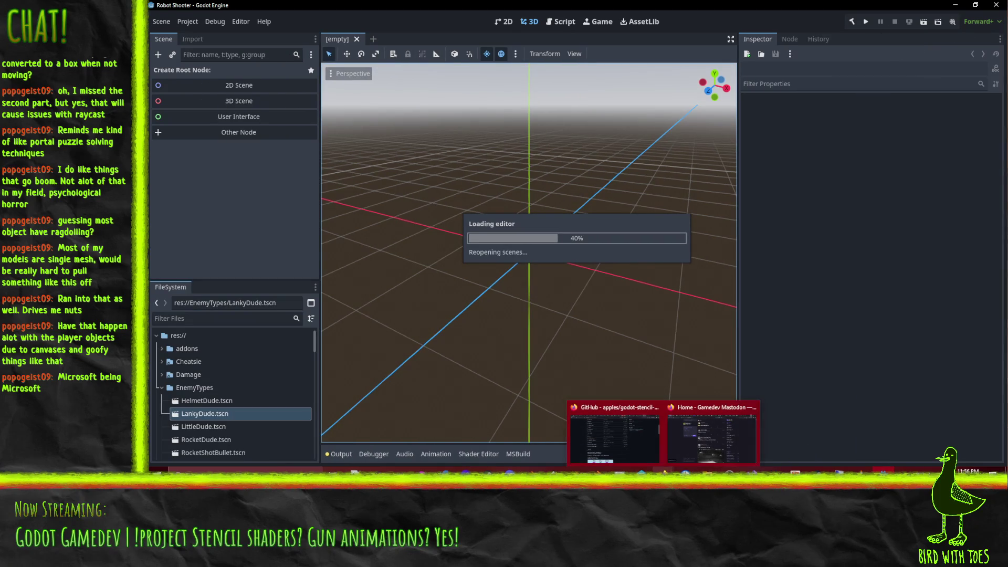